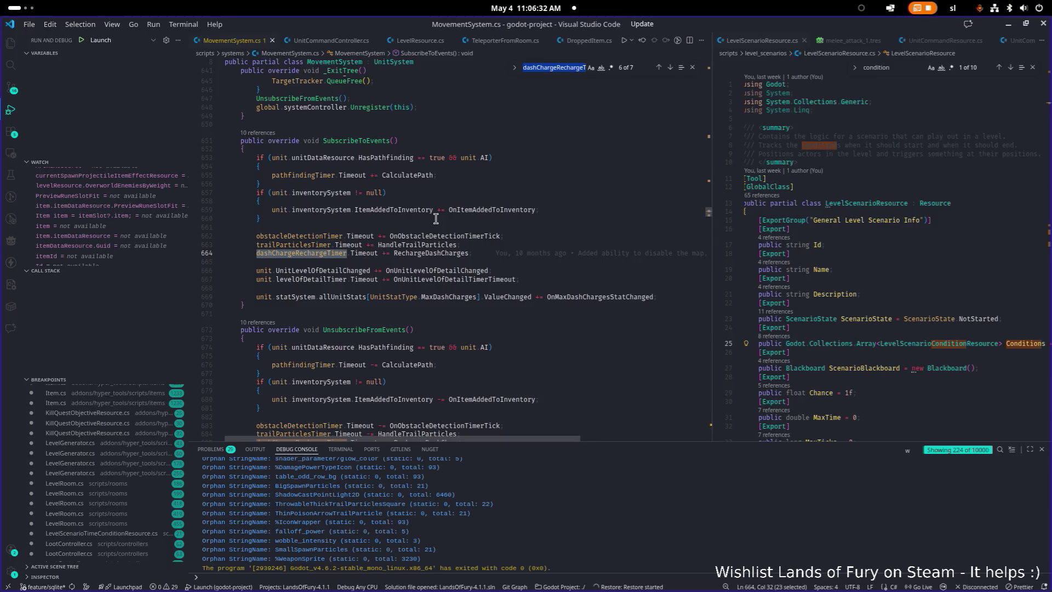
Switch from Visual Studio Code to the Godot editor window with Alt+Tab
key(alt+Tab)
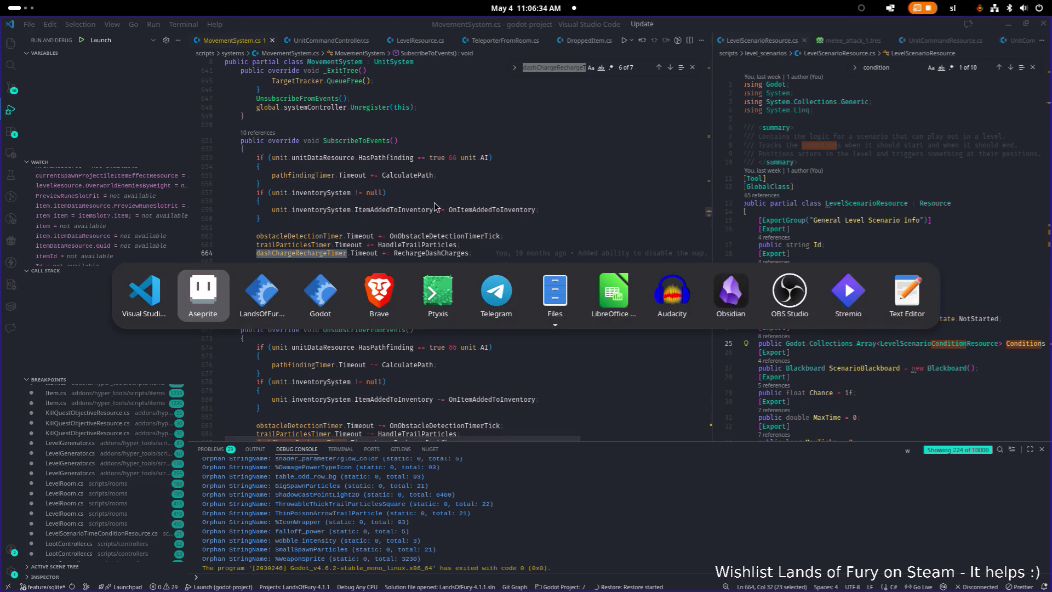
key(Tab)
key(Tab)
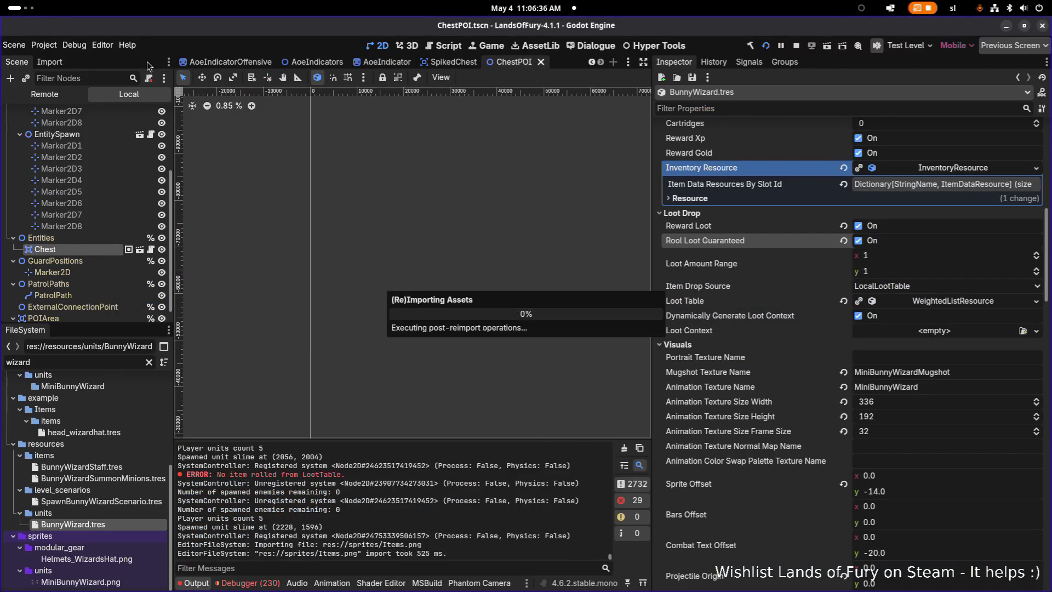
Quick-open the Unit.tscn scene
key(ctrl+shift+o)
text(uunit)
key(BackSpace)
key(BackSpace)
key(BackSpace)
text(unit)
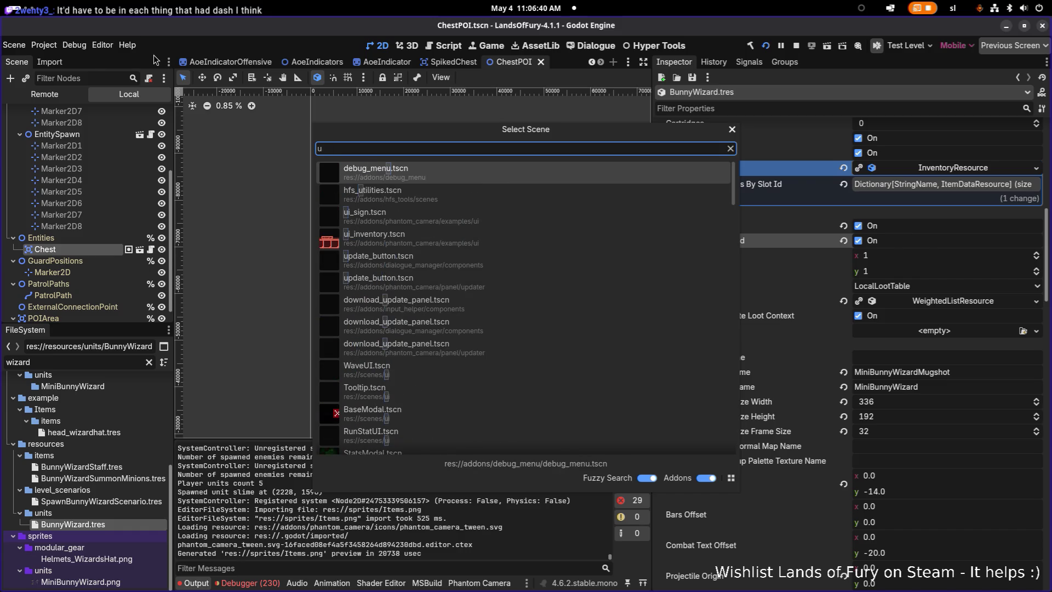
key(Return)
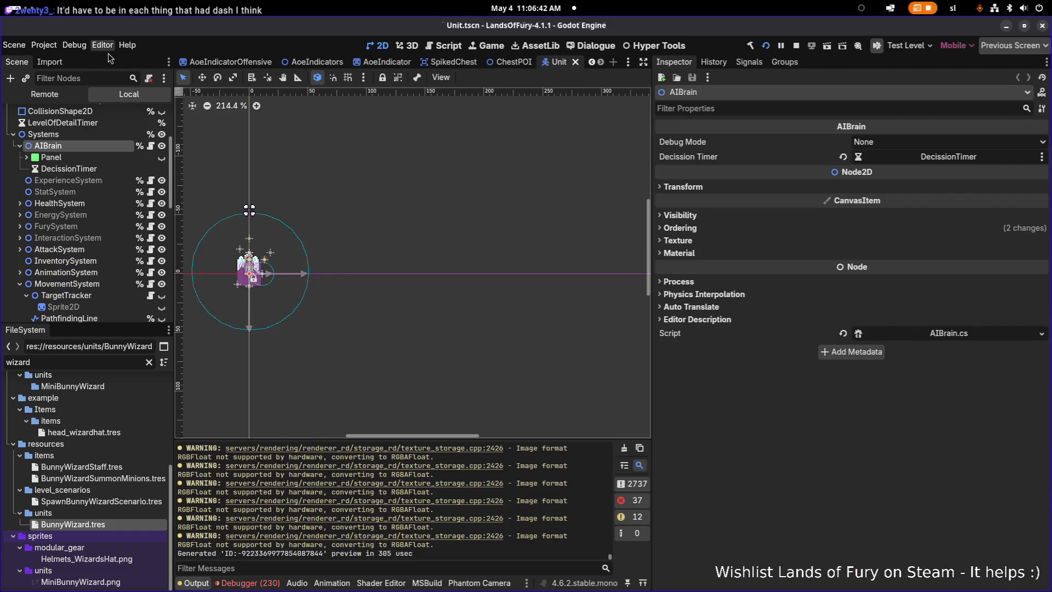
Find MovementSystem in the scene tree and select its DashChargeRechargeTimer node
click(103, 75)
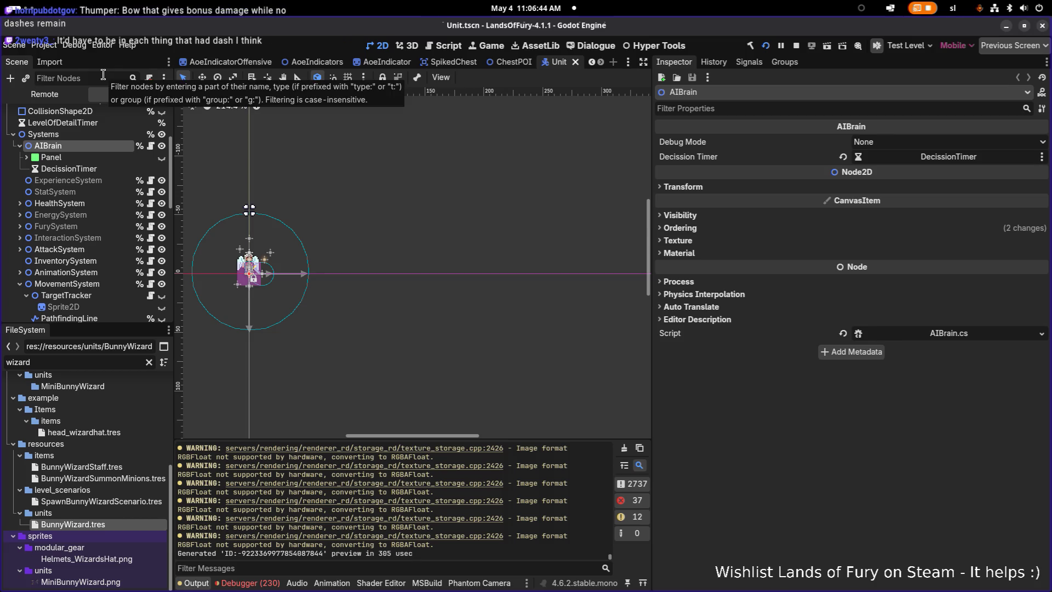
text(movem)
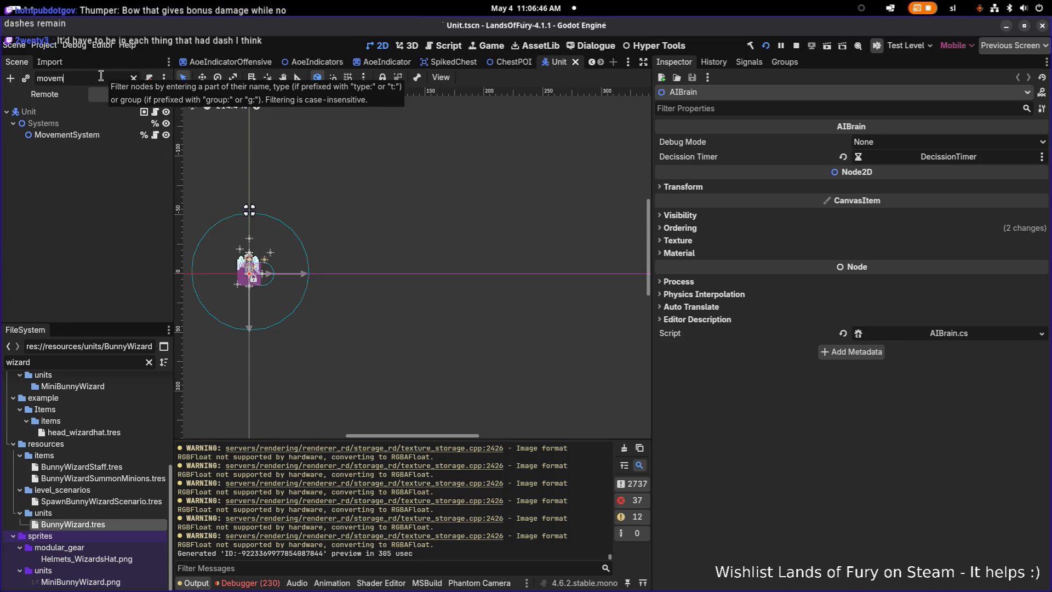
click(61, 134)
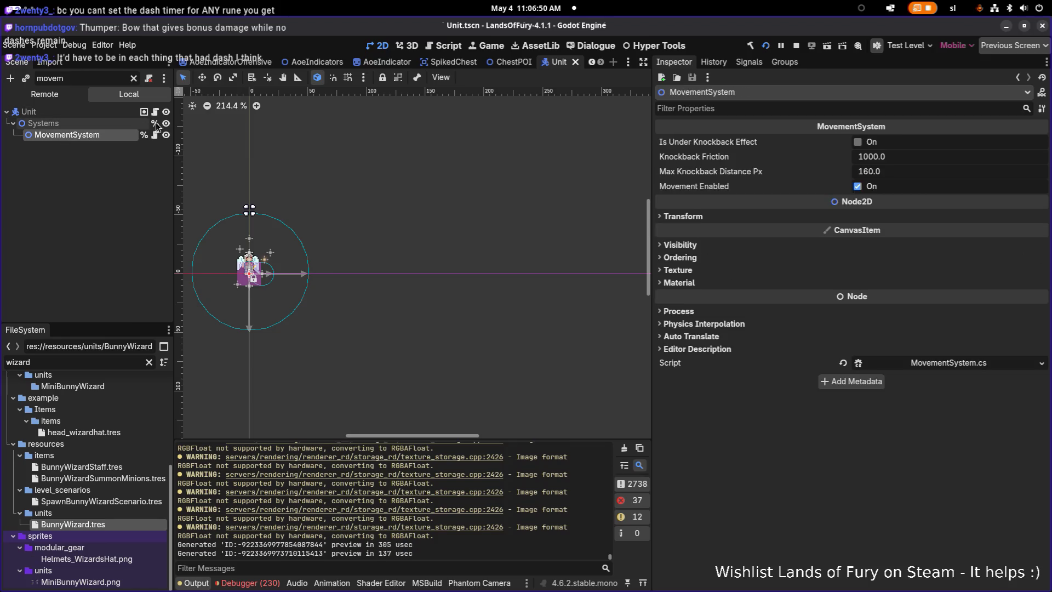
drag(174, 135, 214, 135)
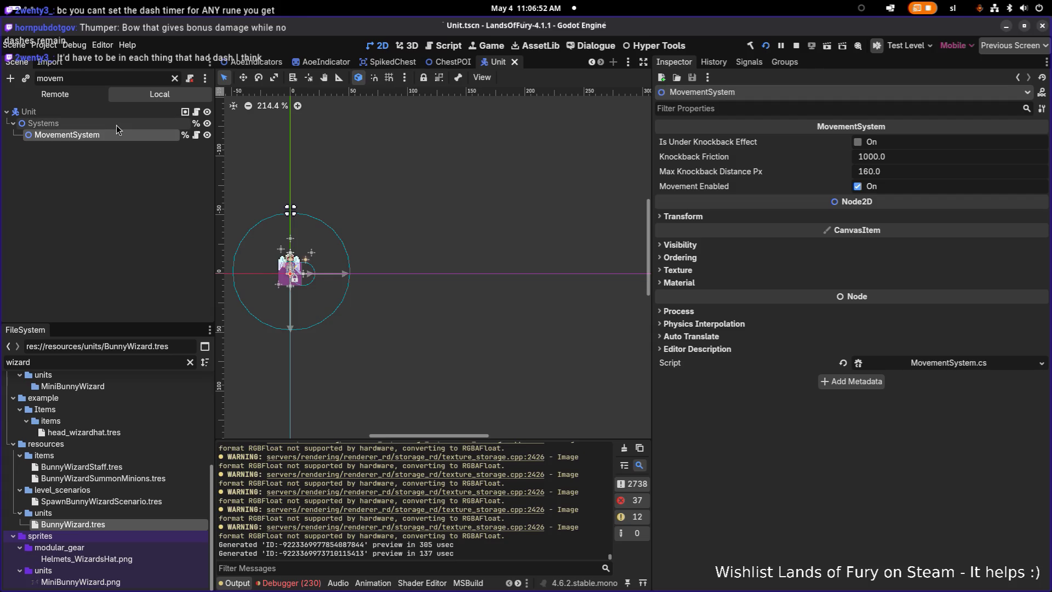
double_click(111, 136)
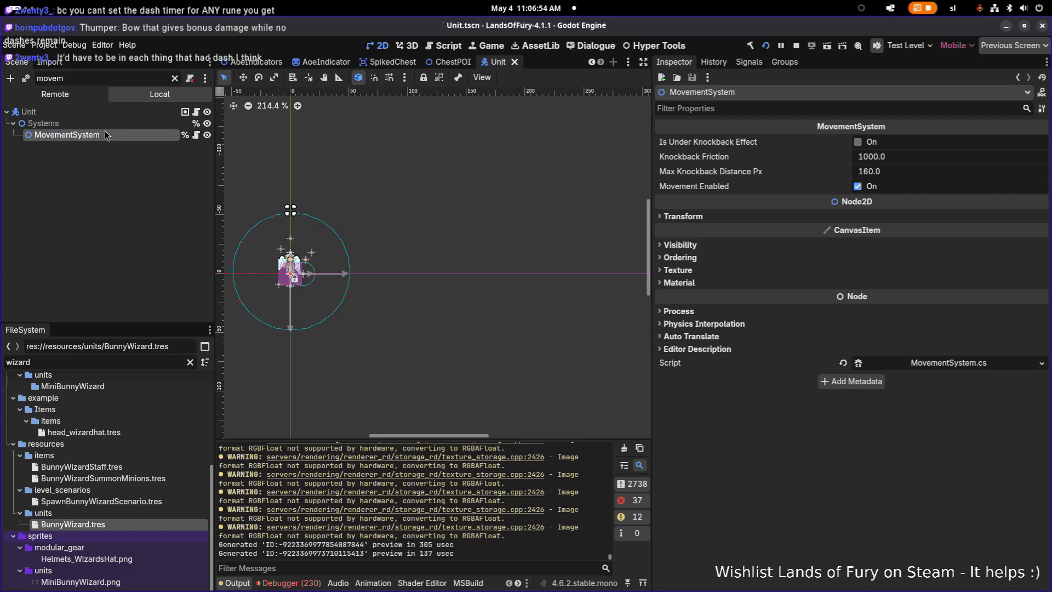
click(175, 79)
scroll(93, 203, down, 3)
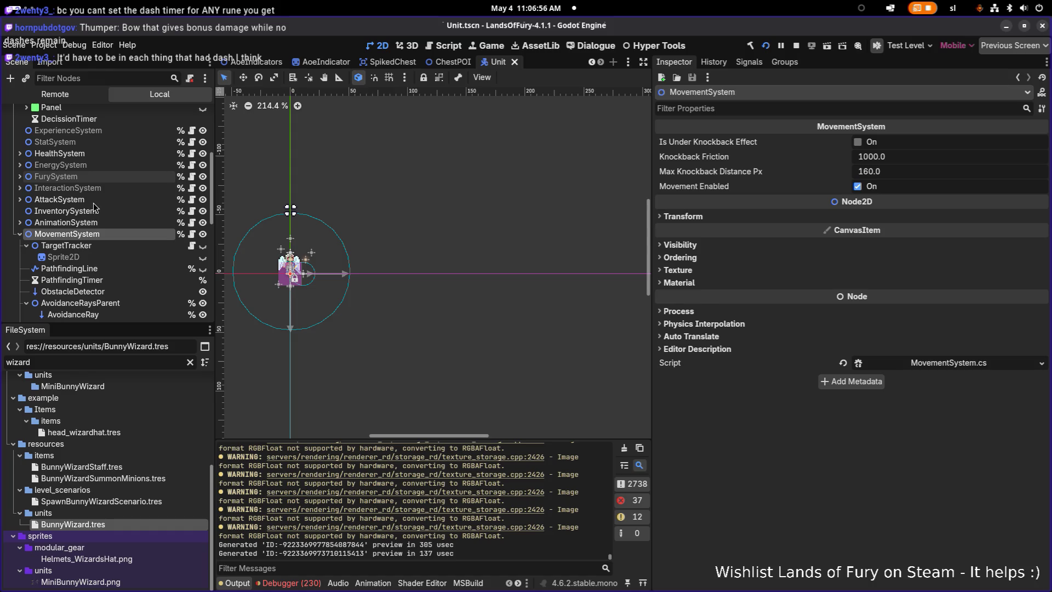
click(35, 245)
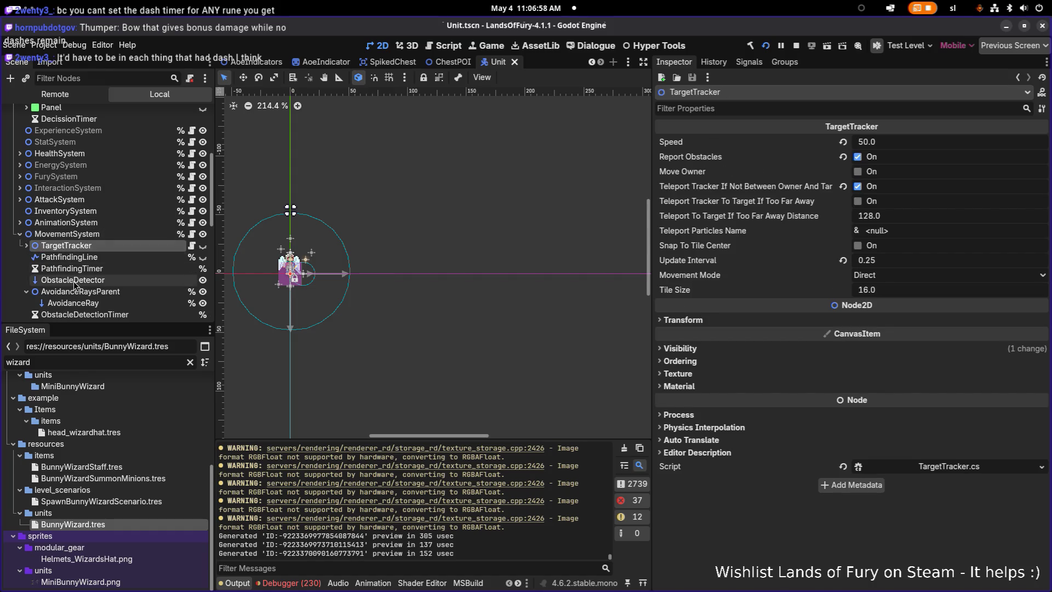
scroll(65, 284, down, 3)
scroll(89, 299, down, 2)
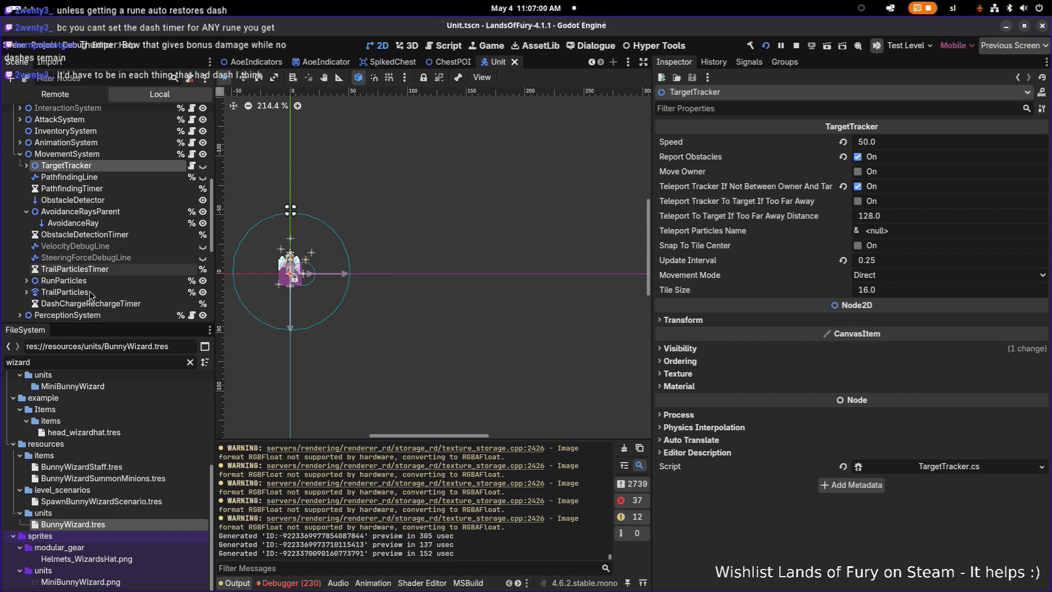
click(93, 303)
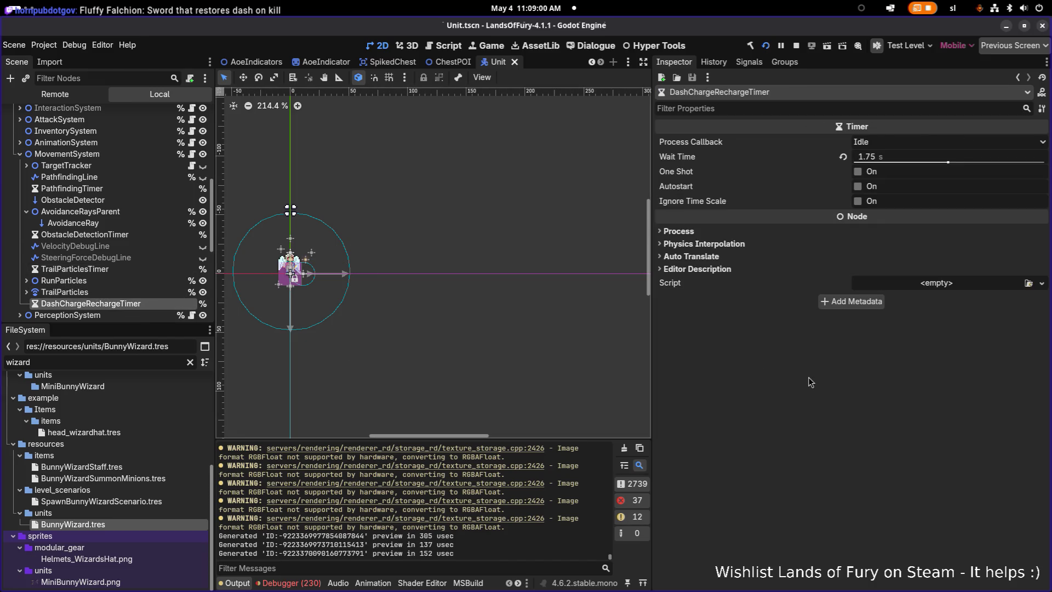
key(super)
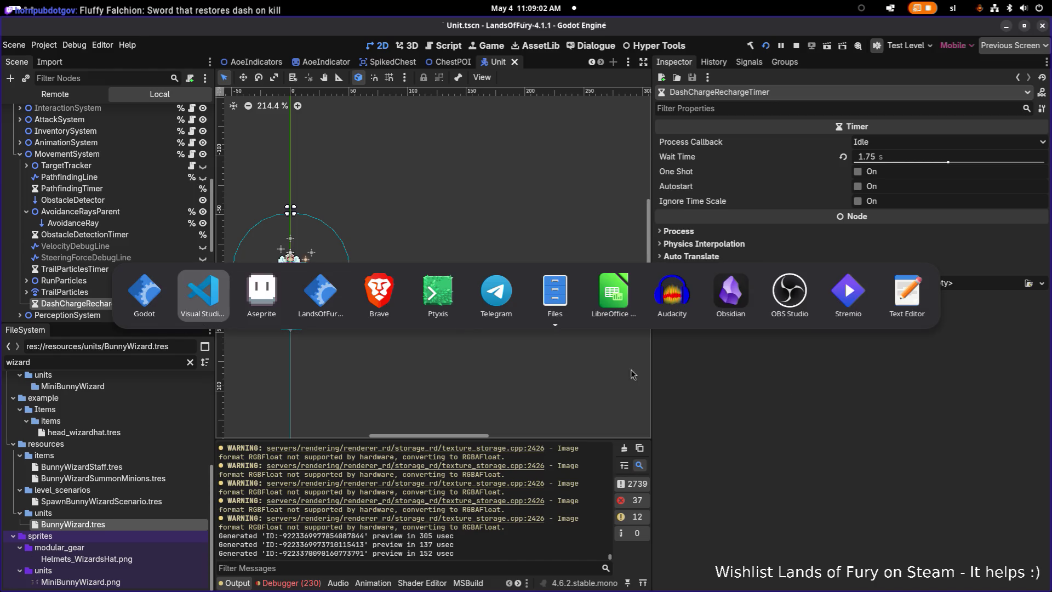
Back in VS Code, search the workspace for 'unitstattype' and open the StatsModal.cs match
key(Left)
key(Left)
key(Left)
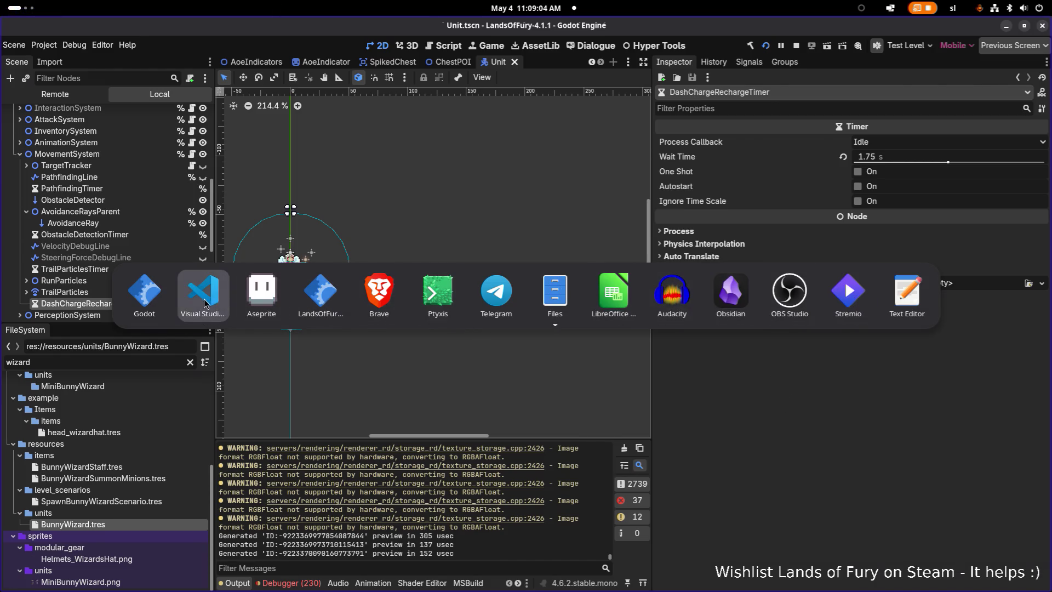
key(Return)
key(ctrl+shift+f)
text(unit)
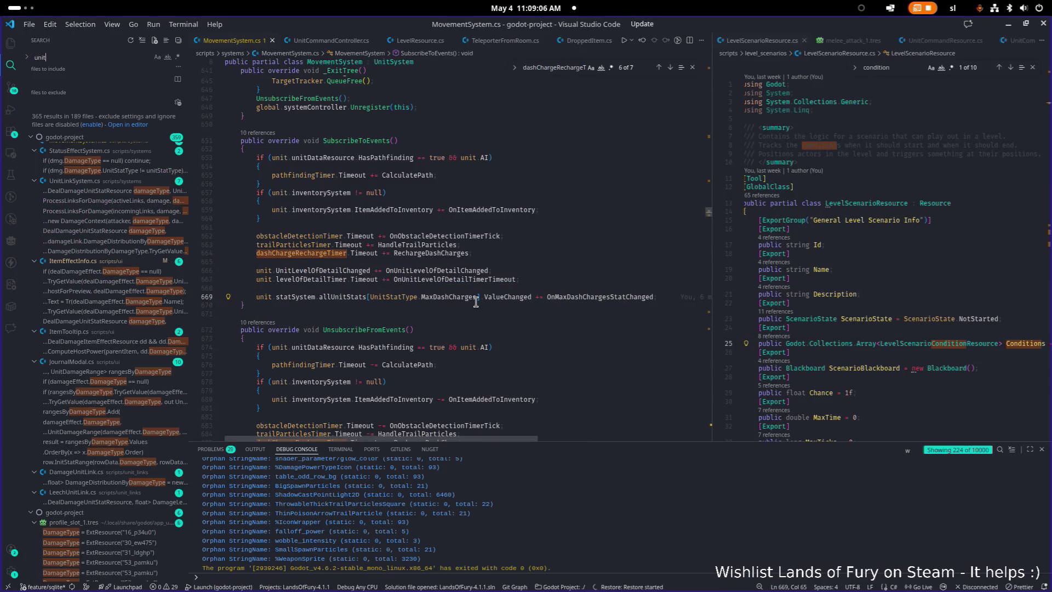
text(stattype)
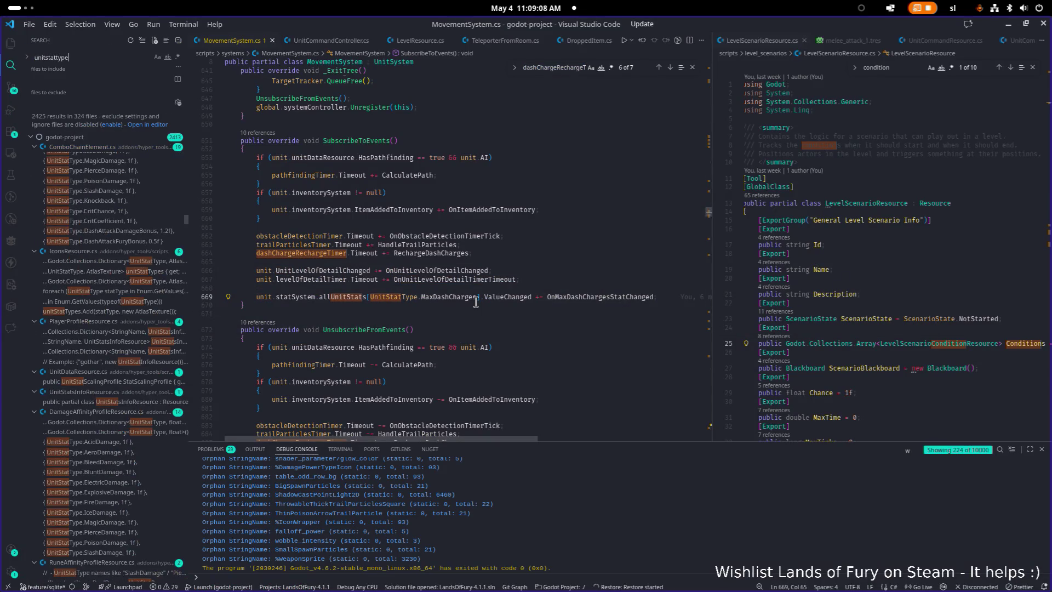
scroll(145, 356, down, 20)
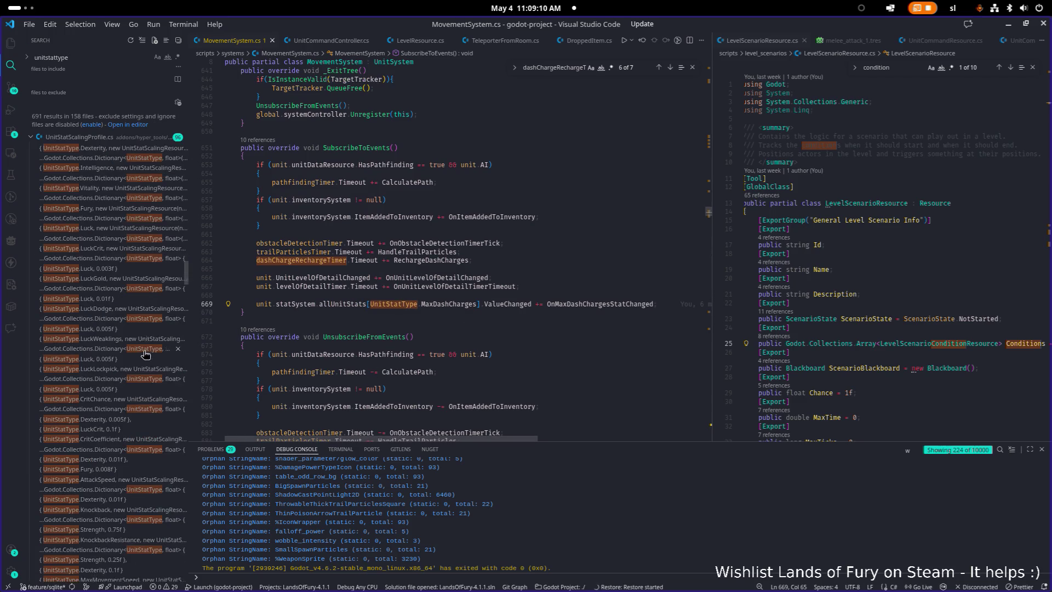
scroll(145, 356, up, 1)
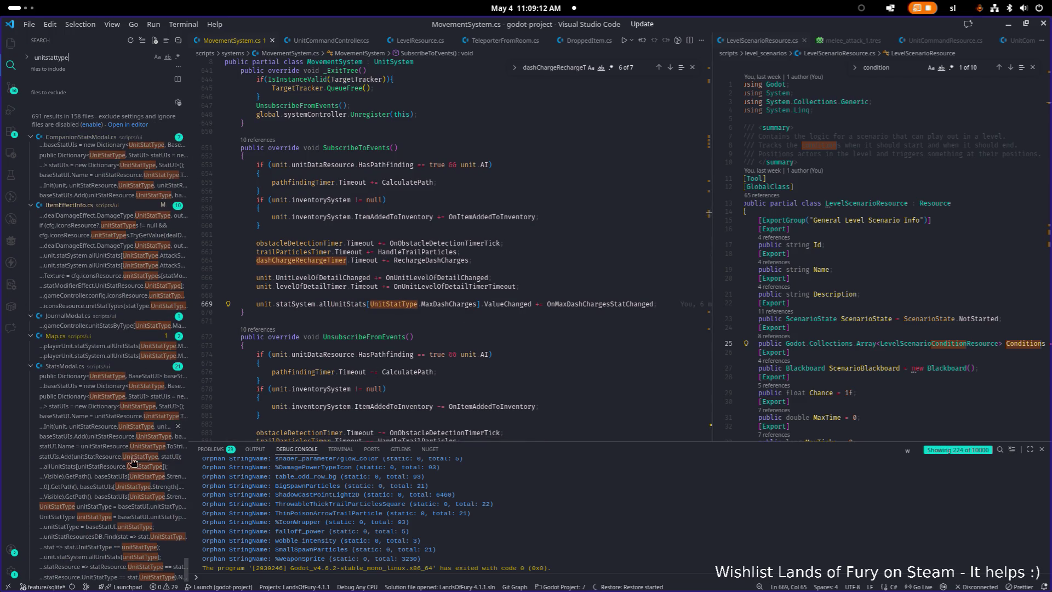
click(104, 507)
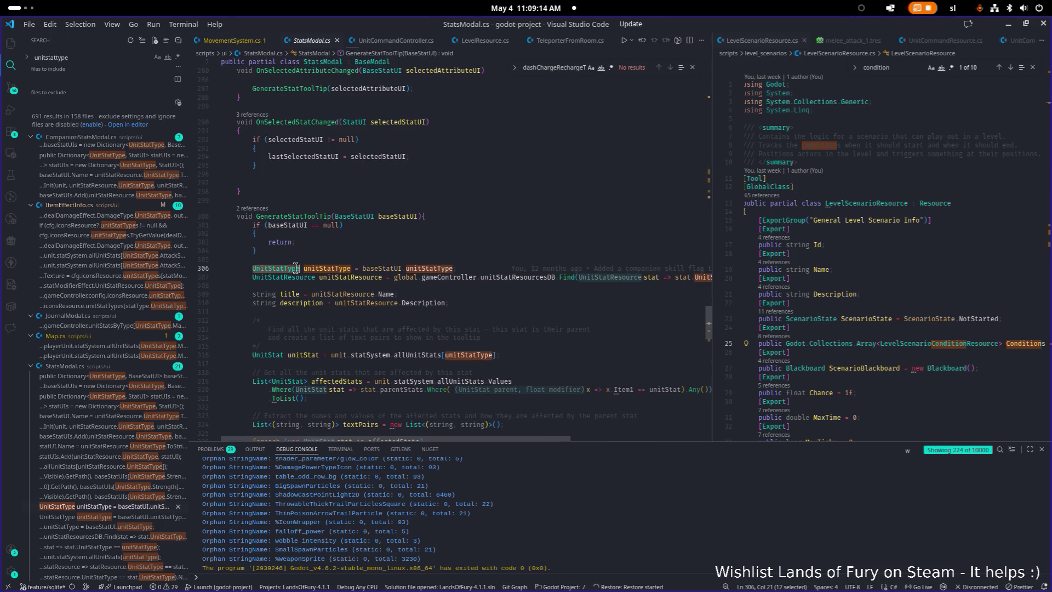
Jump to the UnitStatType enum in UnitStat.cs and search it for 'dash'
key(F12)
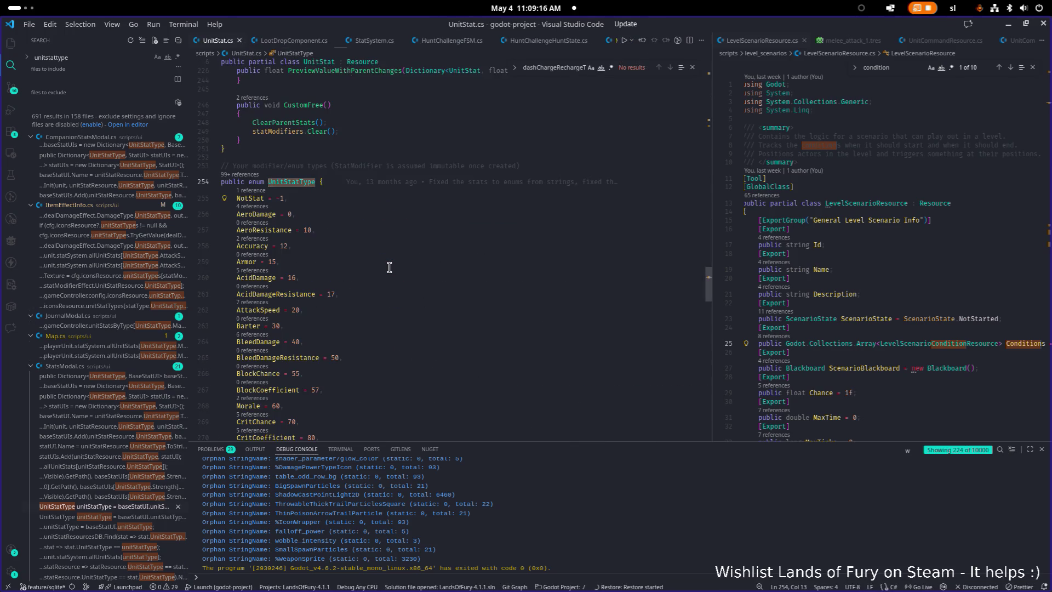
scroll(390, 260, down, 15)
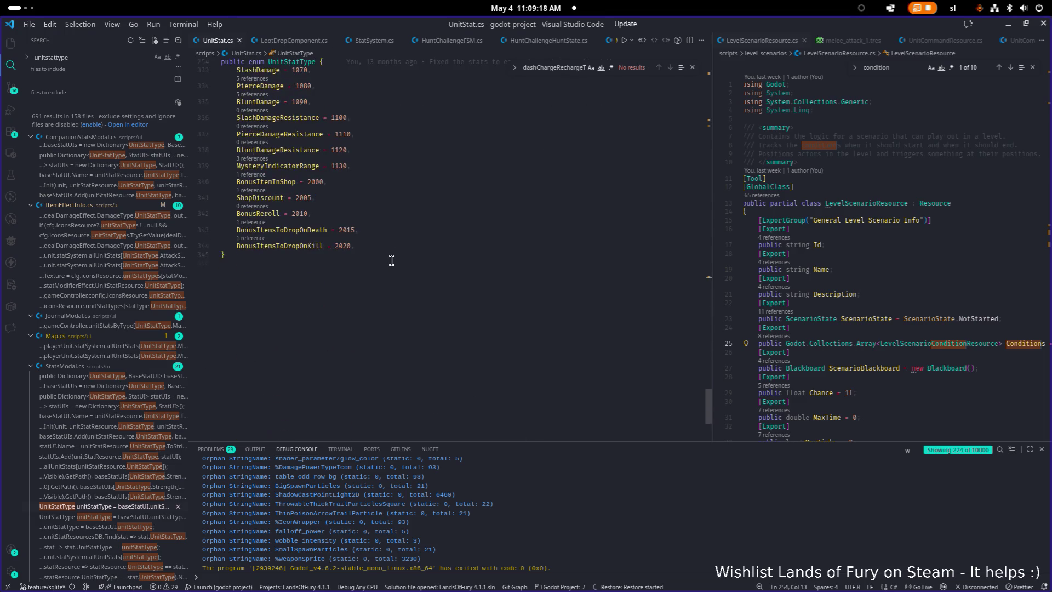
click(388, 255)
scroll(405, 248, up, 10)
key(ctrl+f)
text(dash)
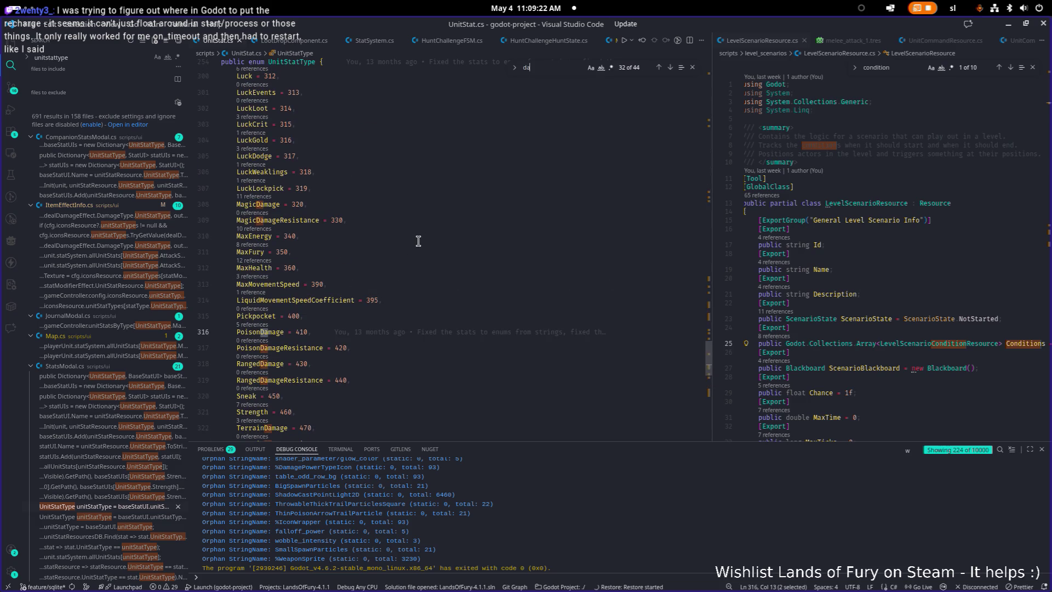
Add 'DashRechargeRate = 103,' after DashAttackFuryBonus in the UnitStatType enum
click(342, 287)
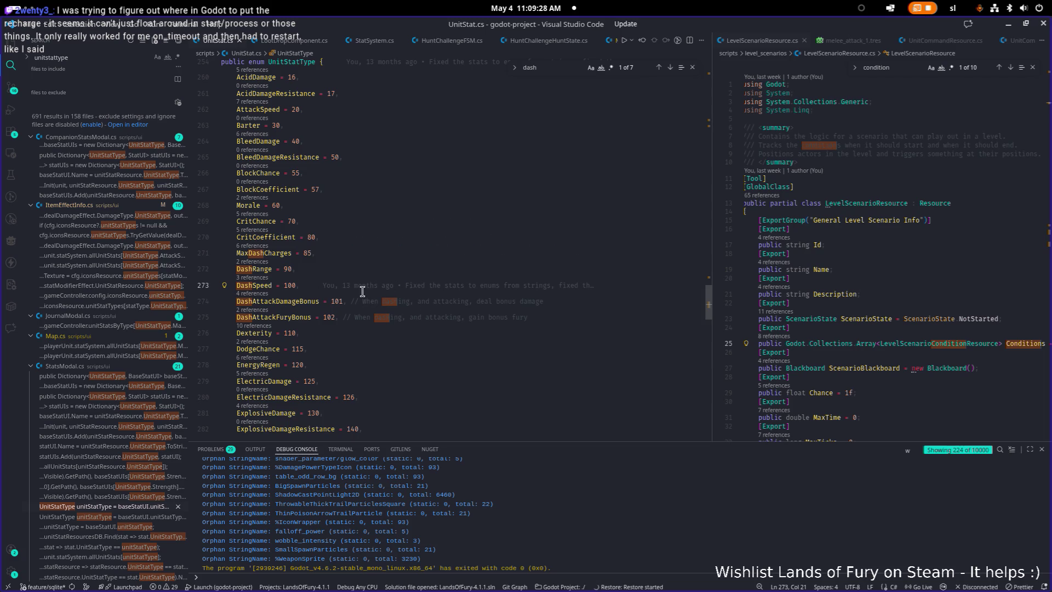
key(Down)
key(Down)
key(Home)
key(Home)
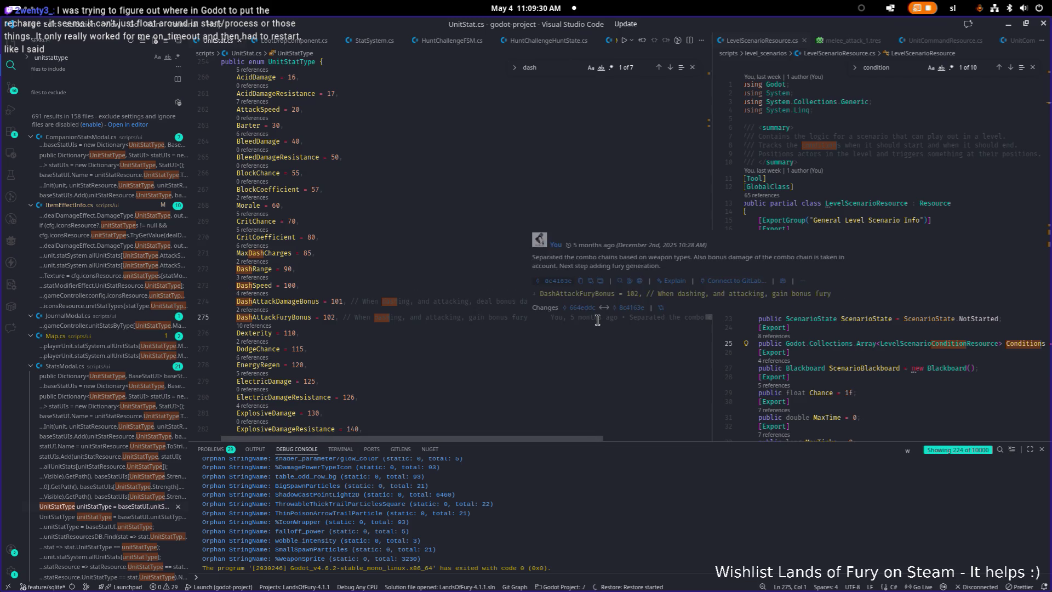
click(598, 319)
key(Return)
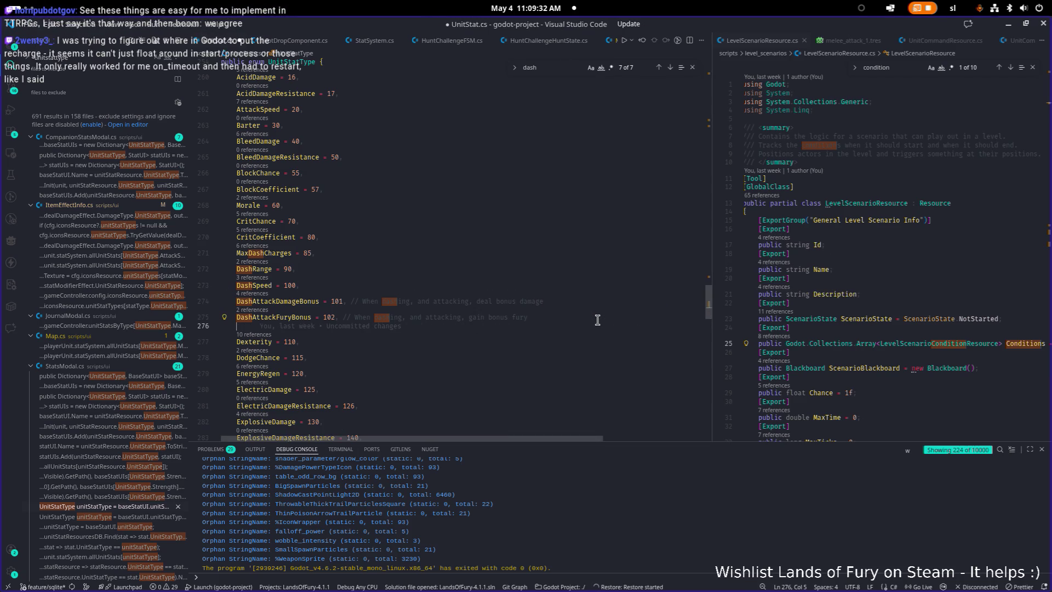
text(DashRe)
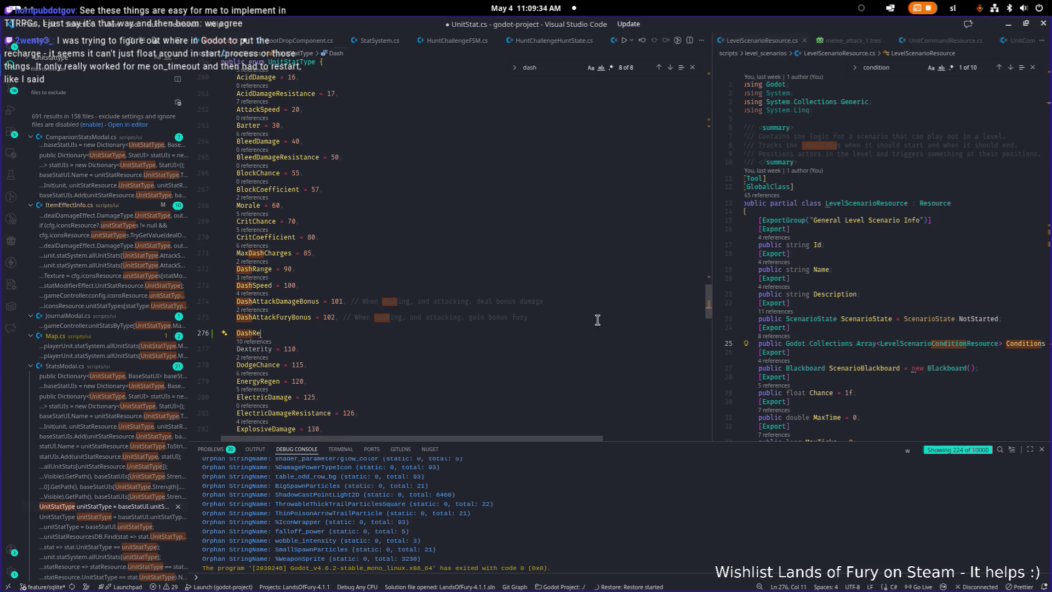
text(chargeRat)
text(e = )
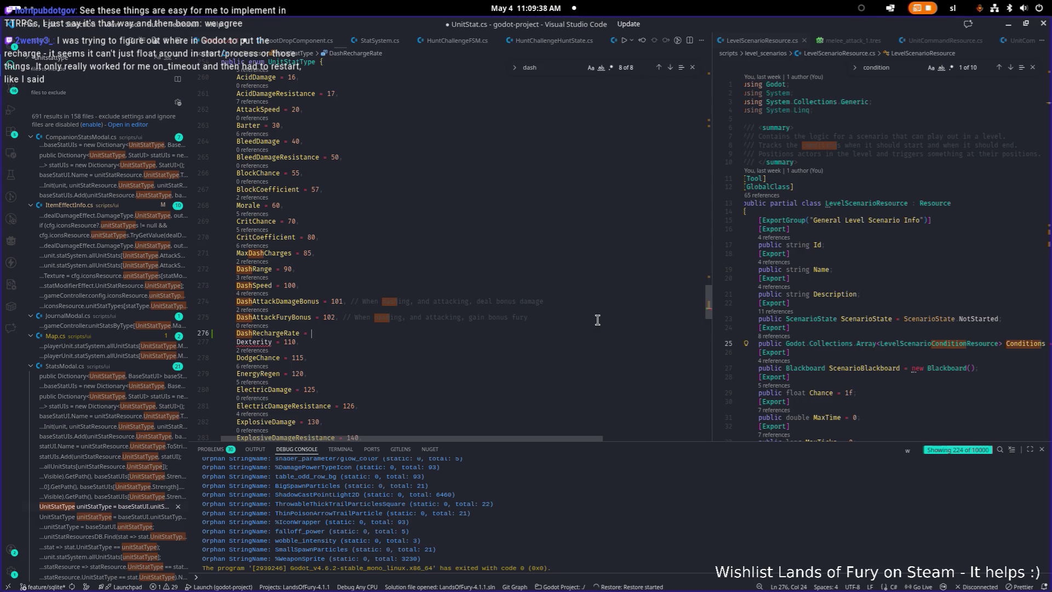
text(103,)
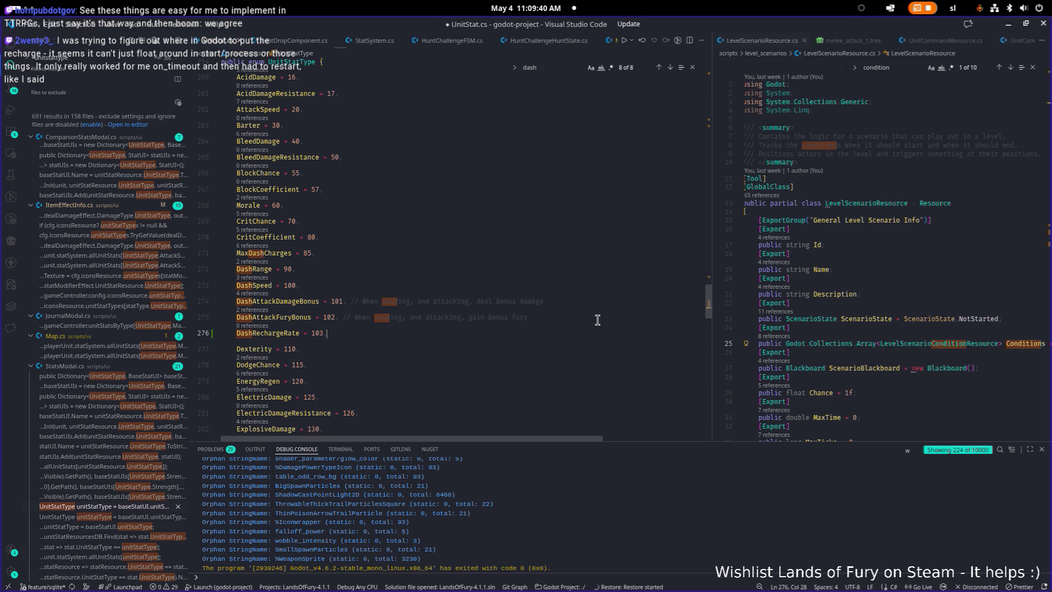
Select the DashRechargeRate name and minimize VS Code to return to Godot
key(Home)
key(ctrl+shift+Right)
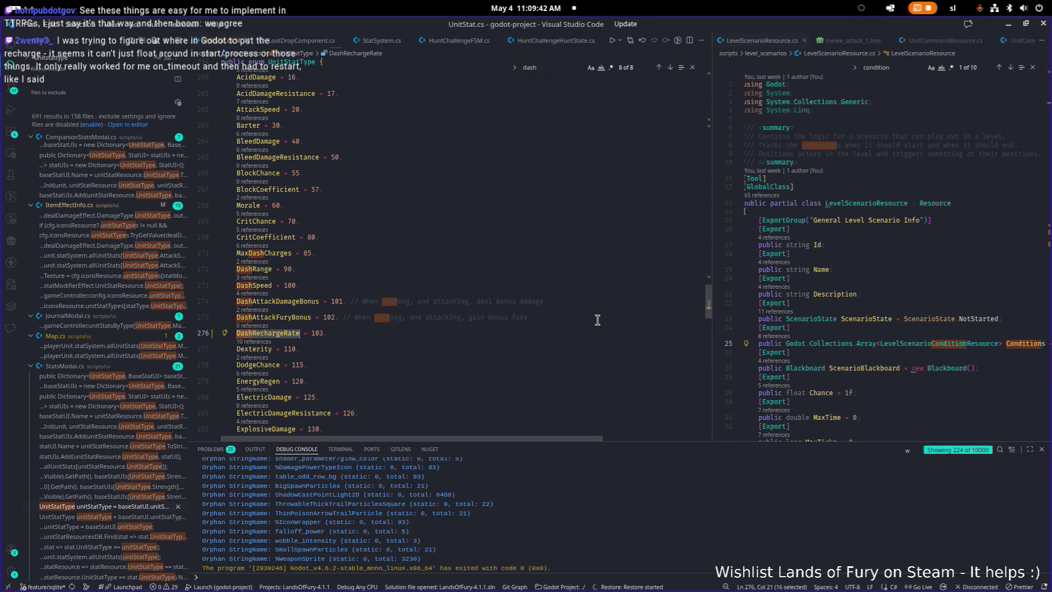
click(1009, 24)
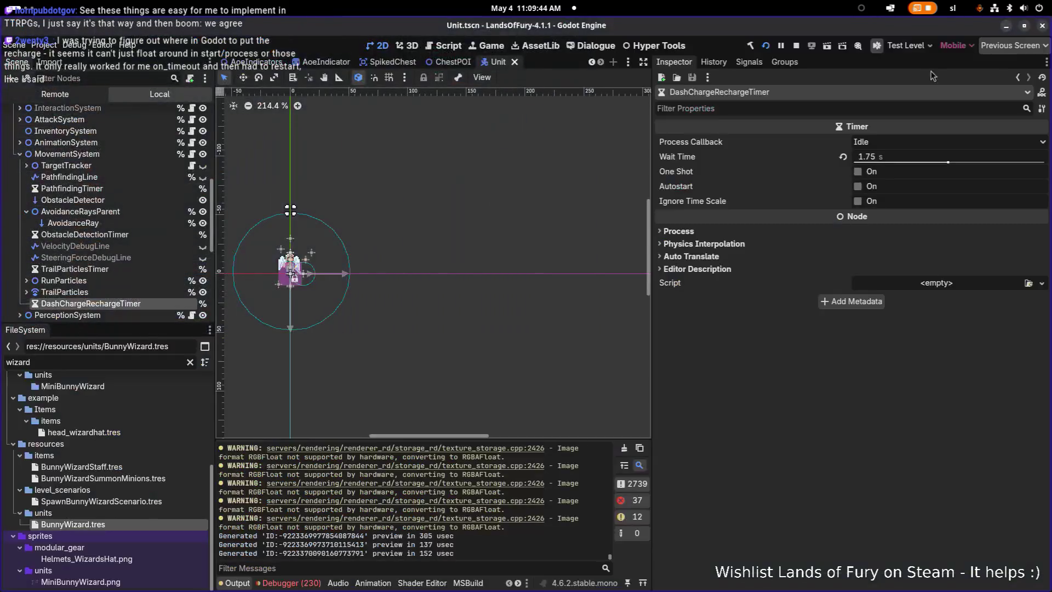
Filter the FileSystem for 'dash' and duplicate DashRange.tres
double_click(112, 363)
text(das)
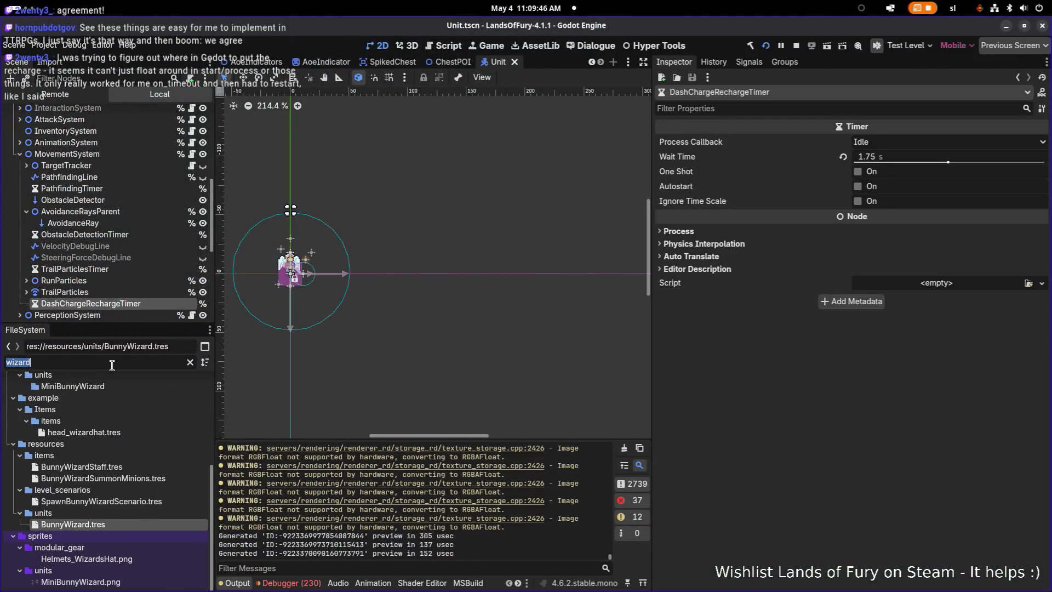
text(h)
scroll(137, 439, down, 1)
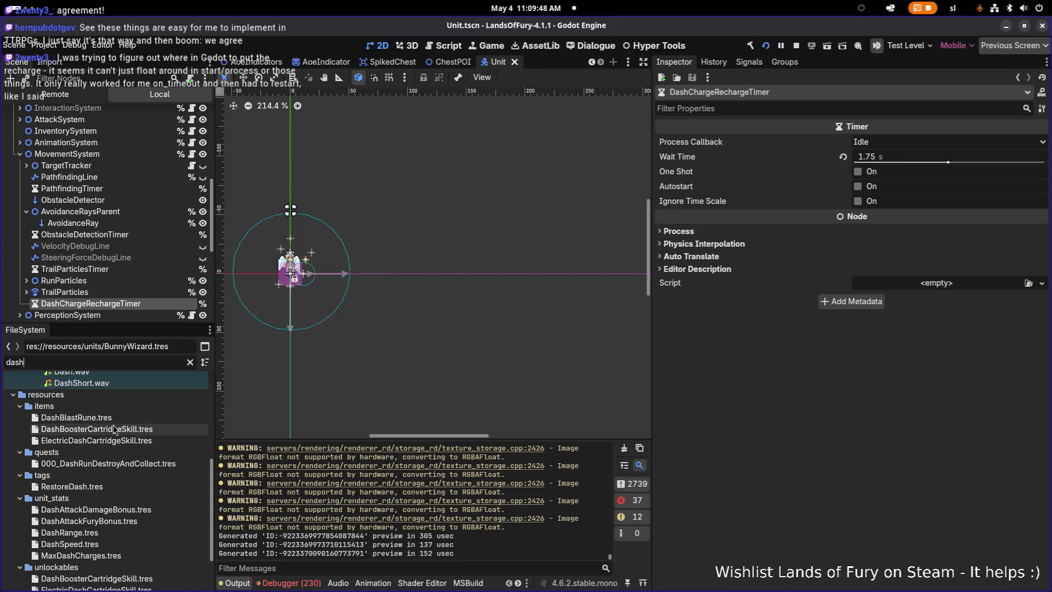
scroll(137, 443, down, 1)
click(132, 482)
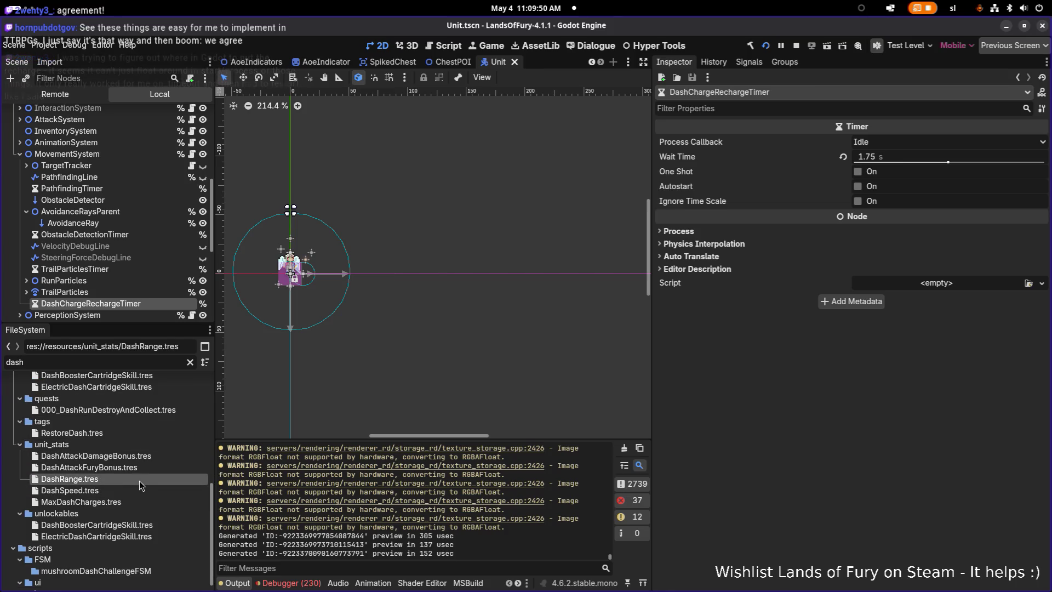
key(ctrl+d)
Name the duplicate DashRechargeRate.tres and open it in the Inspector
key(Right)
key(ctrl+shift+Right)
text(DashRechargeRate)
key(Home)
key(Delete)
key(Delete)
key(Delete)
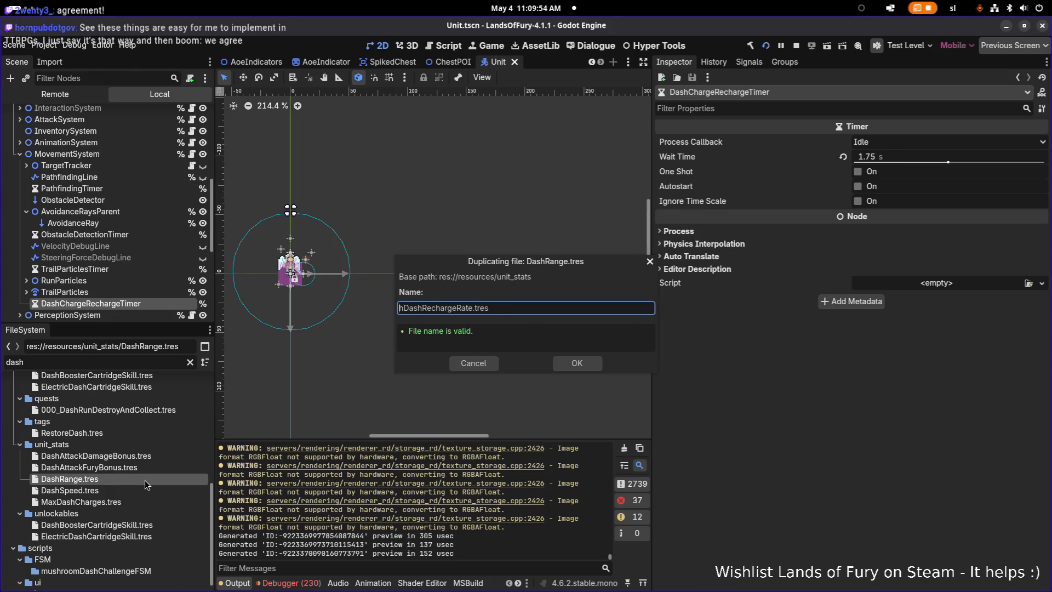
key(Return)
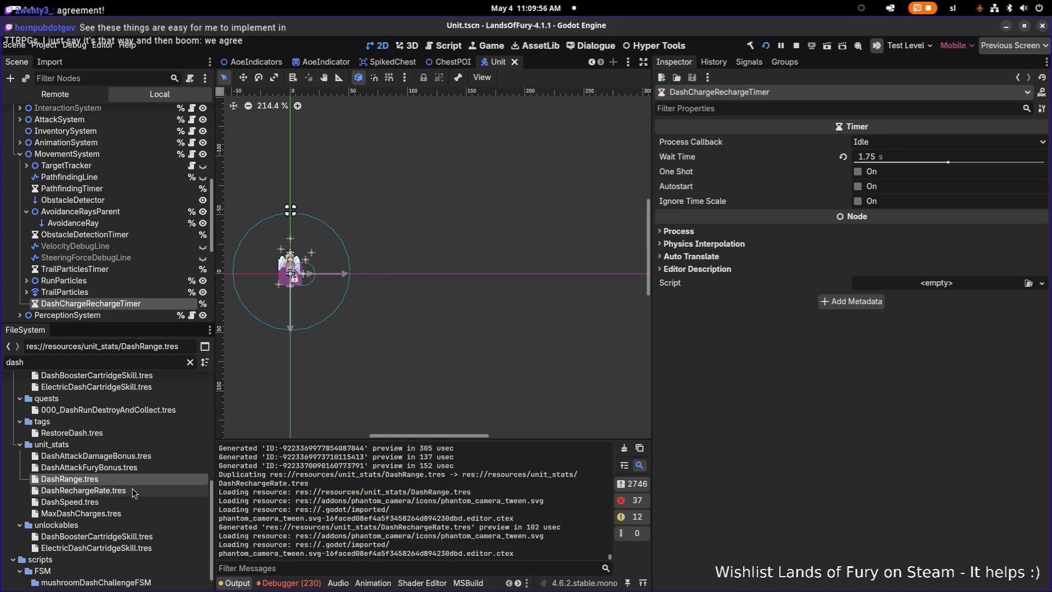
click(132, 488)
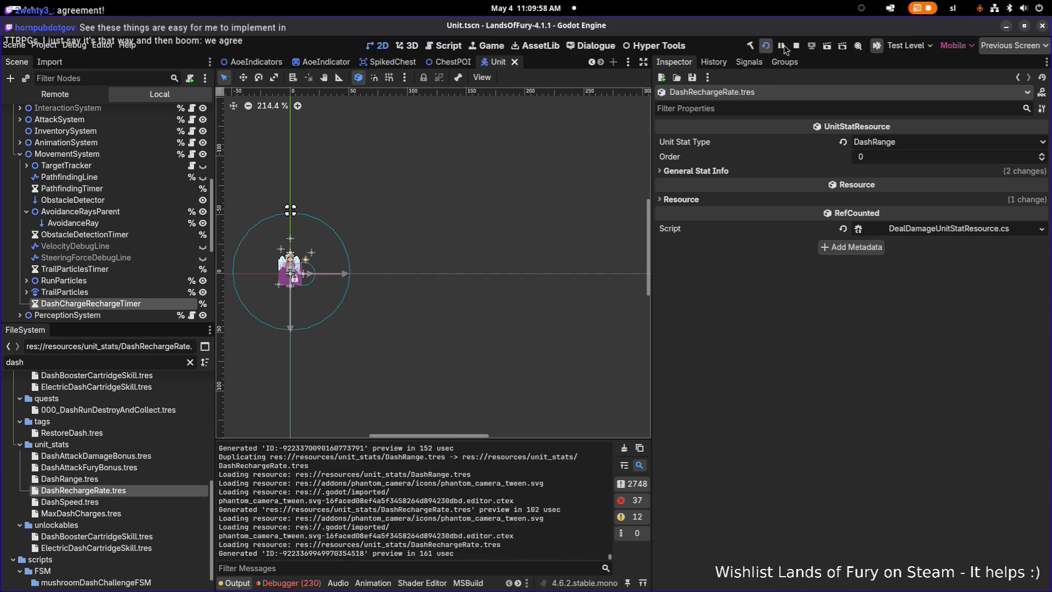
click(750, 47)
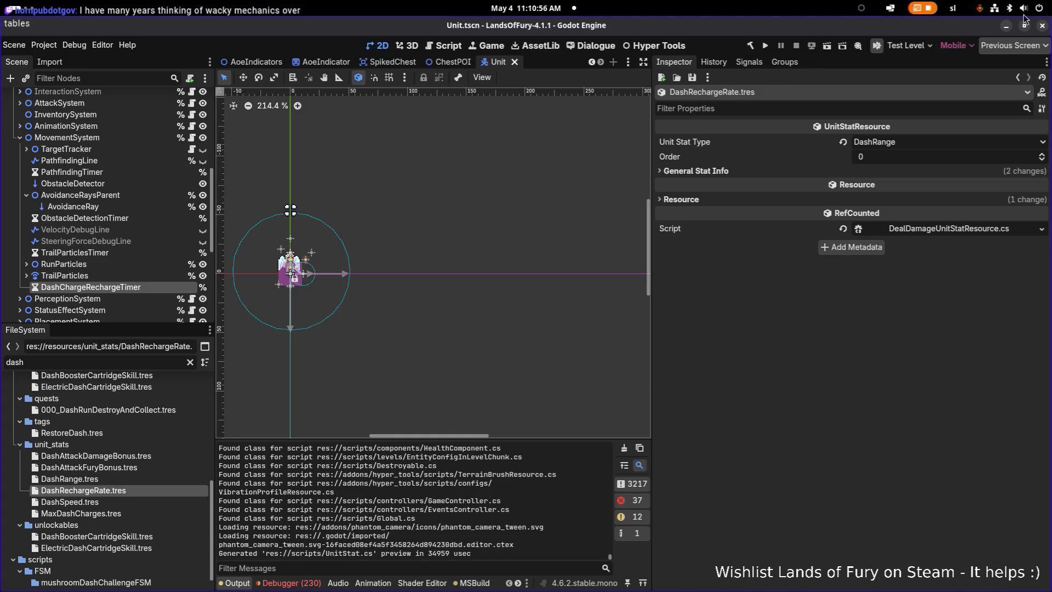
Open the Unit Stat Type list to find the newly compiled DashRechargeRate option
click(947, 143)
Choose DashRechargeRate as the Unit Stat Type of DashRechargeRate.tres
scroll(983, 298, down, 5)
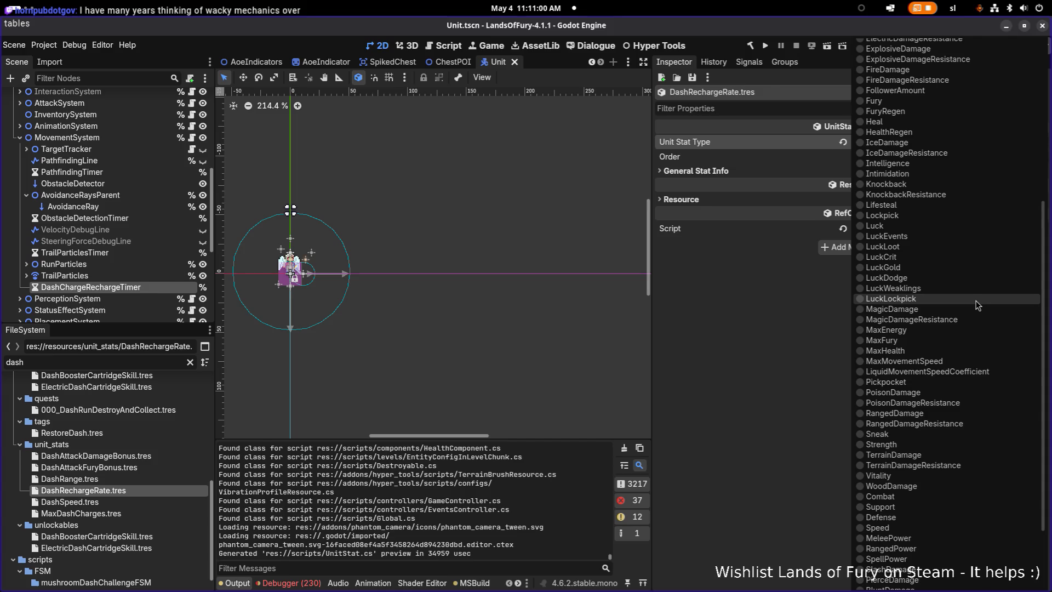
scroll(978, 305, down, 2)
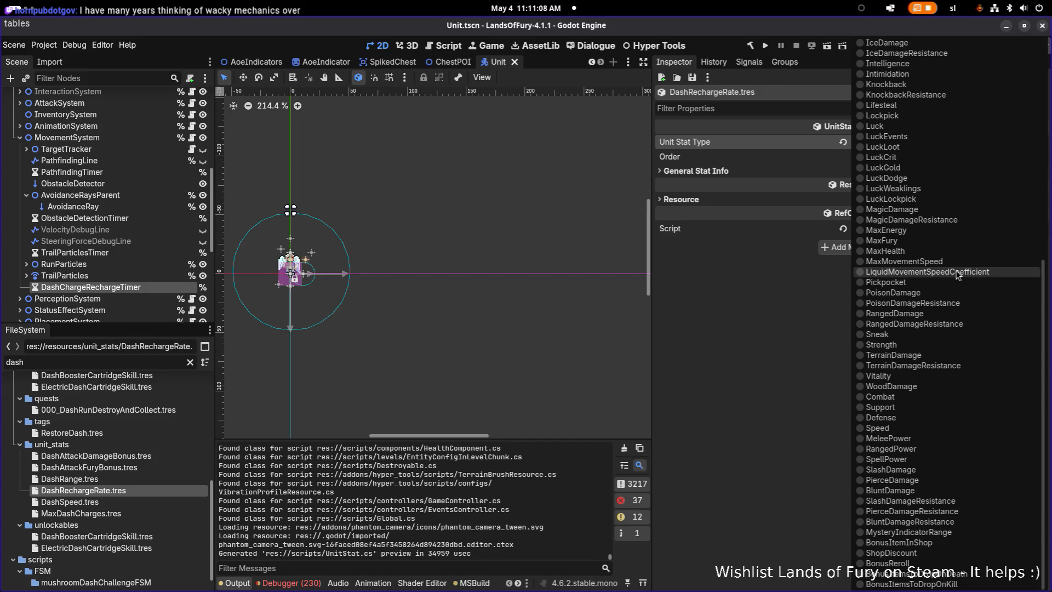
scroll(958, 275, up, 4)
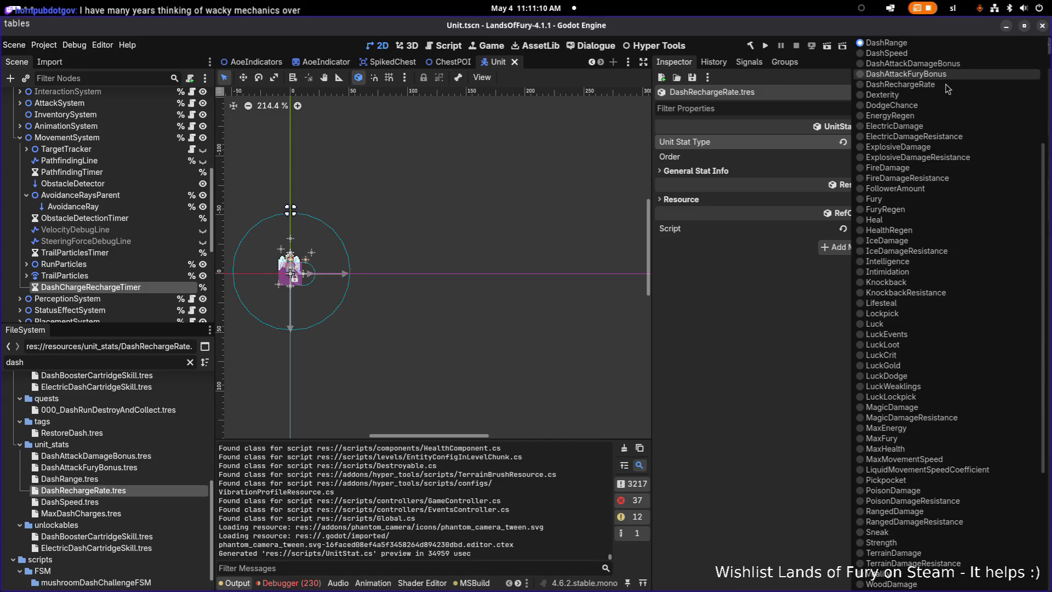
click(945, 85)
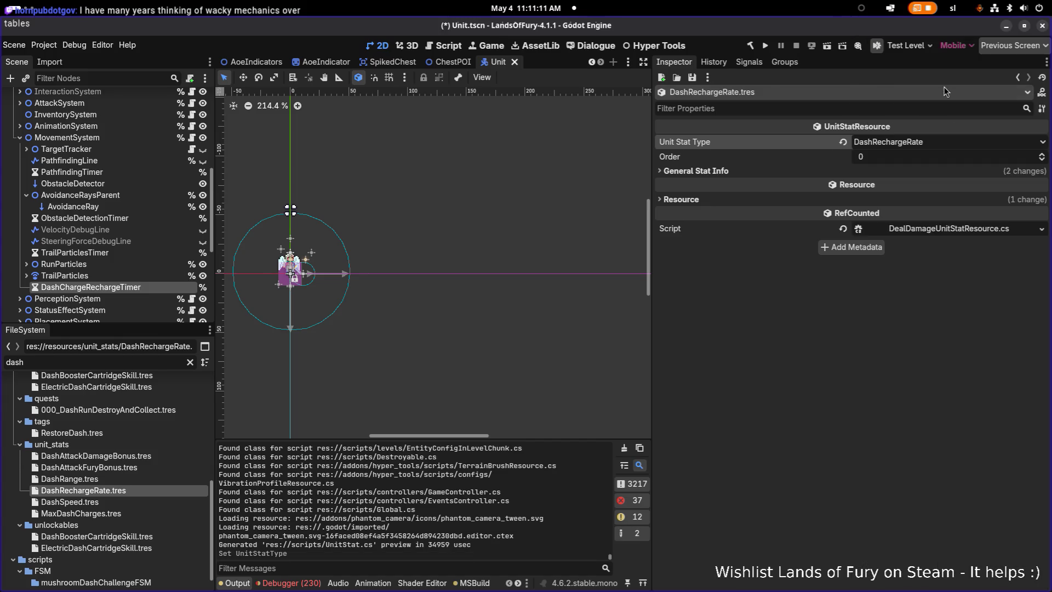
click(910, 171)
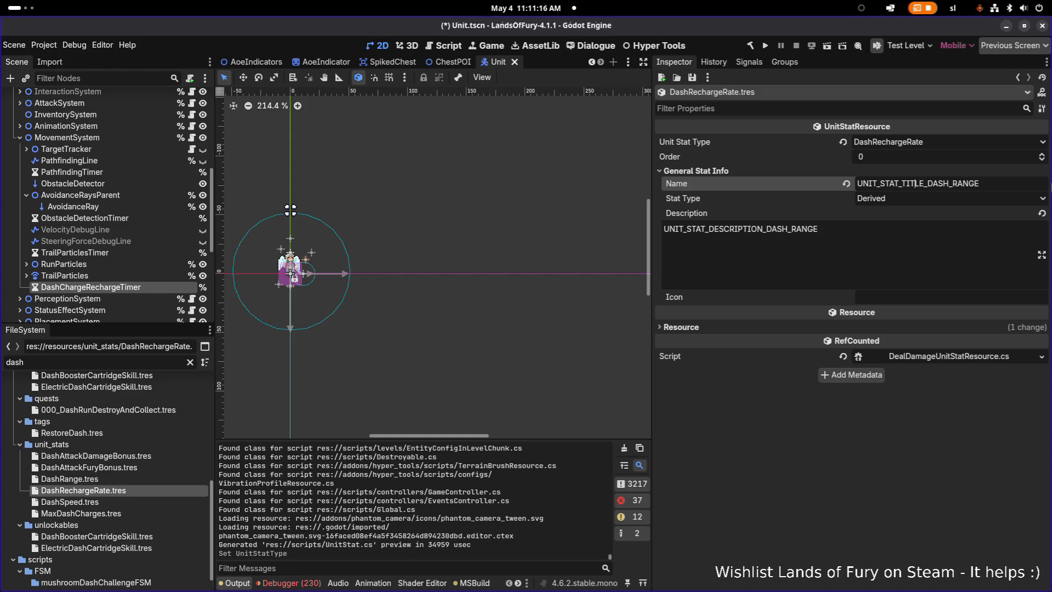
Change the Name key to UNIT_STAT_TITLE_DASH_RECHARGE_RATE
drag(927, 183, 979, 183)
click(970, 183)
key(shift+End)
key(BackSpace)
text(ECHARGE_RATE)
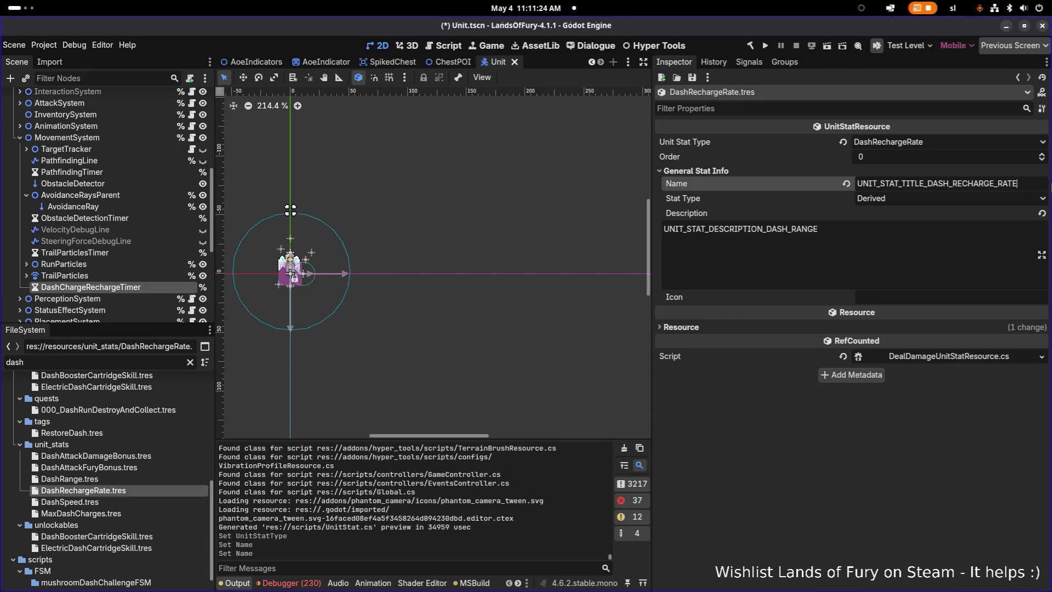
Change the Description key to UNIT_STAT_DESCRIPTION_DASH_RECHARGE_RATE and save the resource
click(877, 229)
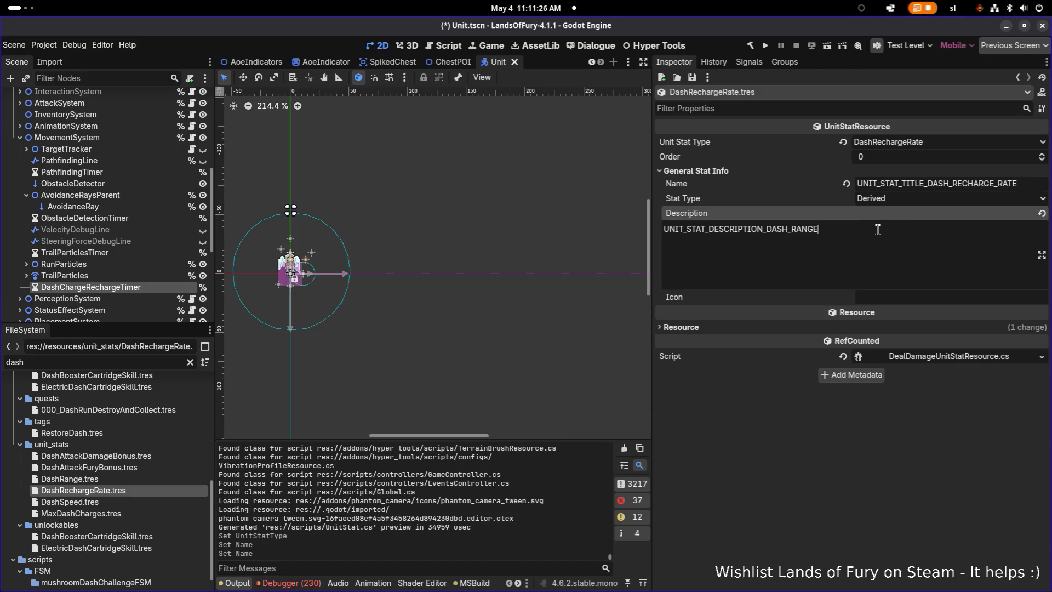
drag(956, 184, 1018, 183)
key(ctrl+c)
click(762, 230)
shift+click(912, 225)
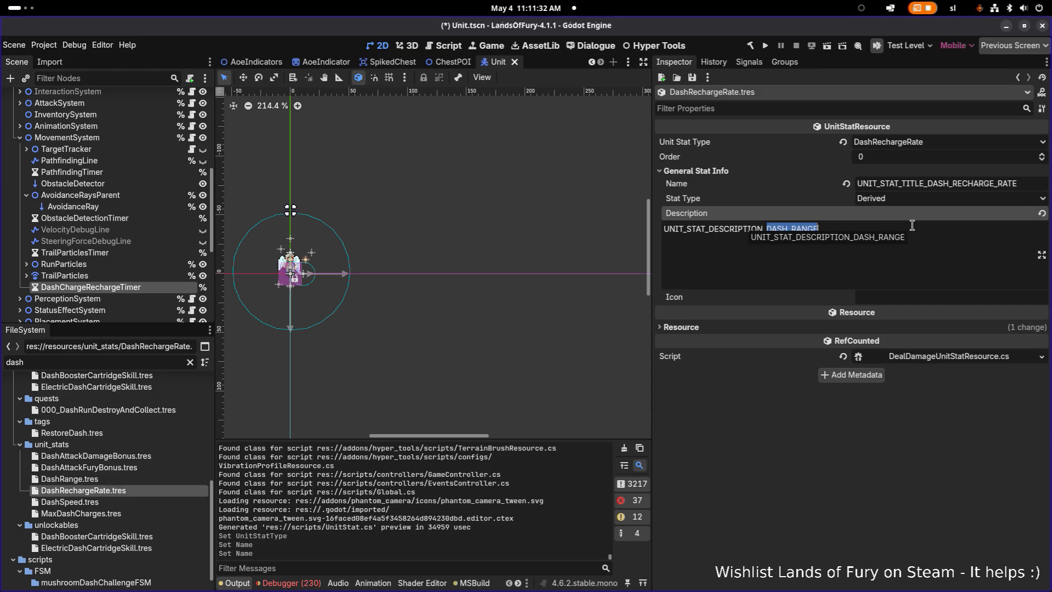
key(ctrl+v)
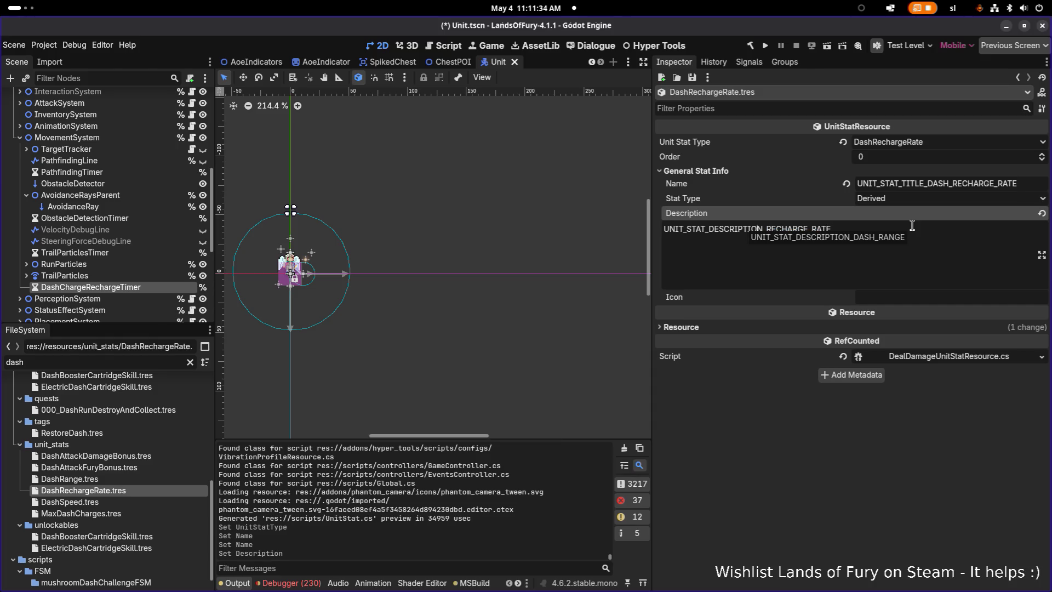
text(DASH_)
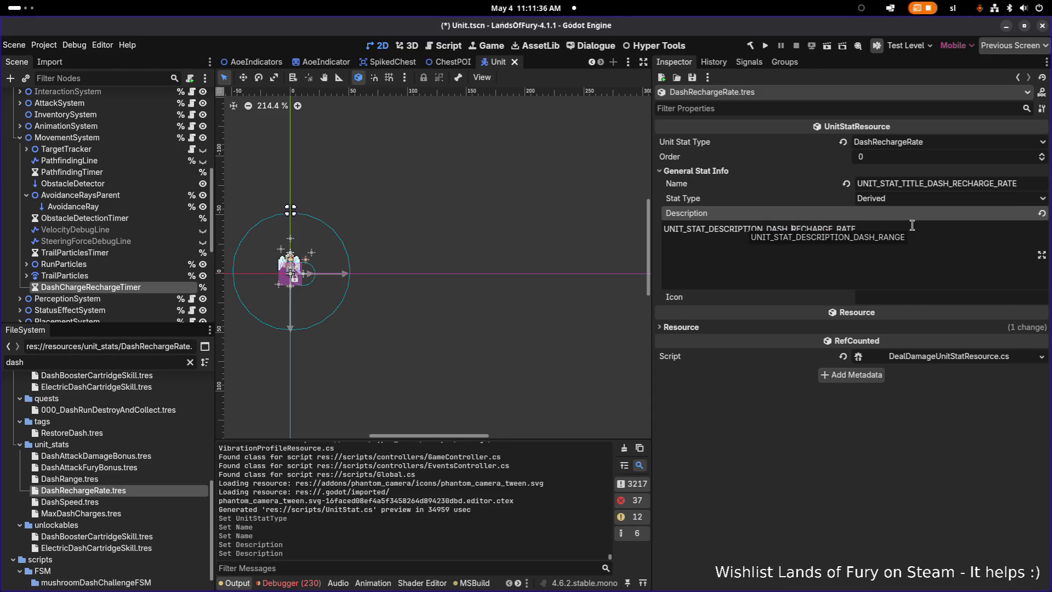
key(ctrl+s)
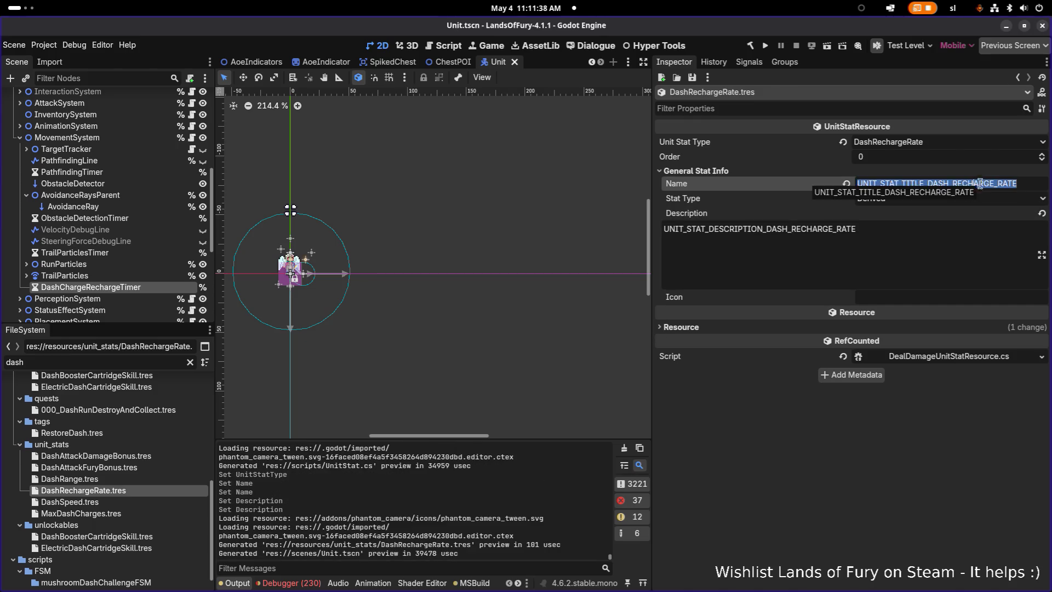
click(935, 276)
key(alt+Tab)
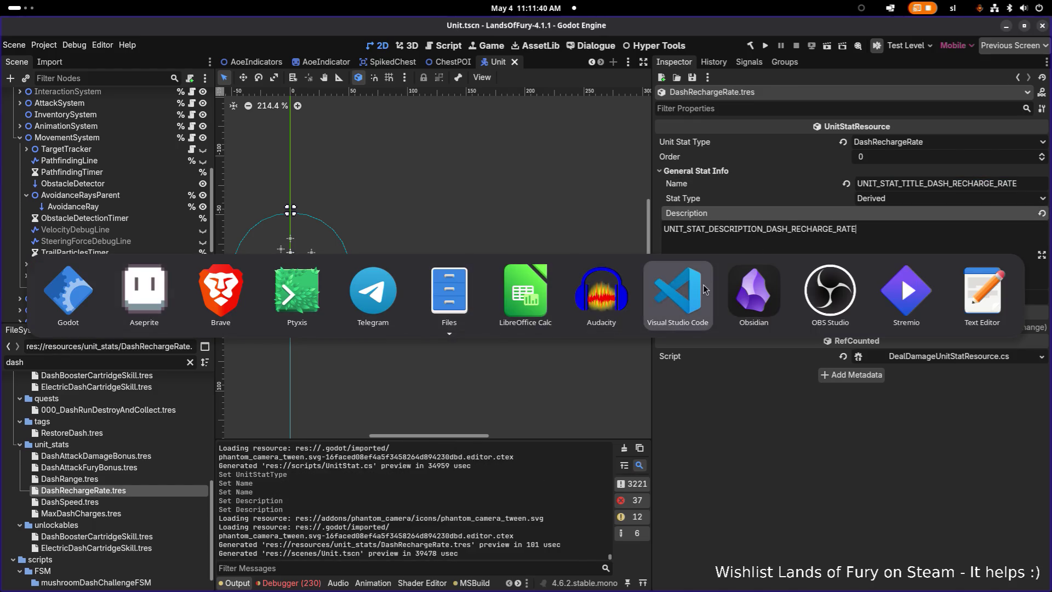
Switch to LibreOffice Calc and search Translations.csv for 'dash', stepping through matches
click(535, 290)
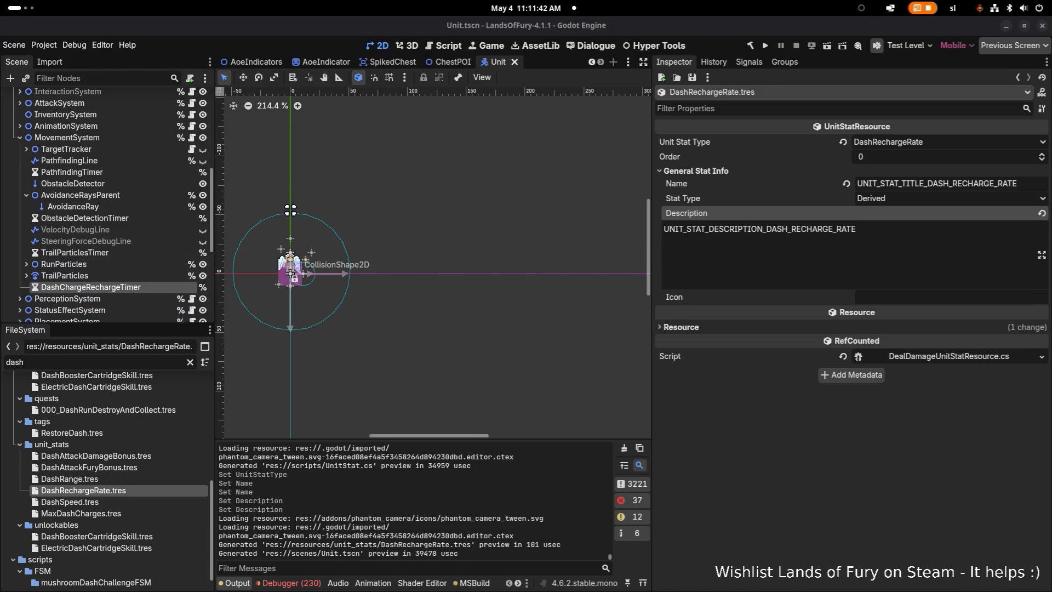
key(ctrl+f)
text(dash)
key(Return)
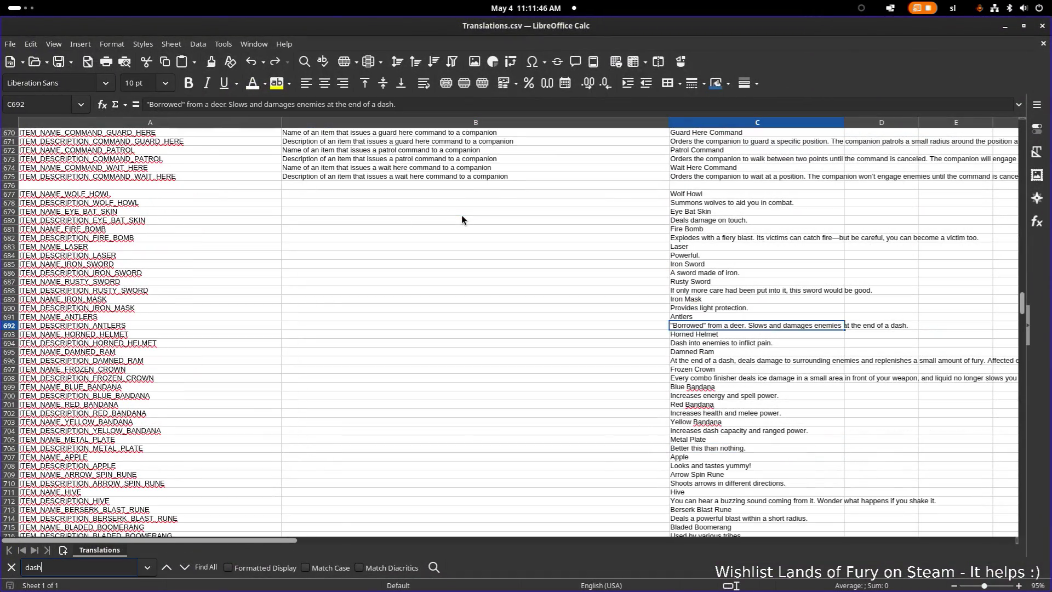
key(Return)
key(Return)
key(Return)
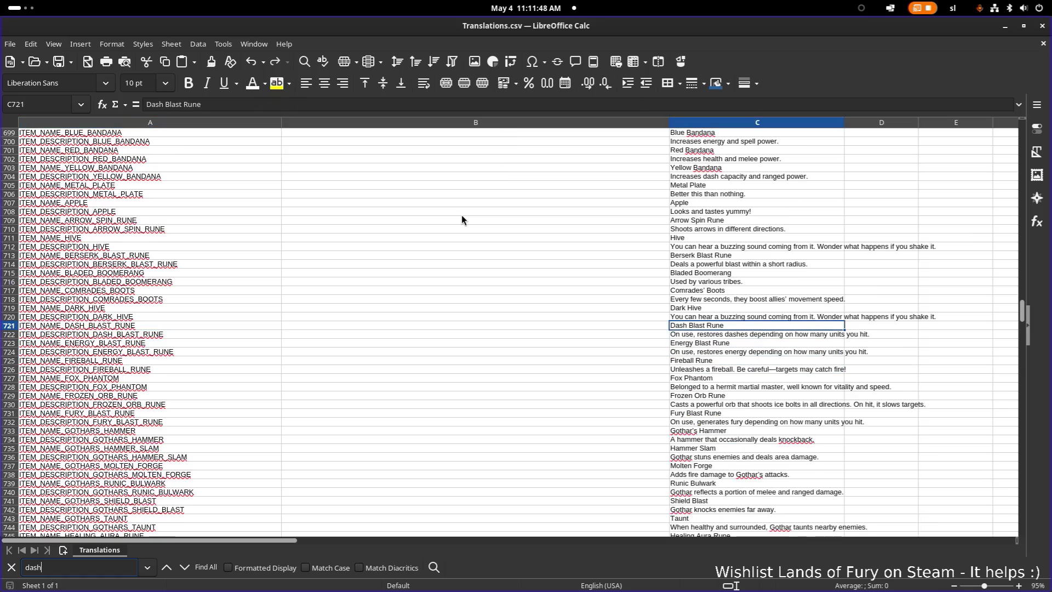
key(Return)
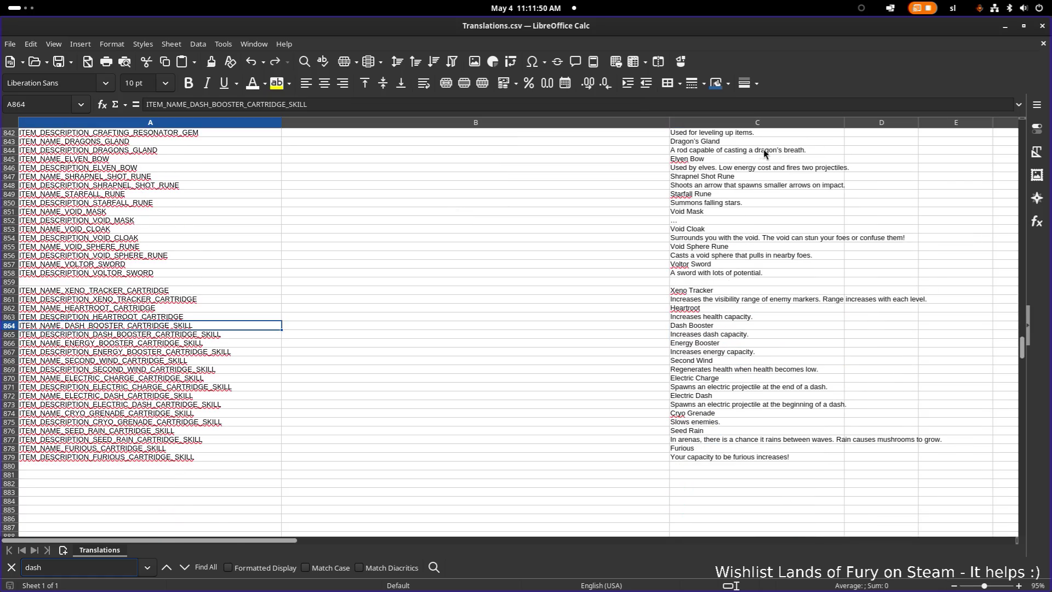
Step back through earlier 'dash' matches toward the top of the sheet
click(172, 569)
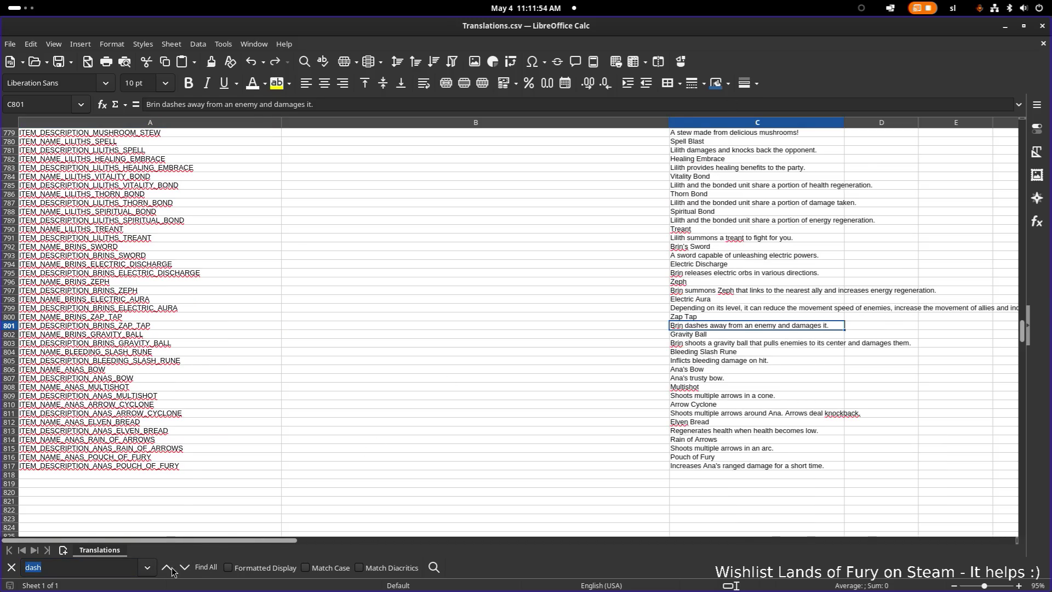
click(167, 567)
click(167, 568)
click(167, 568)
click(166, 567)
click(167, 567)
click(166, 568)
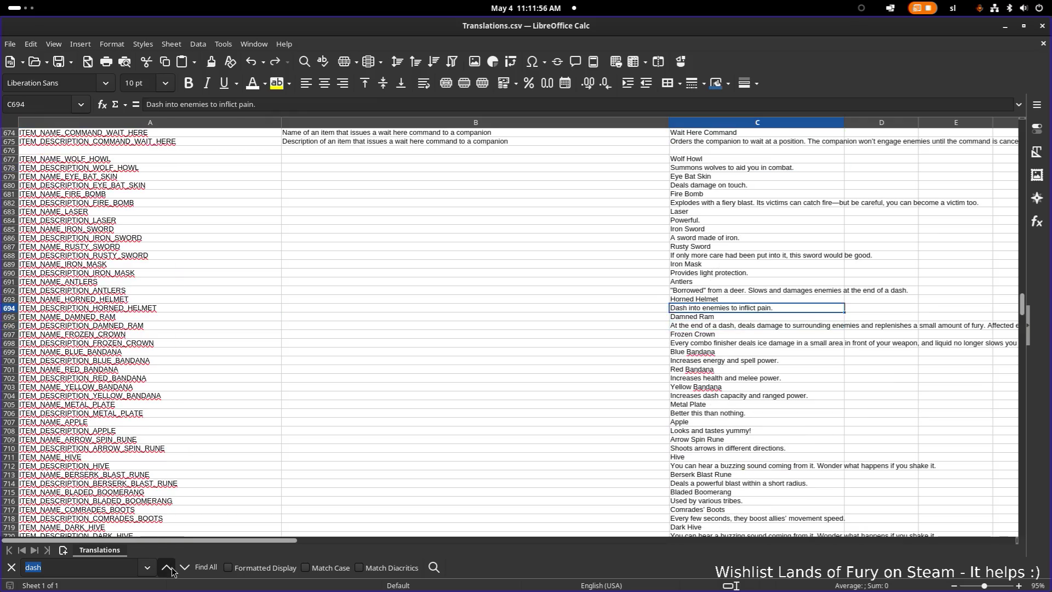
click(166, 568)
click(166, 567)
click(167, 567)
click(167, 567)
click(167, 568)
click(166, 567)
click(167, 568)
click(166, 567)
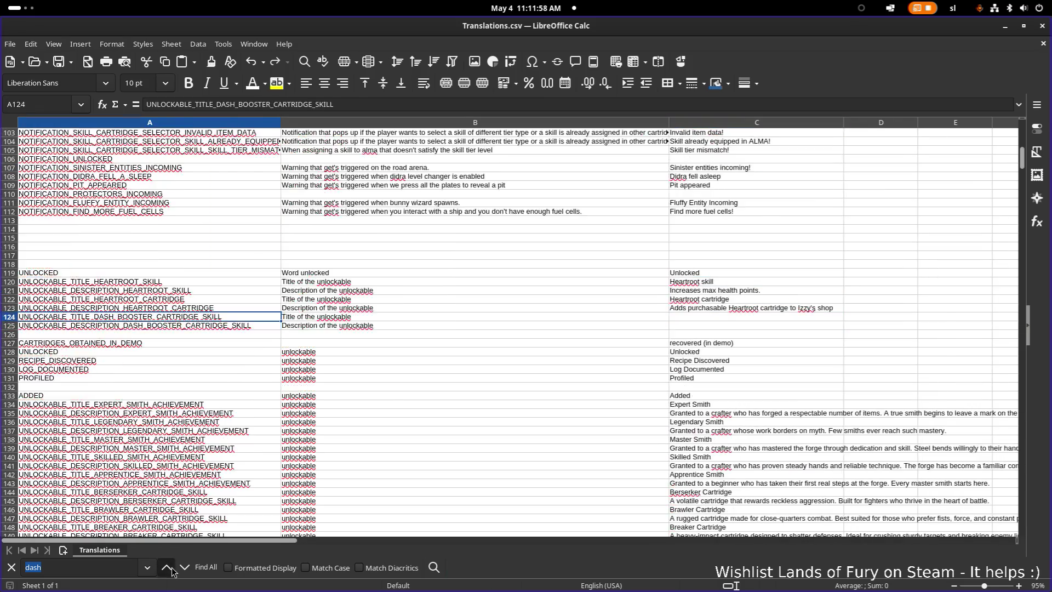
click(167, 568)
click(167, 568)
click(167, 568)
click(166, 568)
click(166, 568)
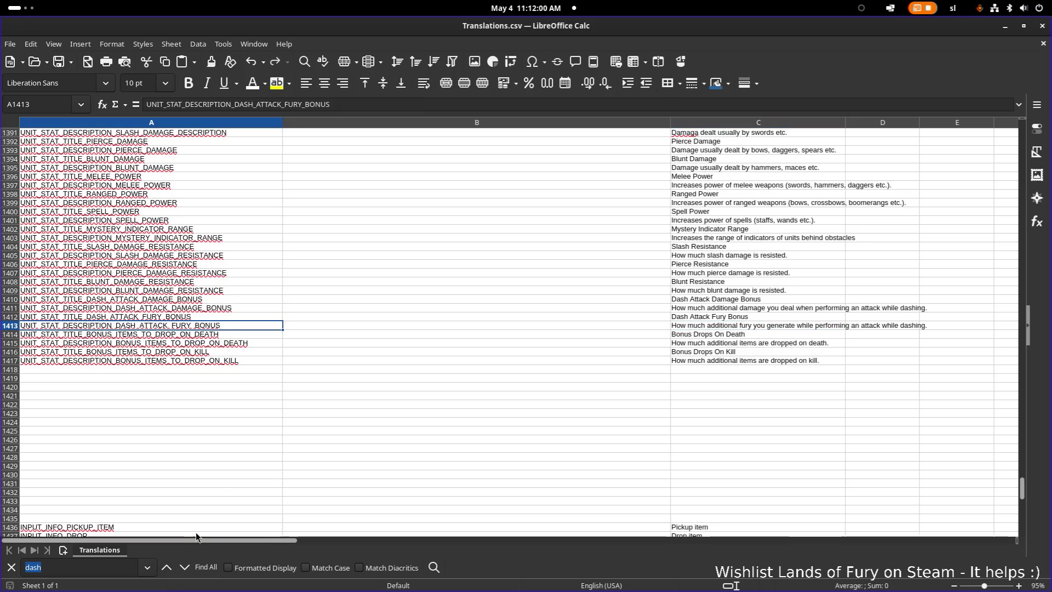
Inspect the dash attack translation keys and the rows that follow them
click(210, 292)
click(193, 325)
click(222, 342)
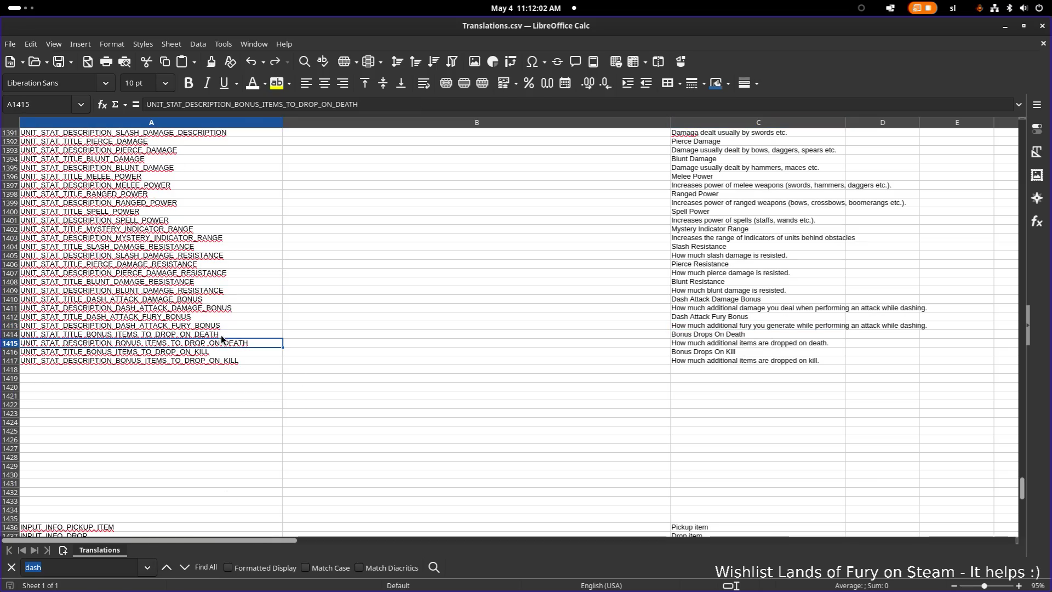
click(167, 568)
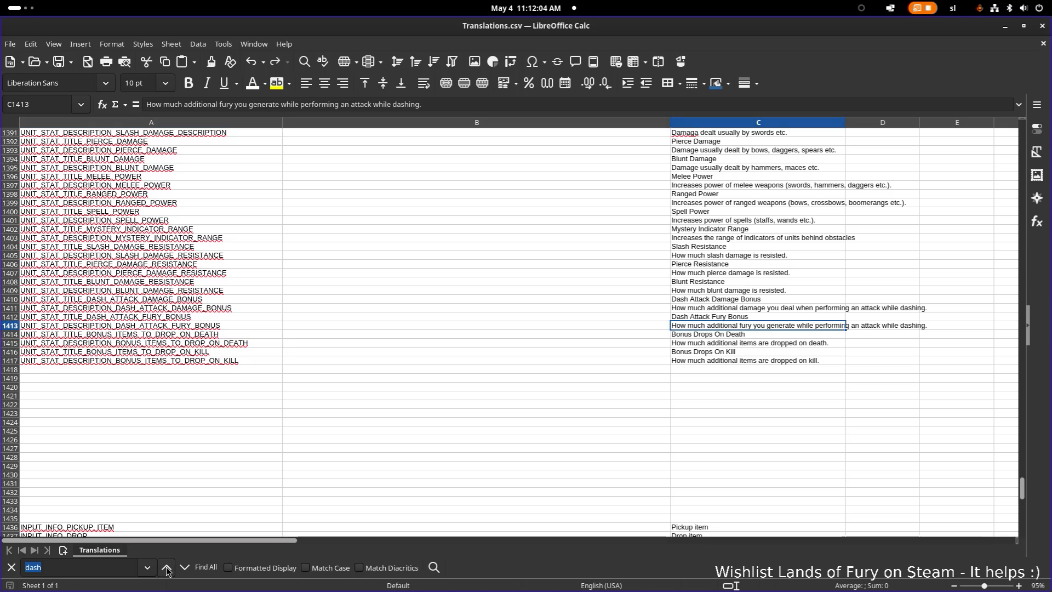
click(167, 568)
click(252, 334)
click(251, 323)
scroll(237, 342, up, 6)
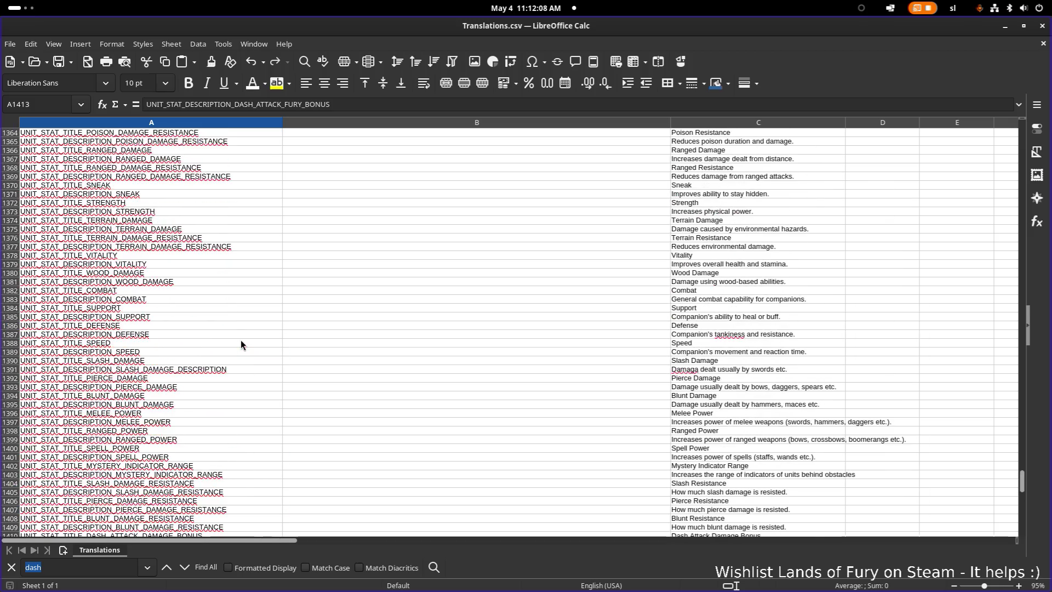
scroll(199, 466, down, 1)
Add UNIT_STAT_TITLE_DASH_RECHARGE_RATE in A1418 and UNIT_STAT_DESCRIPTION_DASH_RECHARGE_RATE in A1419
click(183, 508)
click(193, 504)
text(UNIT_STAT_TITLE_DASH_RECHARGE_RATE)
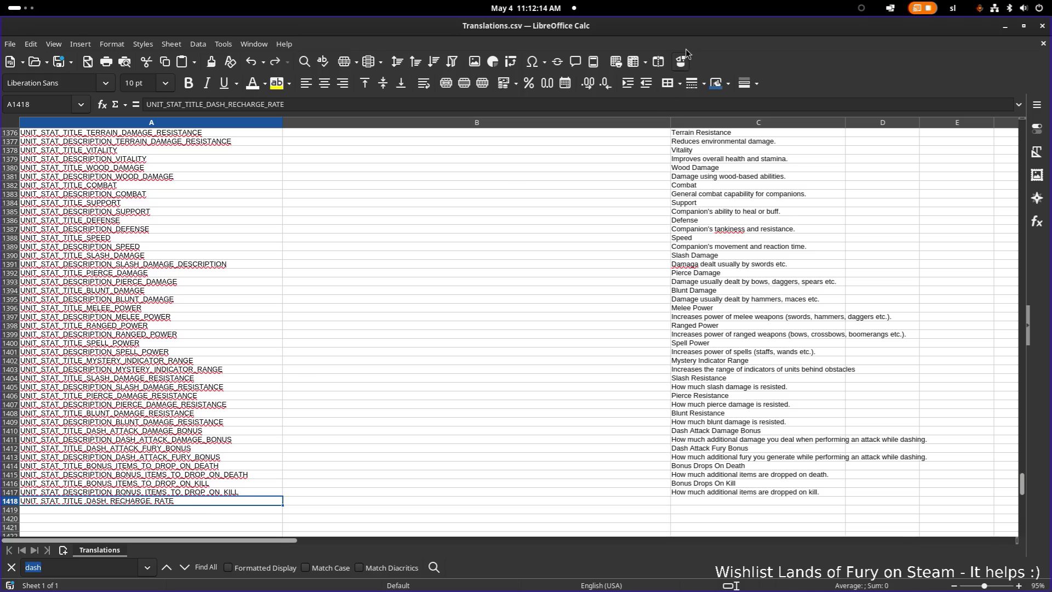
click(213, 519)
click(195, 512)
text(UNIT_STAT_TITLE_DASH_RECHARGE_RATE)
double_click(77, 512)
drag(84, 510, 62, 510)
text(DE)
text(SCRIPTION)
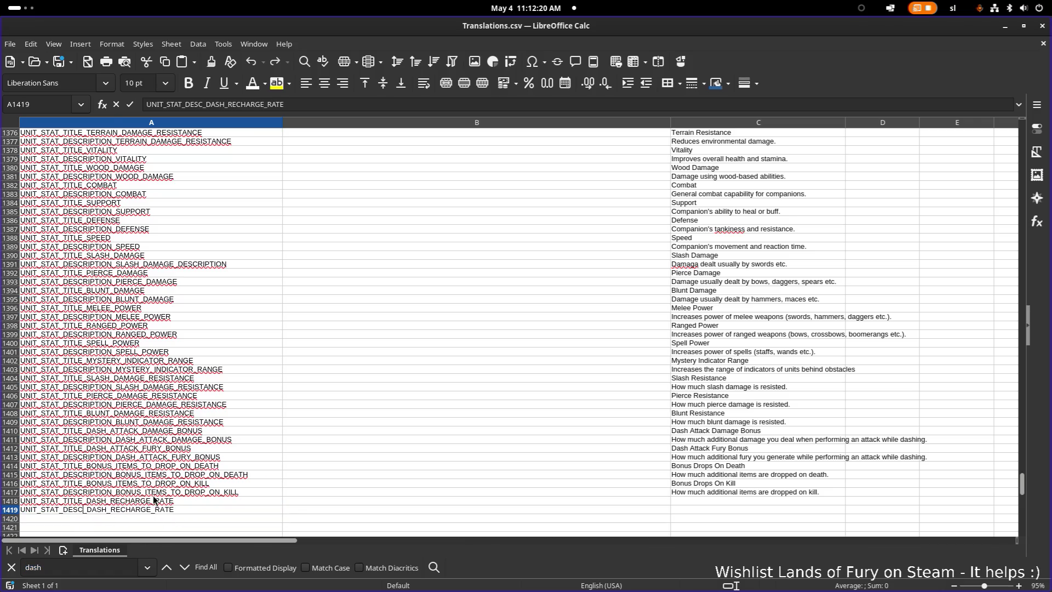
Enter English texts 'Dash Recharge Rate' and 'How fast dashes recharge.' in C1418 and C1419
click(723, 499)
text(Dash Recharge)
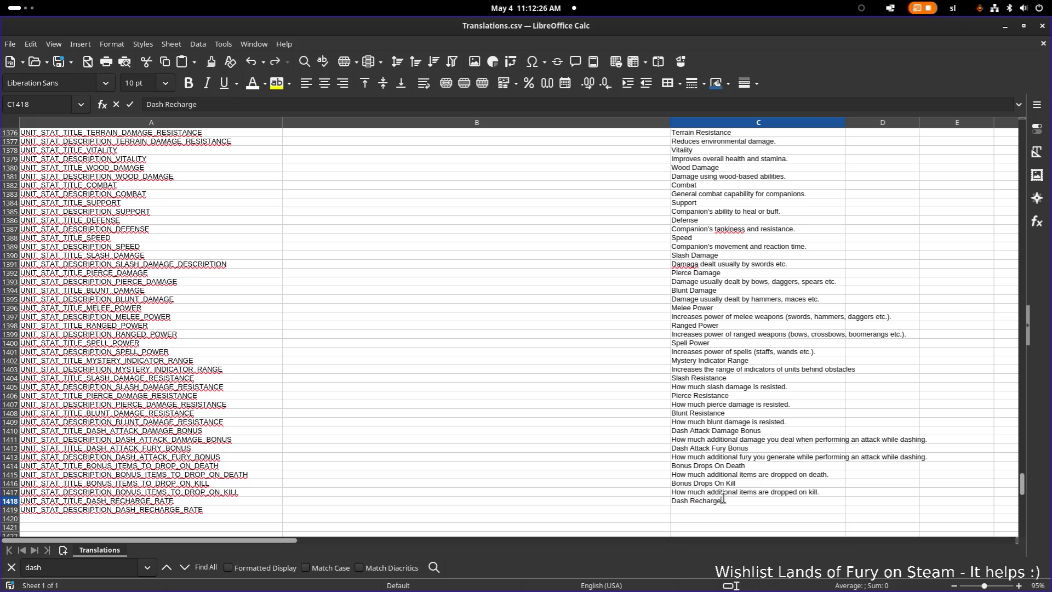
text( Rate)
click(727, 516)
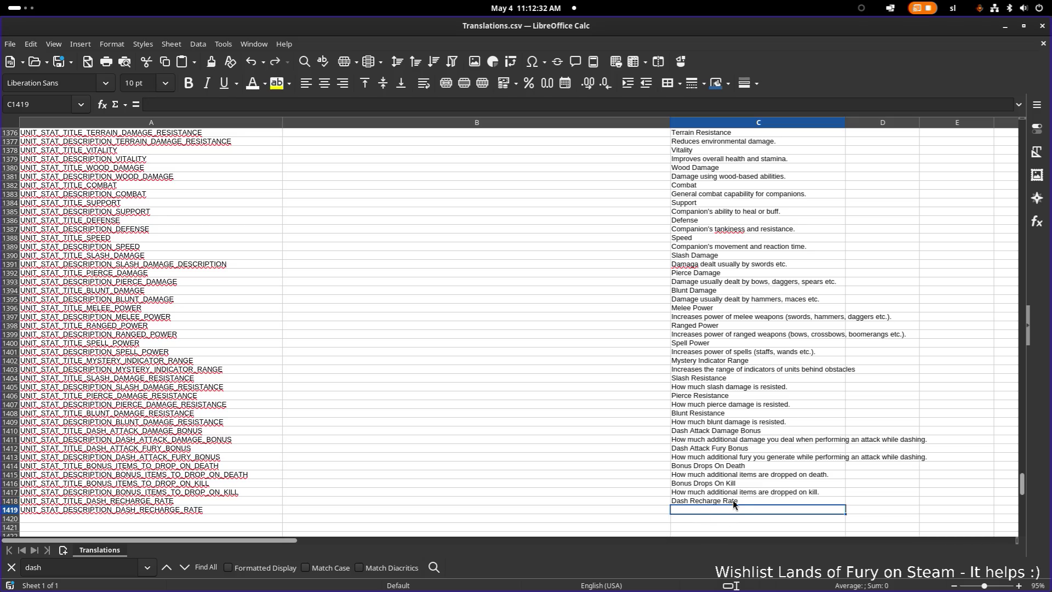
double_click(721, 509)
text(How )
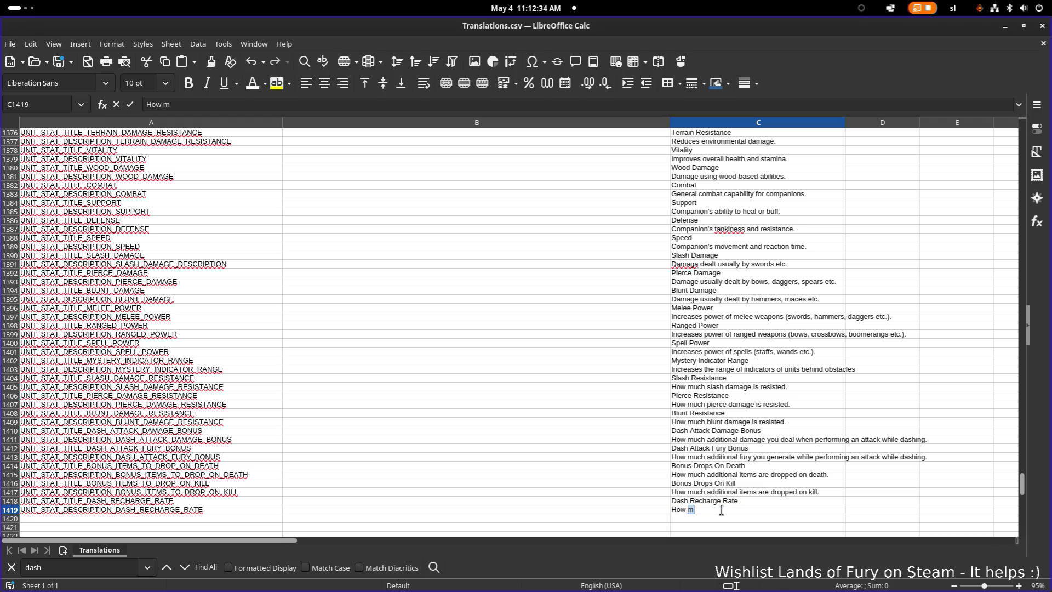
text(fast the rechager)
key(BackSpace)
key(BackSpace)
text(e)
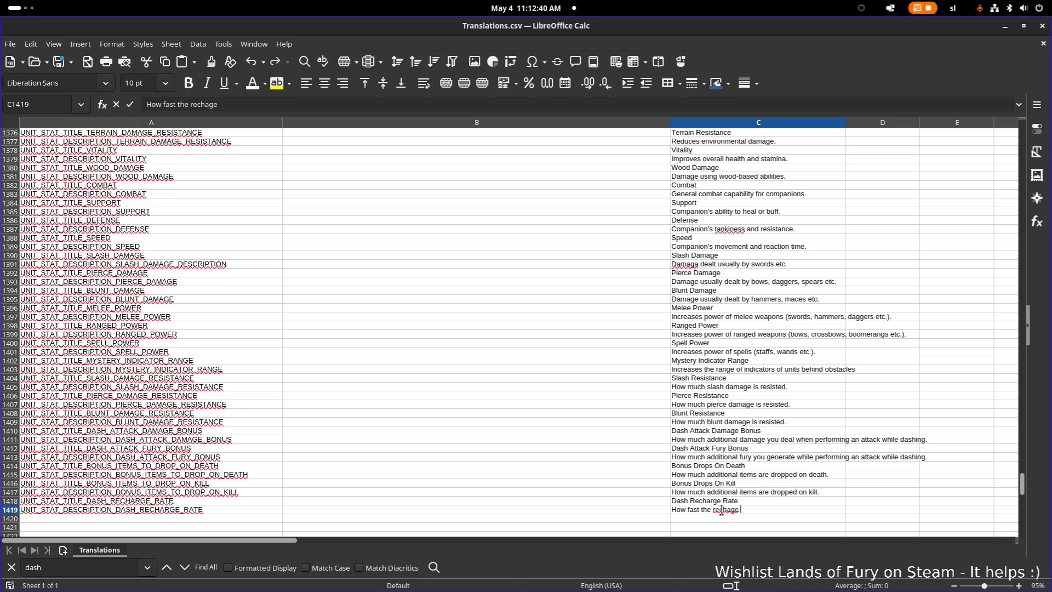
key(BackSpace)
key(BackSpace)
key(BackSpace)
text(dashes re)
text(charge.)
key(Return)
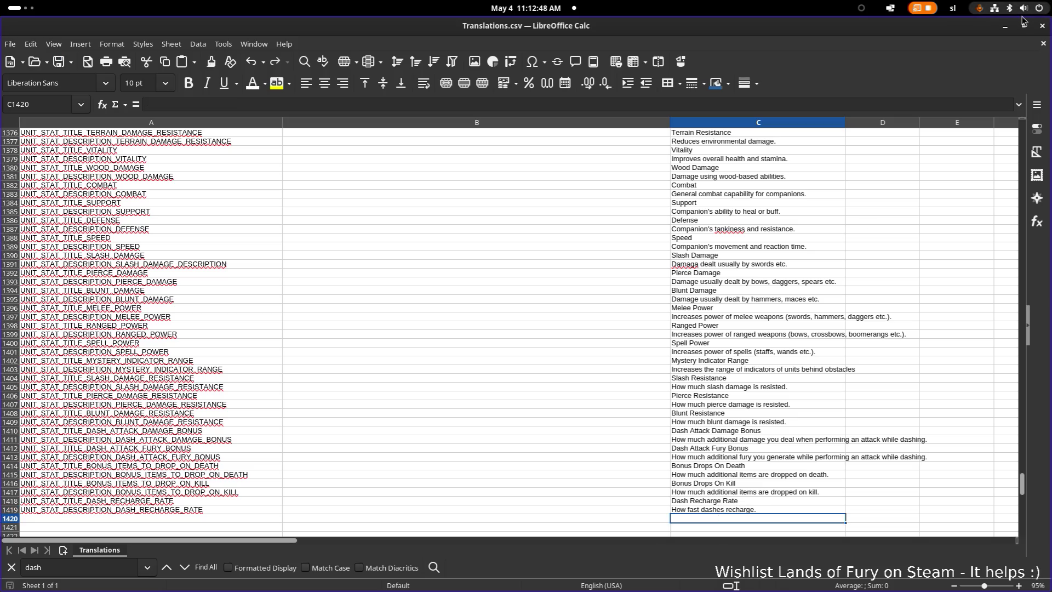
click(1006, 26)
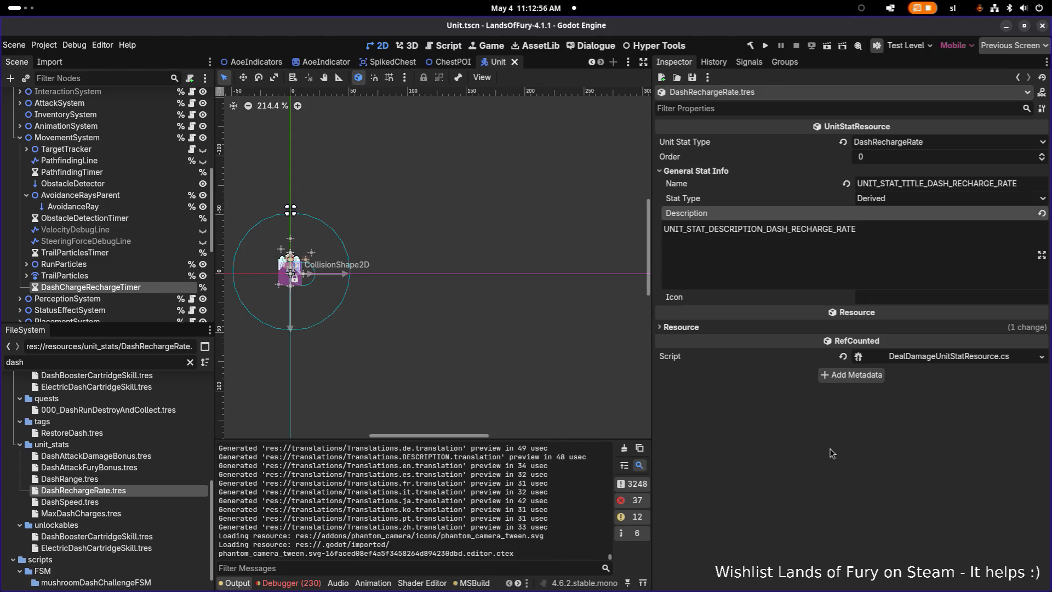
Switch back to Visual Studio Code showing UnitStat.cs's UnitStatType enum
key(super)
click(689, 308)
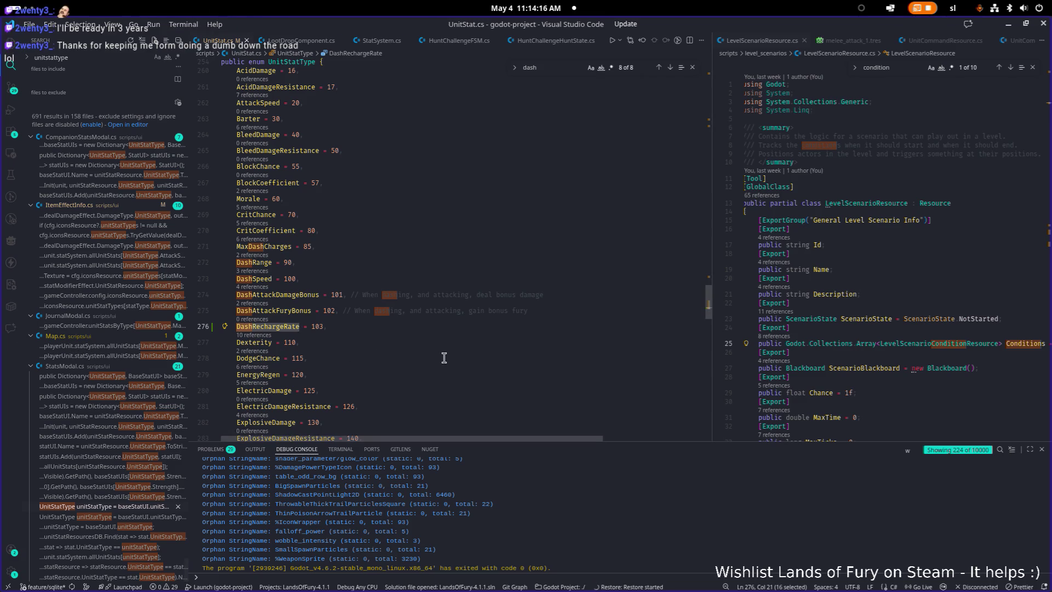
Return to Godot's Unit.tscn scene and collapse the MovementSystem node
key(alt+Tab)
key(alt+Tab)
key(alt+shift+Tab)
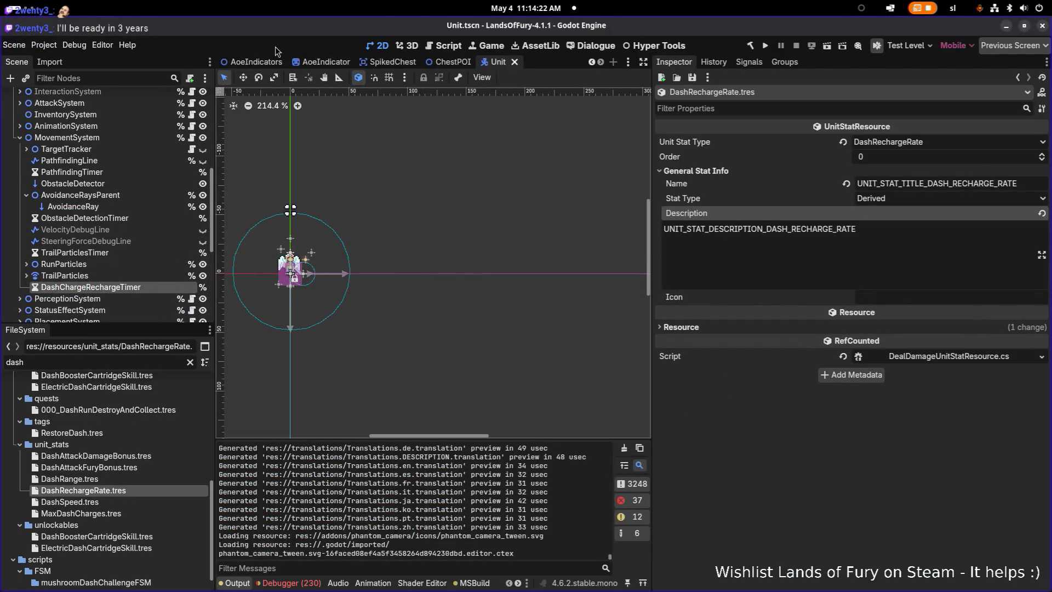
click(21, 138)
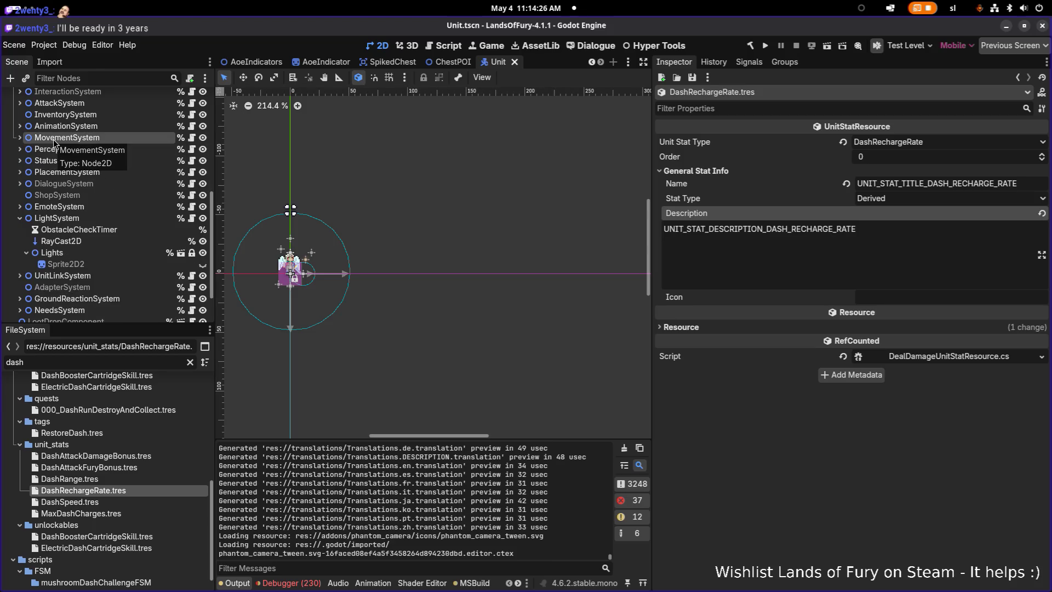
Expand AttackSystem and show AttackAnimationPlayer in the Animation panel
click(23, 104)
double_click(22, 105)
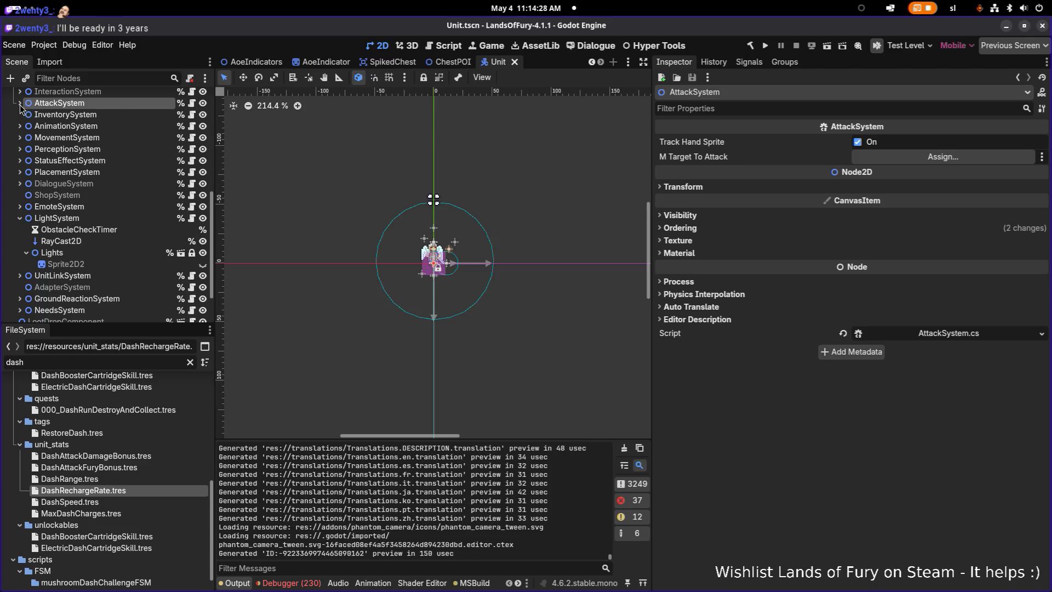
click(20, 104)
click(38, 115)
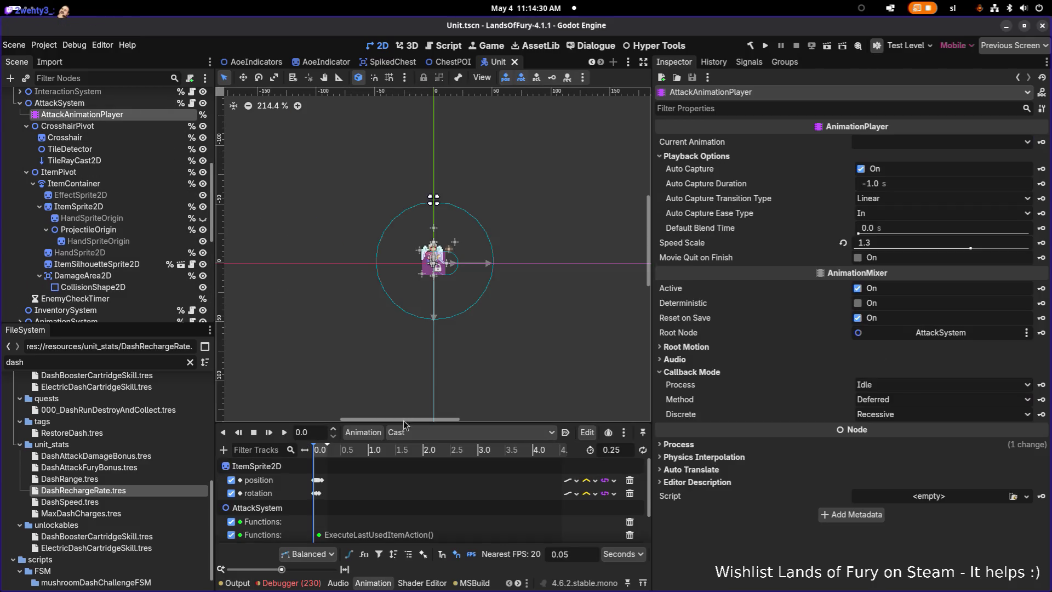
Browse the attack animation list, then switch to the Translations.csv spreadsheet
click(408, 432)
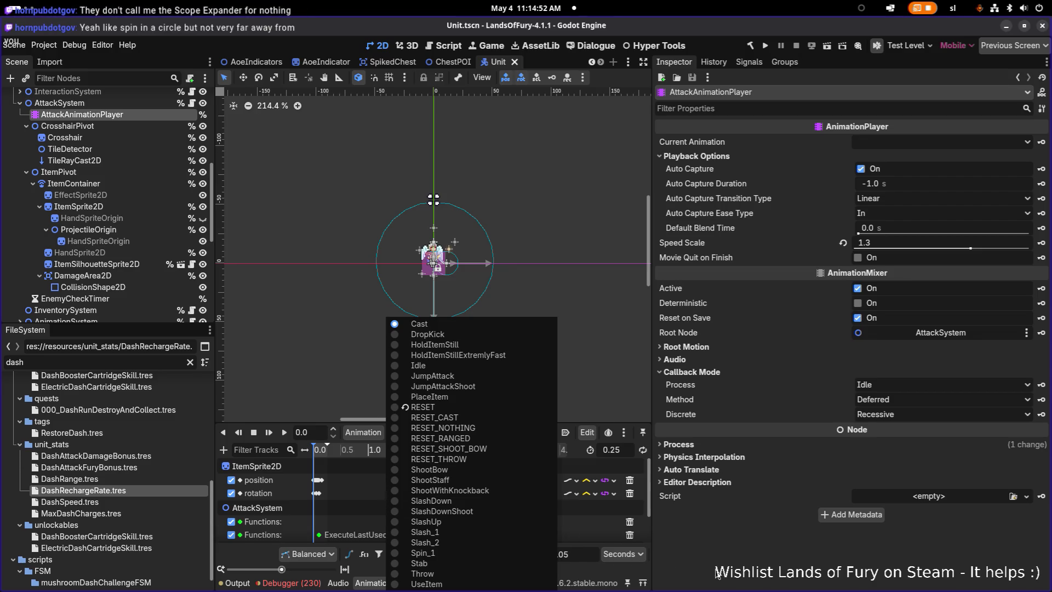
click(745, 575)
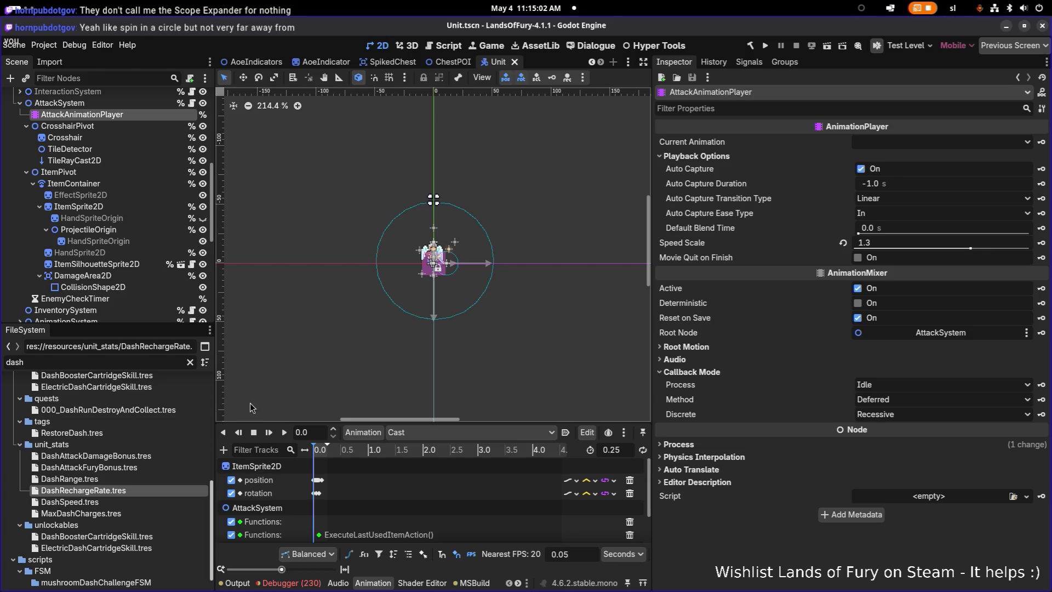
click(426, 434)
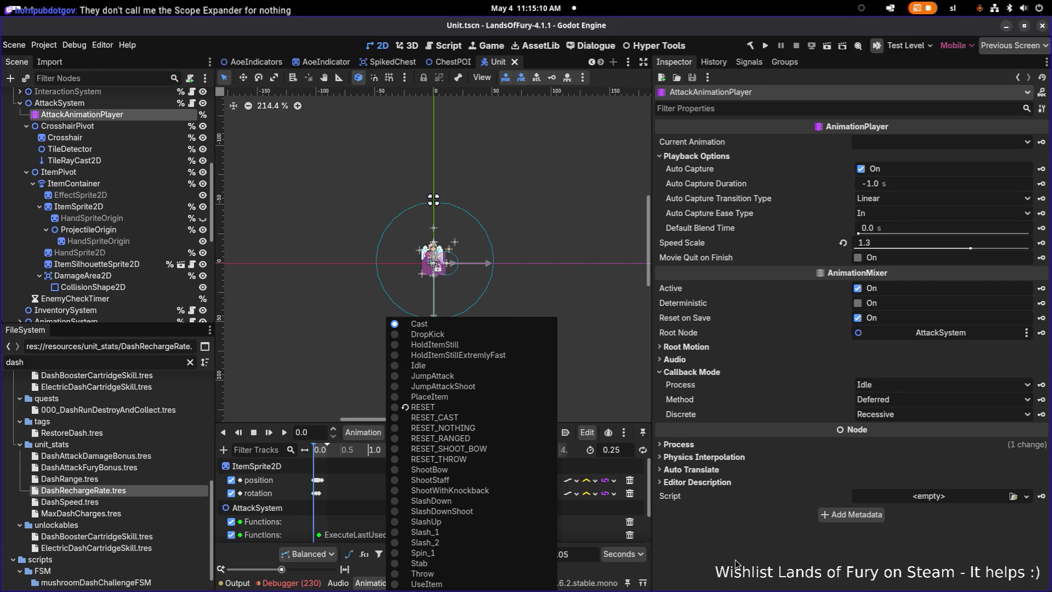
key(Escape)
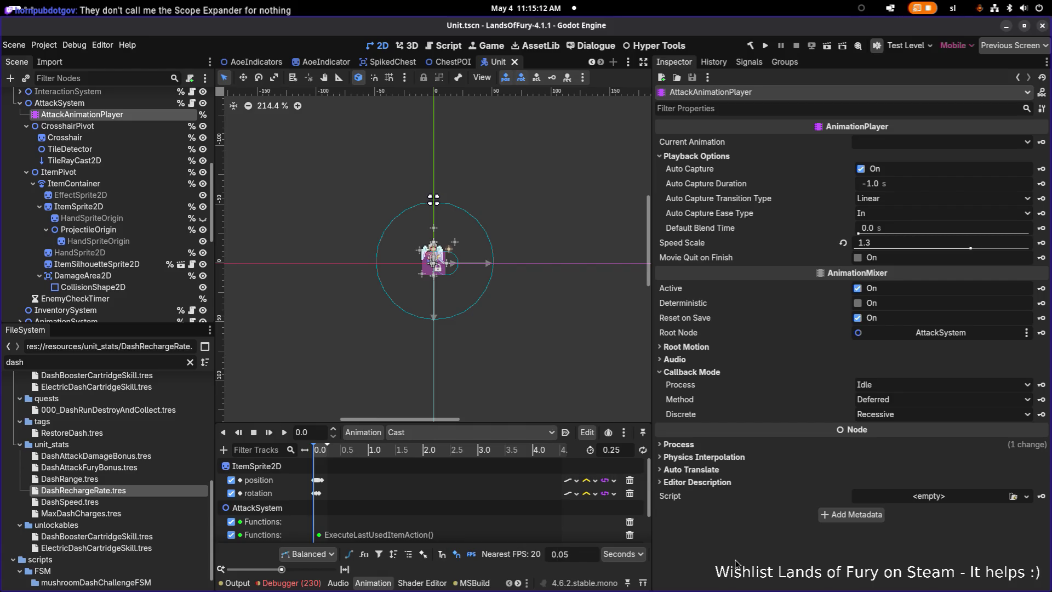
key(super)
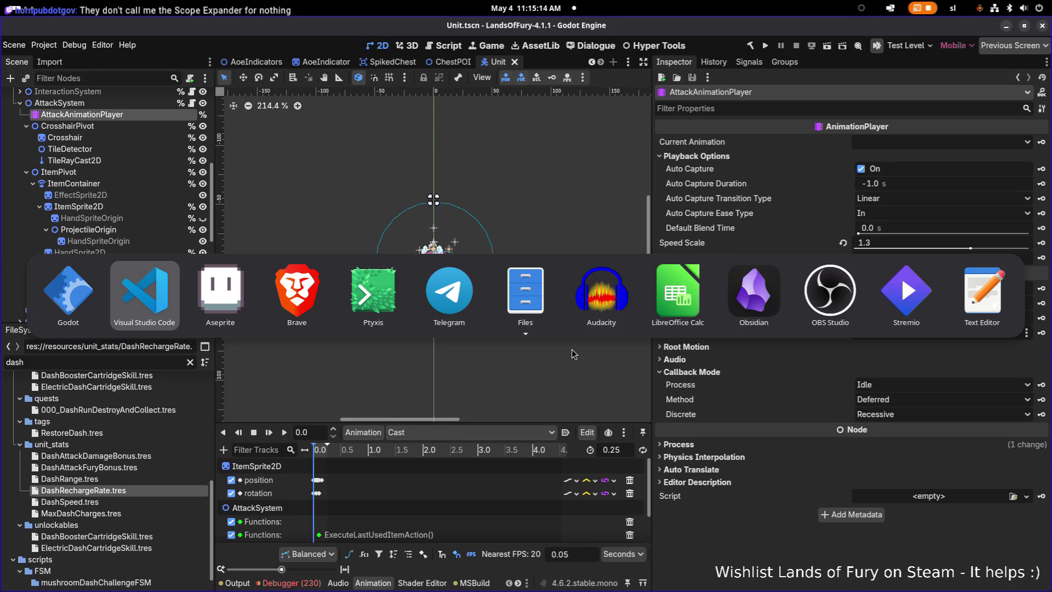
click(674, 291)
click(504, 344)
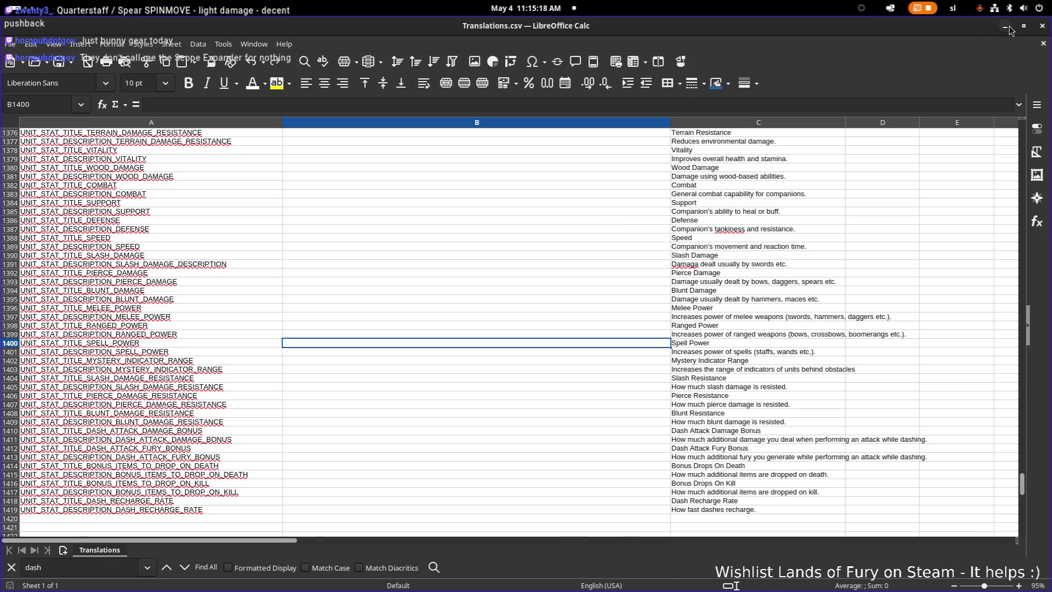
click(1011, 30)
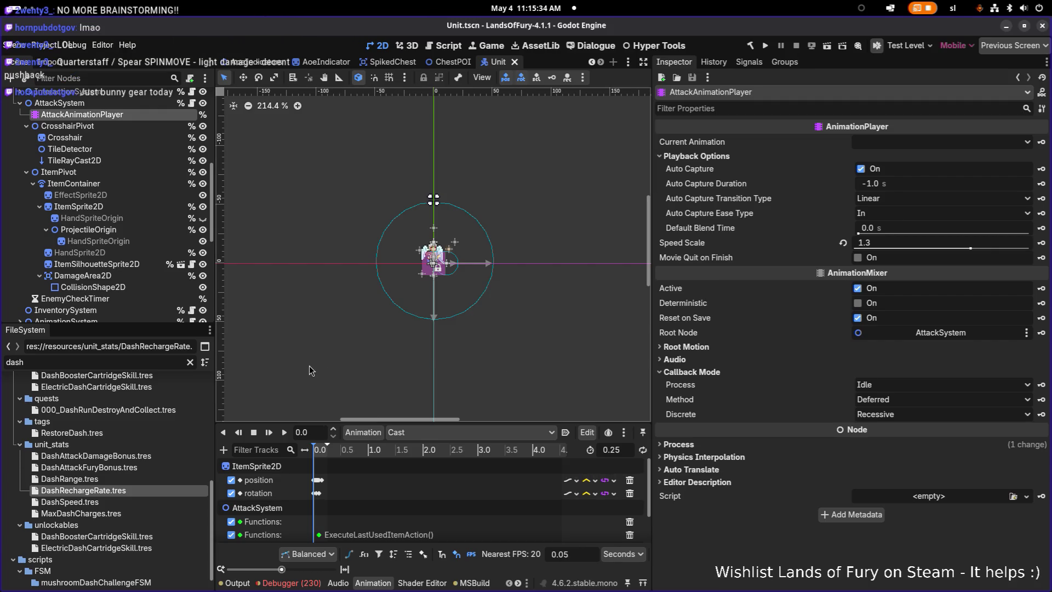
Back in Visual Studio Code, search the project for DashRechargeRate
key(alt+Tab)
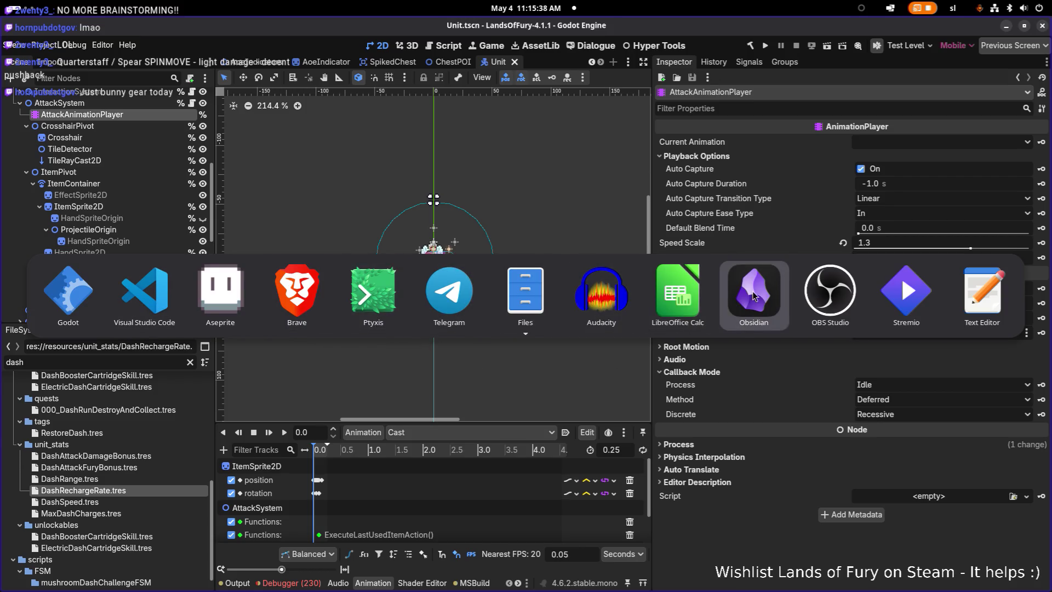
click(134, 303)
click(463, 338)
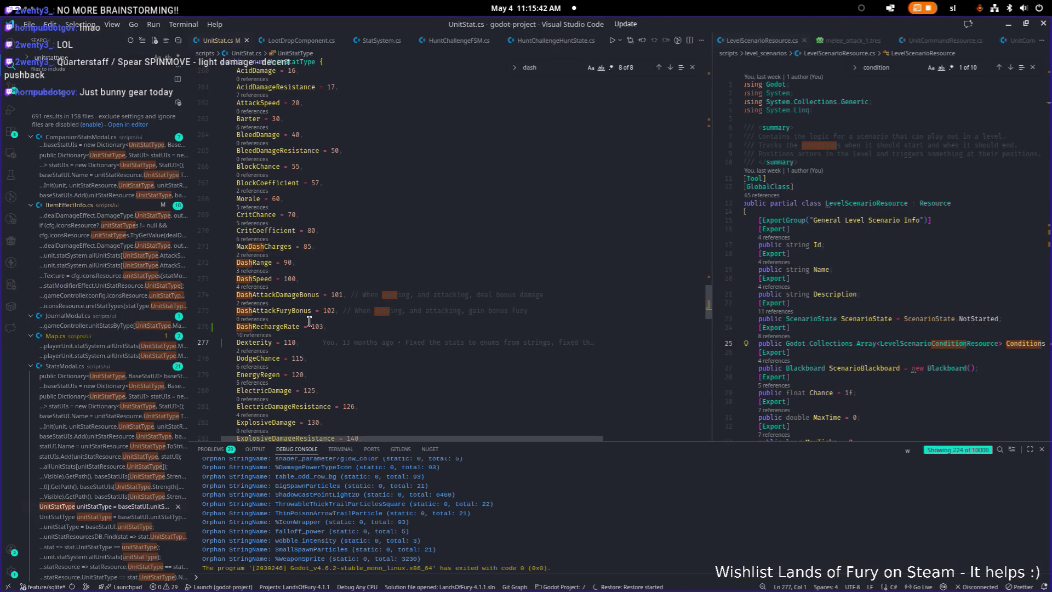
double_click(268, 326)
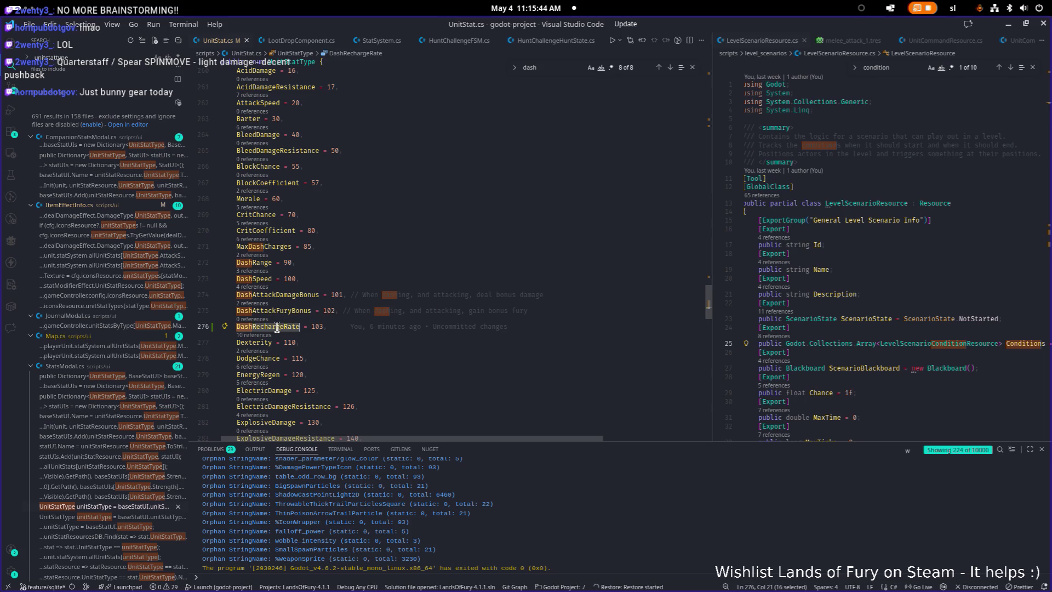
mouse_move(454, 325)
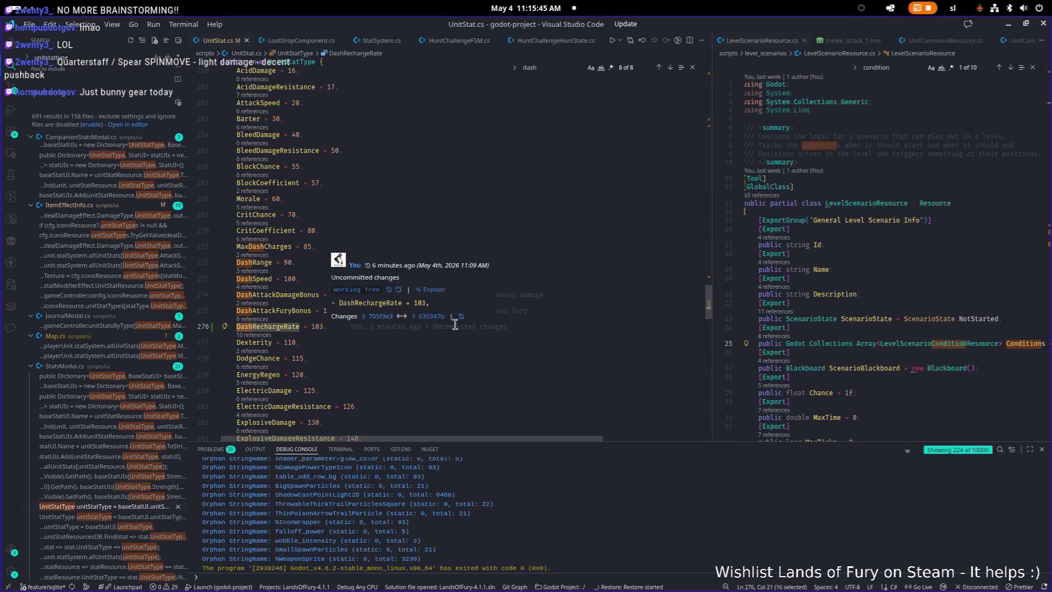
click(271, 328)
double_click(272, 327)
key(ctrl+shift+f)
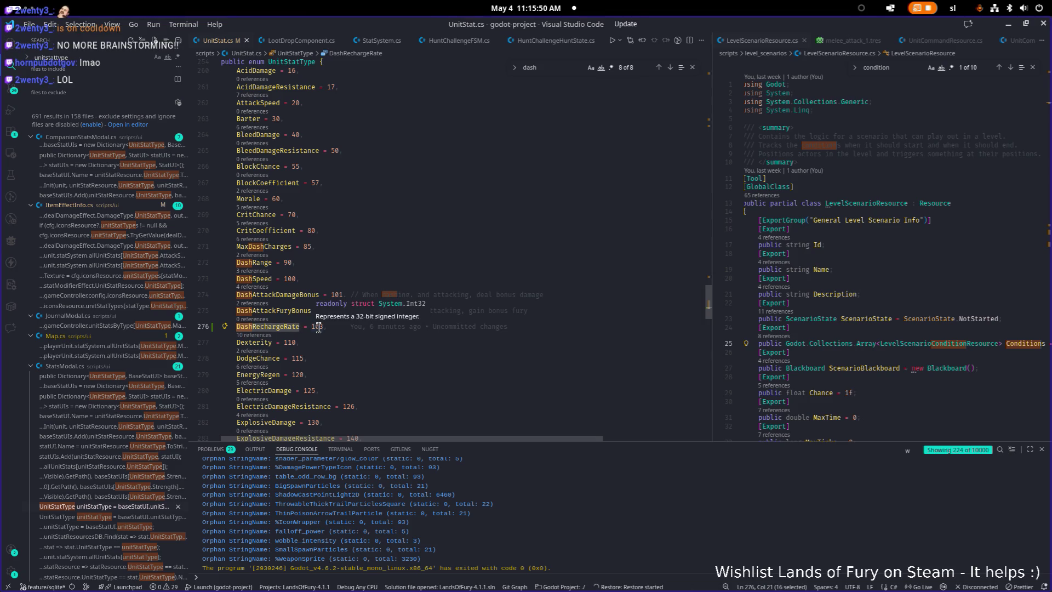
Open MovementSystem.cs through Quick Open using 'movem'
click(337, 262)
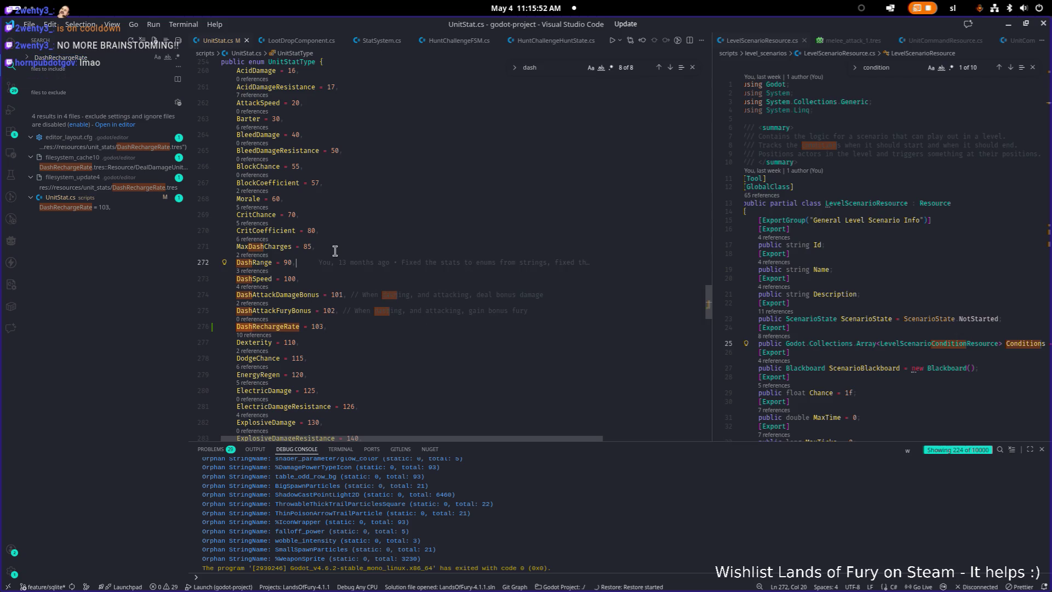
click(420, 242)
key(ctrl+p)
text(movem)
key(Return)
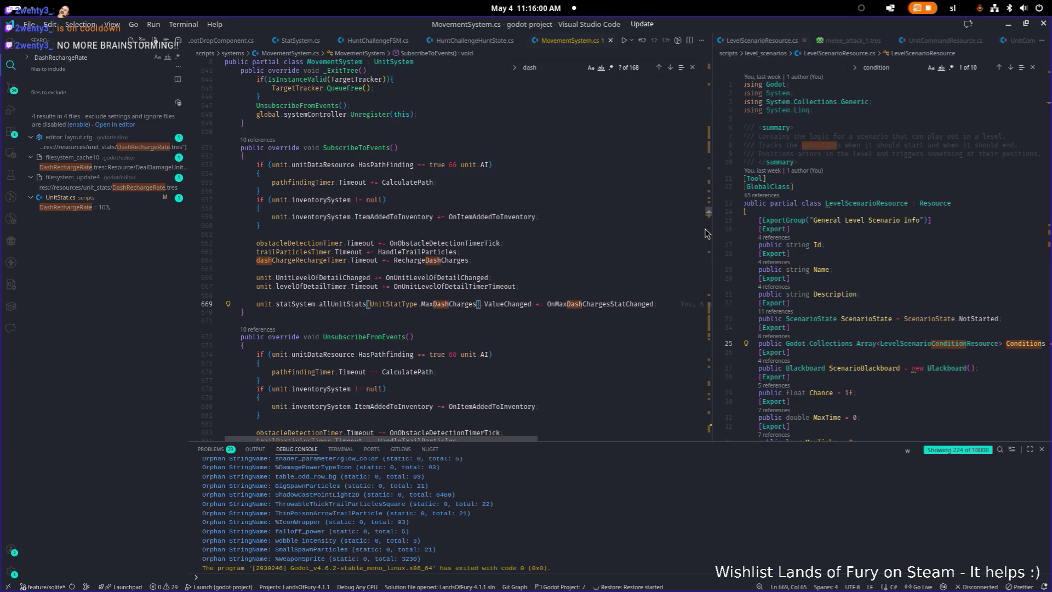
Open StatSystem.cs in the right-hand editor and widen that pane
click(852, 246)
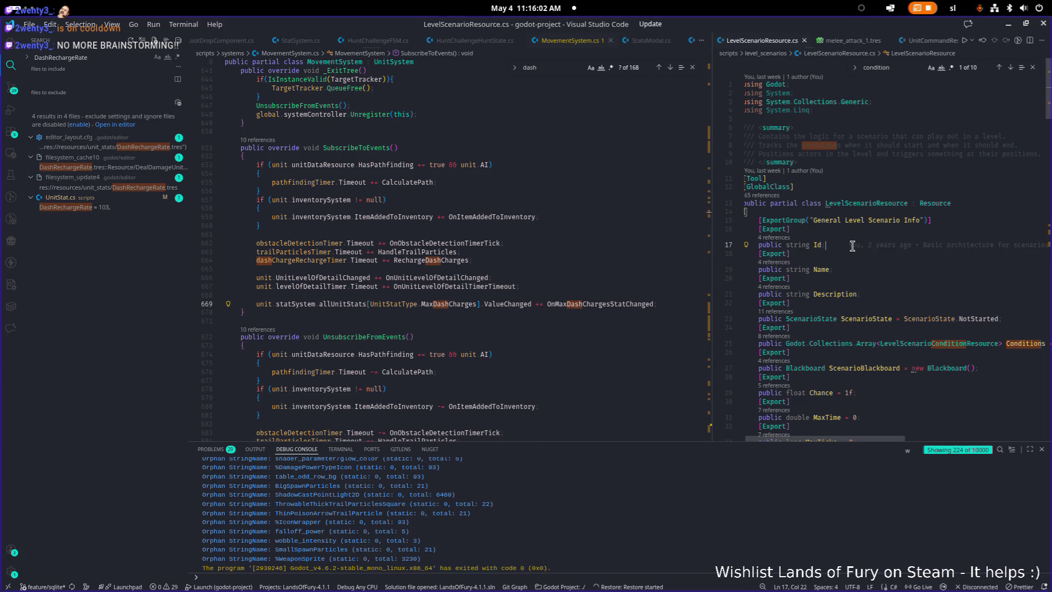
key(ctrl+p)
text(stat)
key(Down)
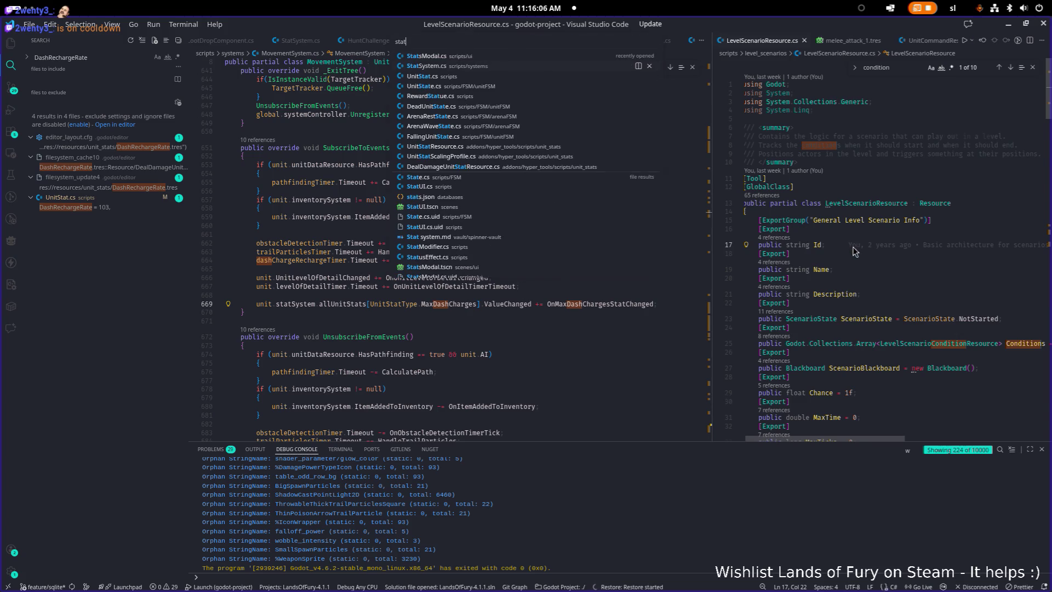
key(Return)
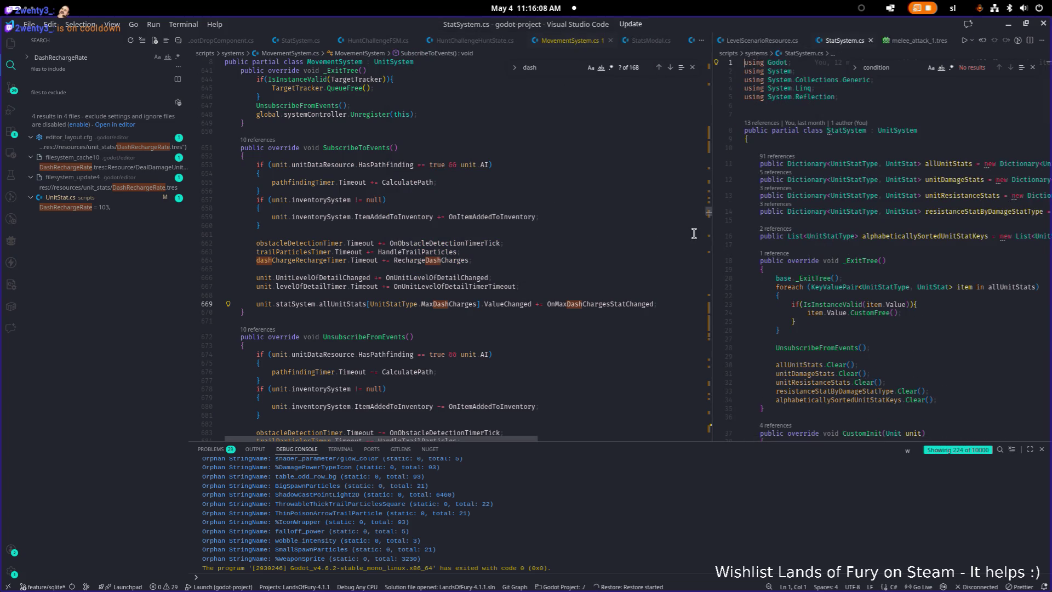
drag(712, 228, 632, 228)
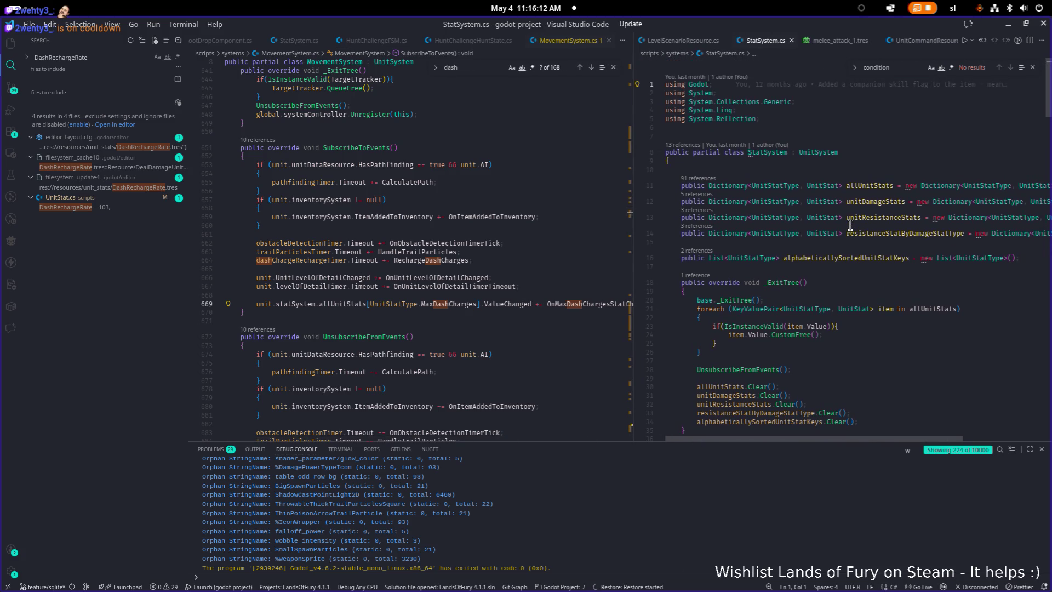
Go to the UnitStat class definition from the allUnitStats declaration
scroll(850, 225, down, 5)
scroll(850, 225, down, 8)
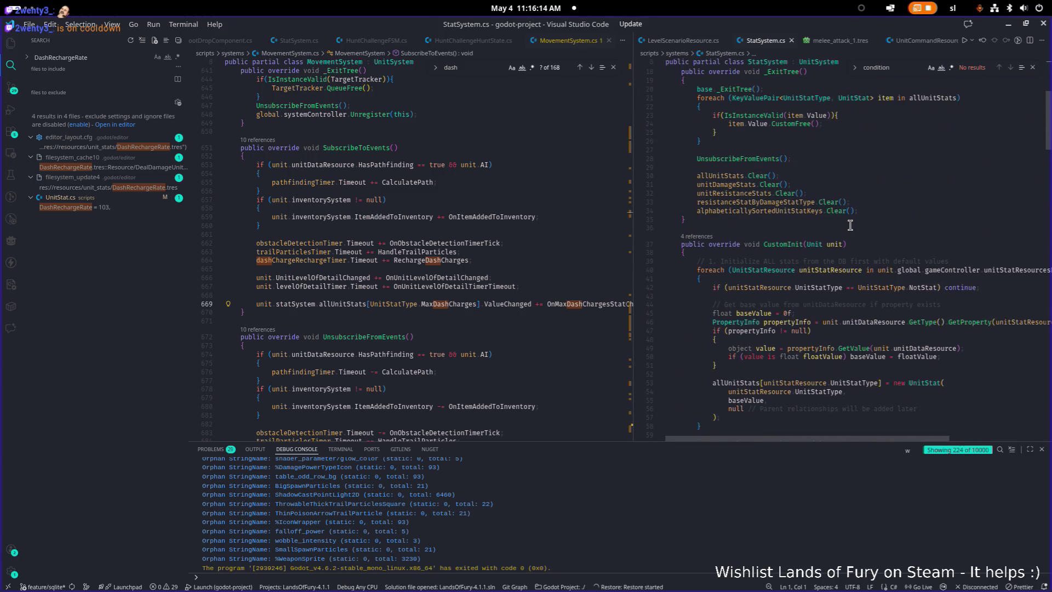
scroll(850, 226, up, 10)
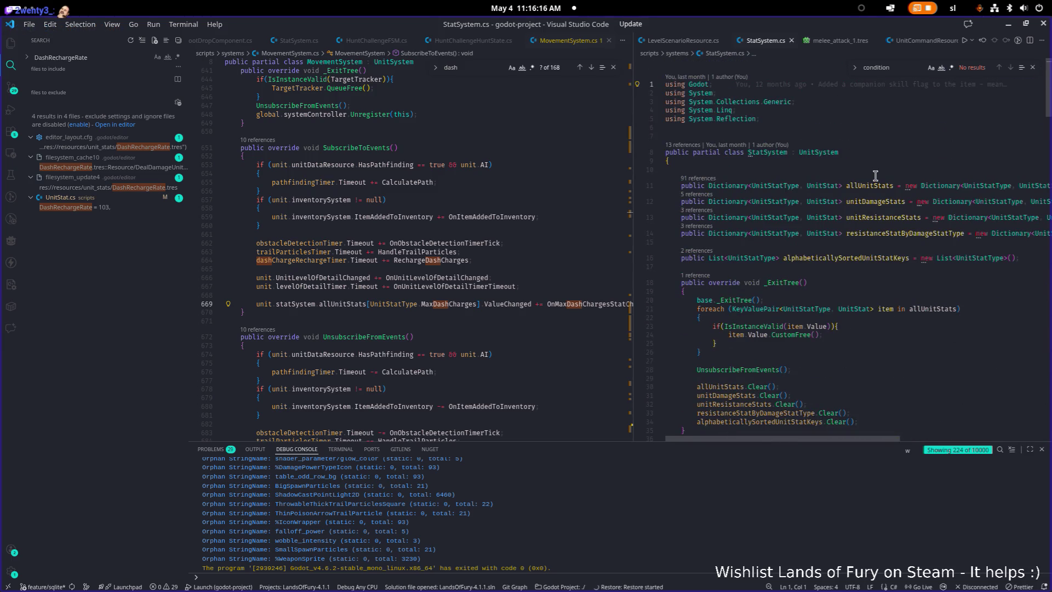
click(835, 185)
click(835, 185)
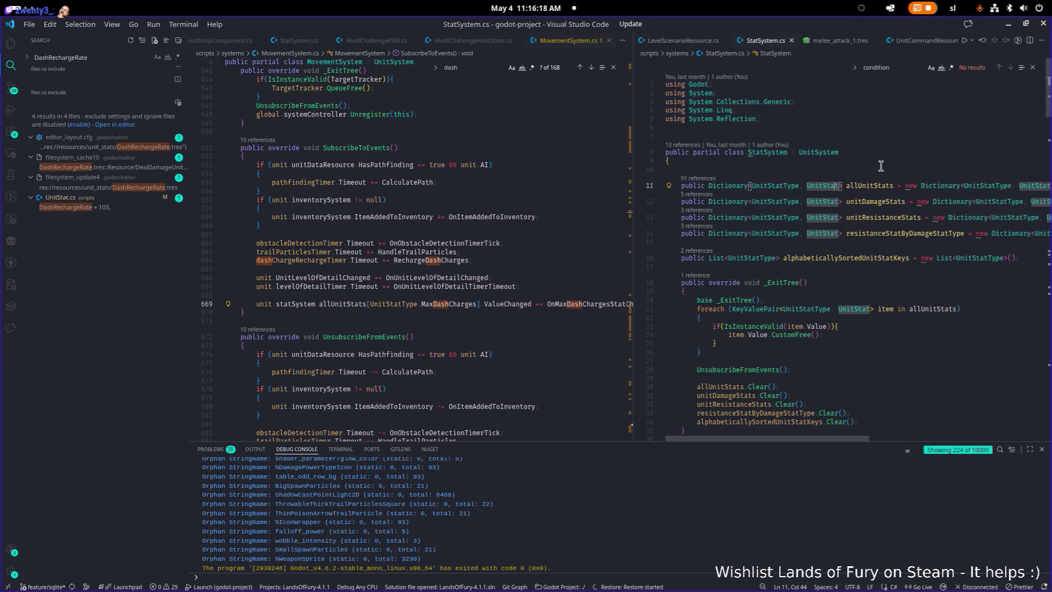
key(F12)
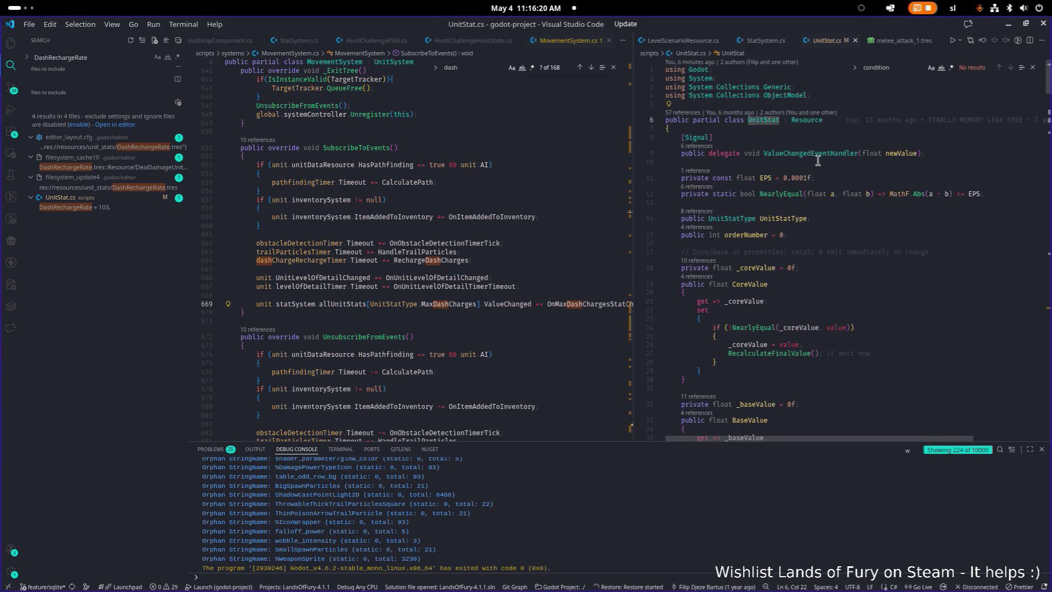
Search the whole project for ValueChanged
mouse_move(804, 155)
click(813, 154)
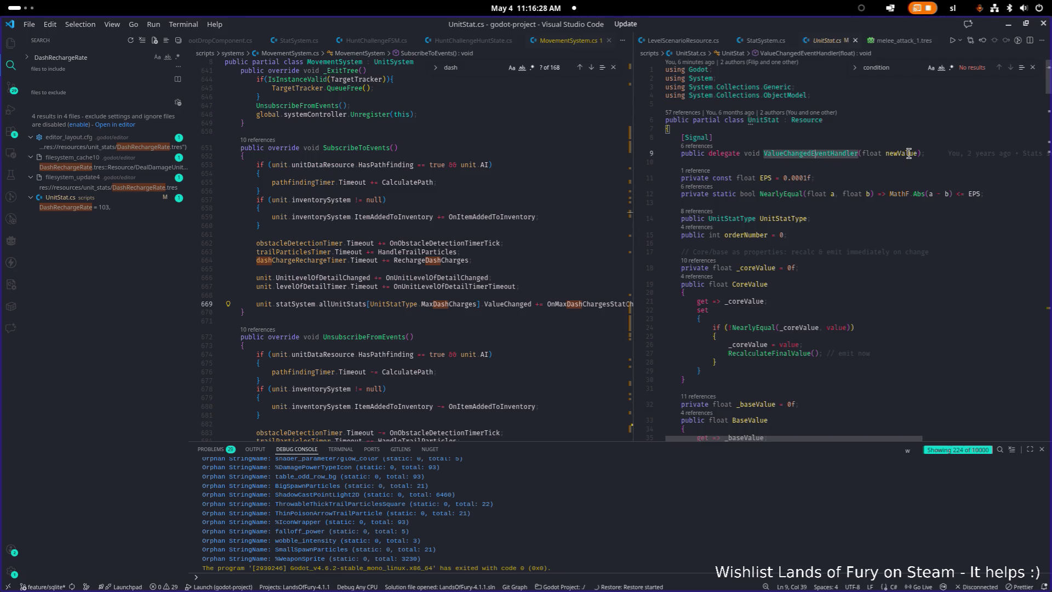
key(ctrl+shift+Left)
key(ctrl+shift+f)
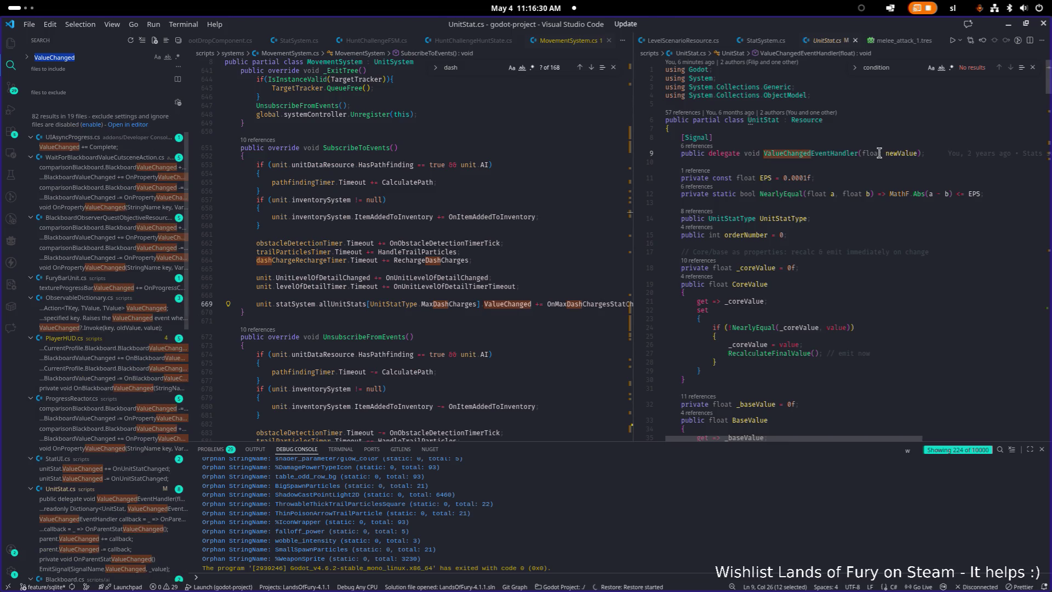
Open the FurySystem.cs match where MaxFury's ValueChanged is subscribed
click(880, 153)
scroll(164, 238, down, 5)
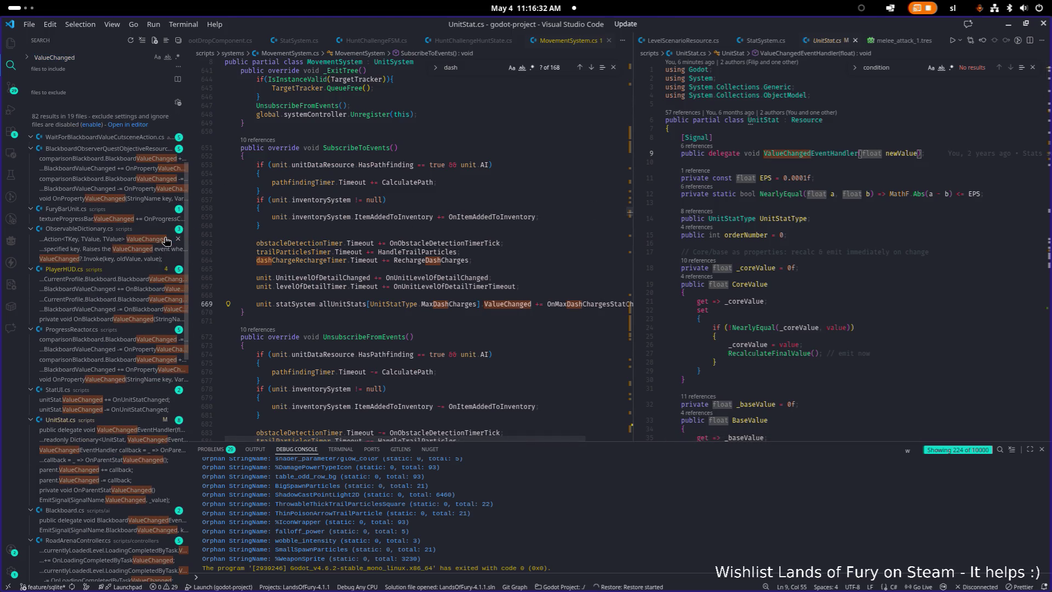
scroll(152, 237, down, 6)
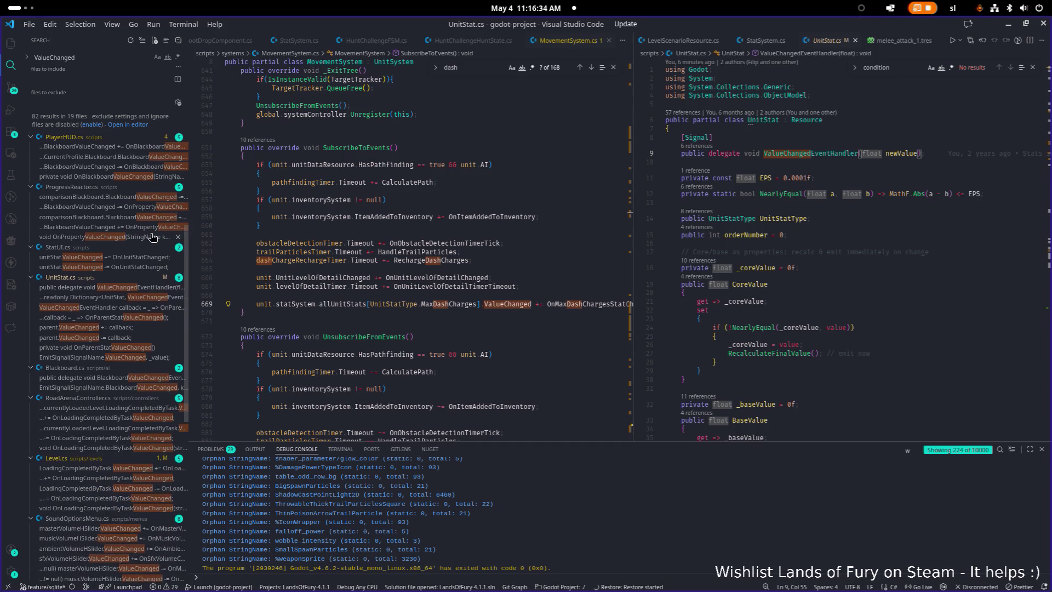
scroll(153, 236, down, 3)
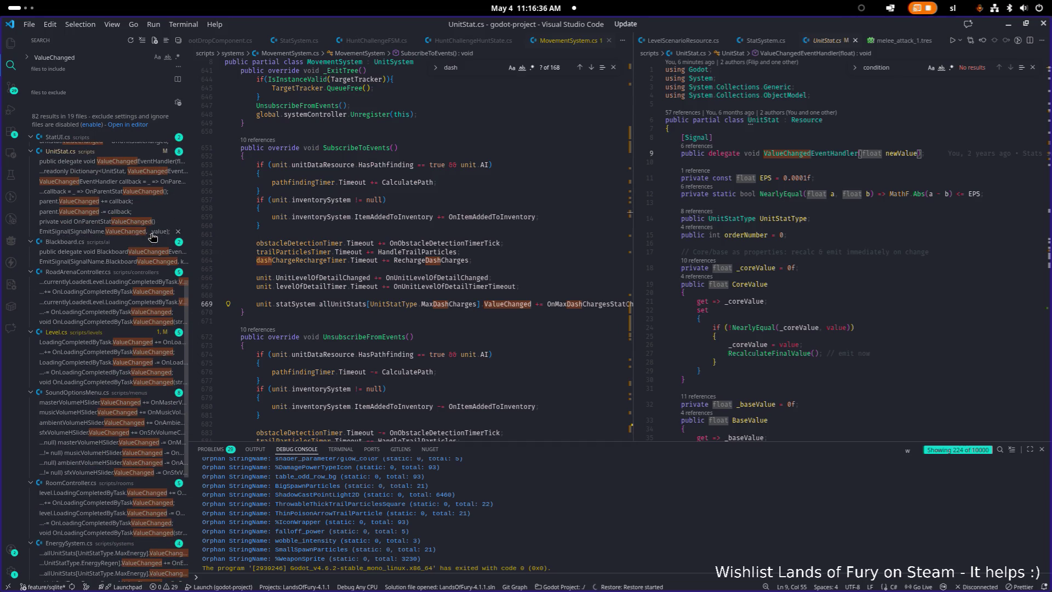
scroll(153, 237, down, 4)
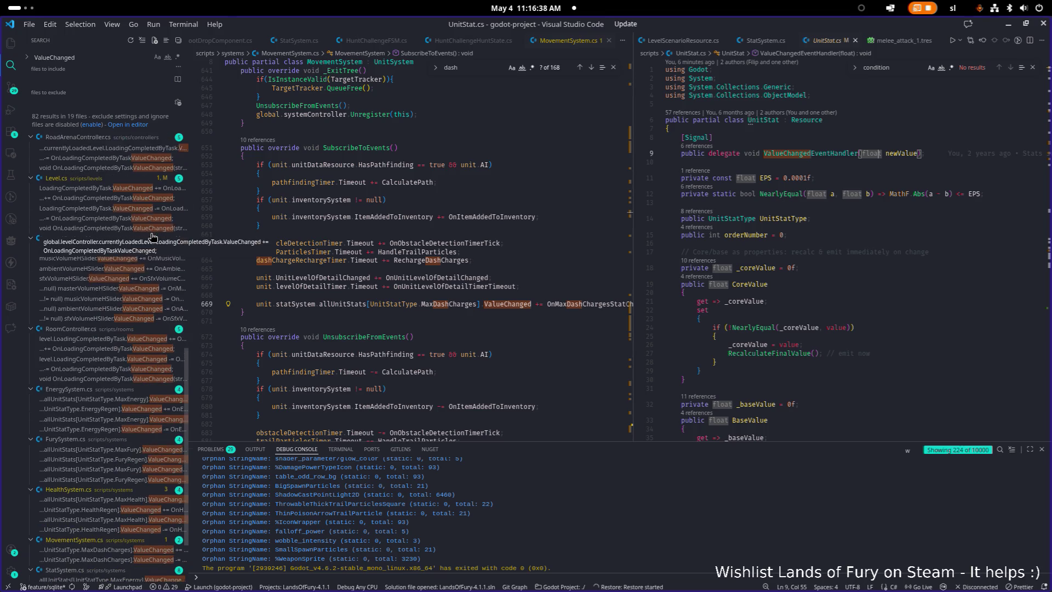
click(116, 444)
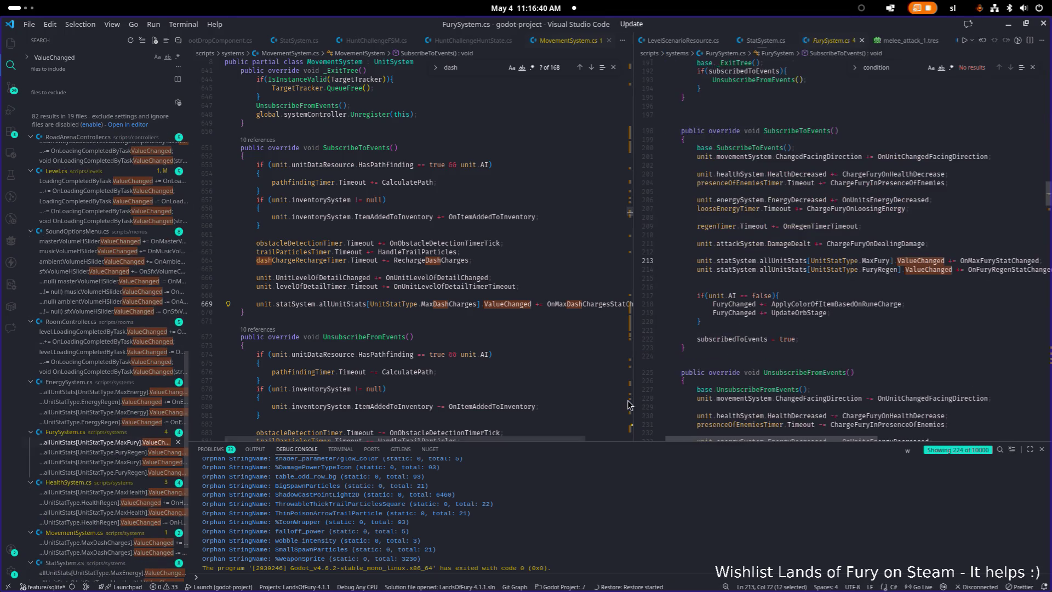
Copy FurySystem's MaxFury subscription line into MovementSystem's SubscribeToEvents
key(End)
key(shift+Home)
key(ctrl+c)
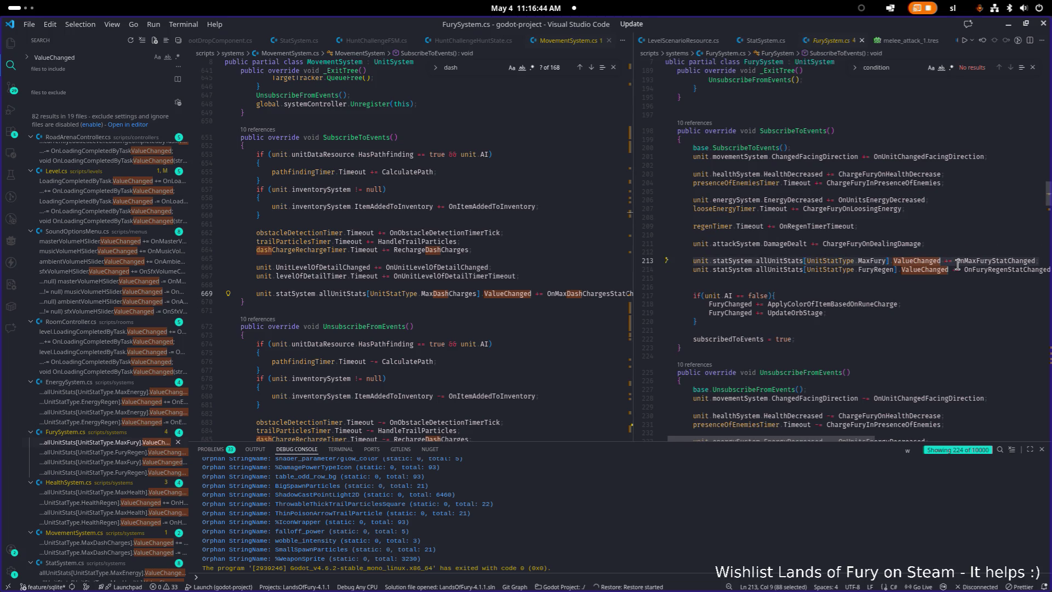
click(497, 249)
key(Return)
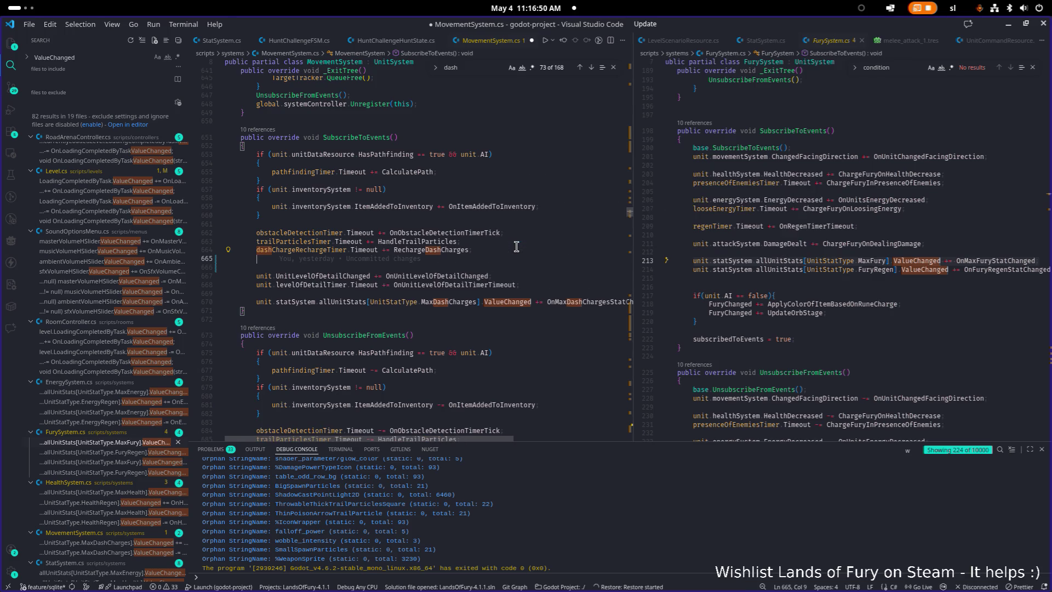
key(ctrl+v)
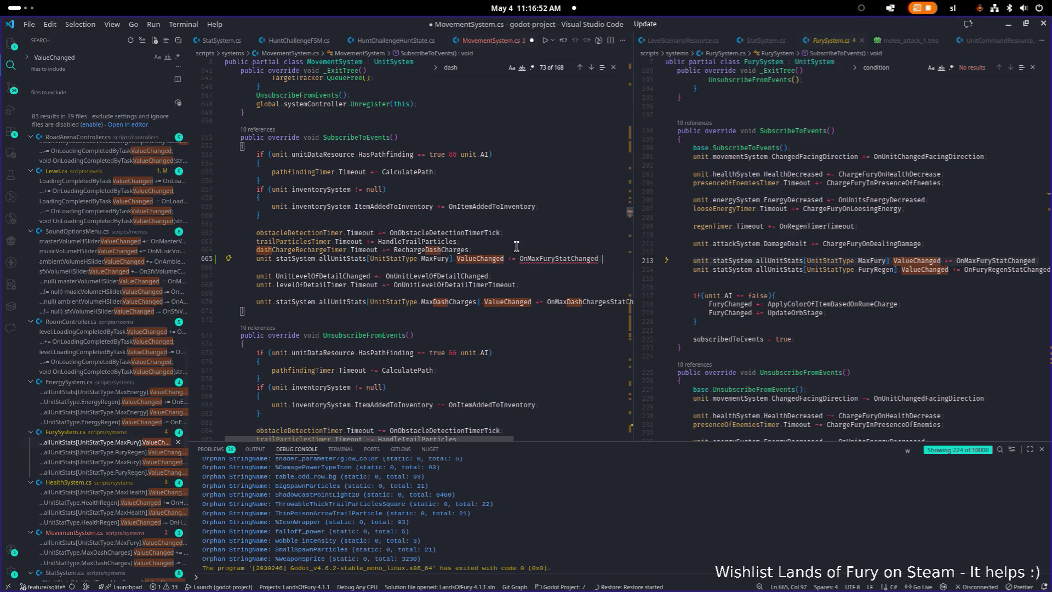
Change the pasted line to DashRechargeRate's ValueChanged with handler OnDashRechargeRateChanged
key(ctrl+Left)
key(ctrl+Left)
key(ctrl+Left)
key(ctrl+BackSpace)
text(Dash)
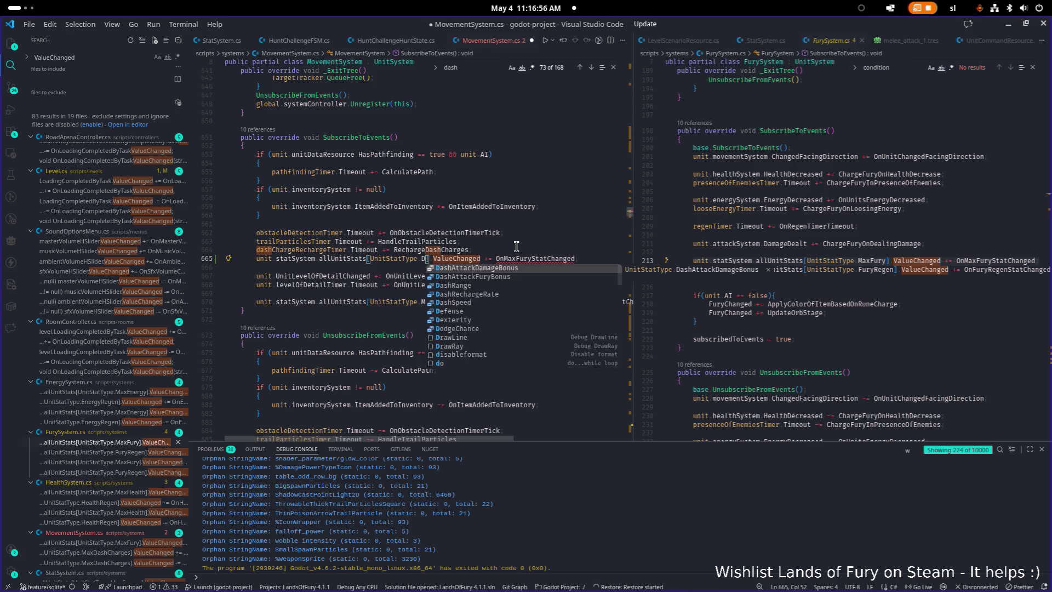
key(Down)
key(Down)
key(Down)
key(Tab)
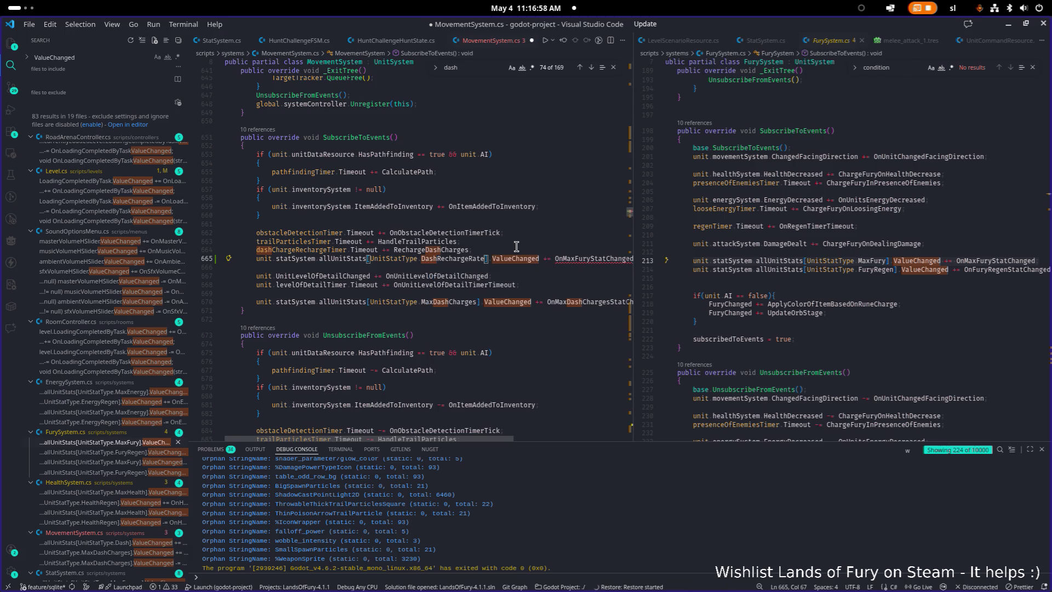
key(End)
key(ctrl+Left)
key(ctrl+Left)
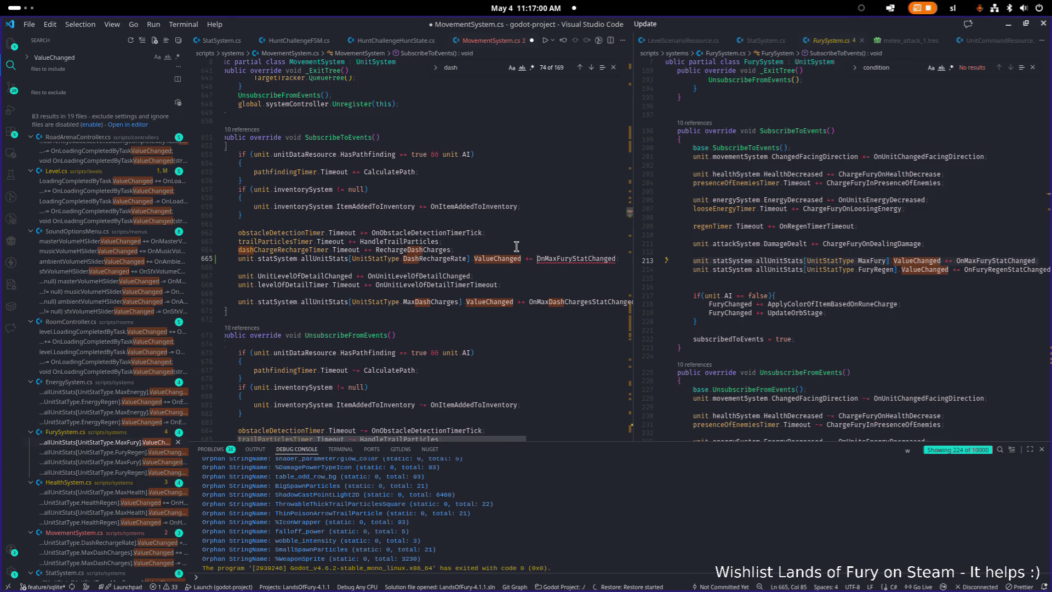
key(ctrl+Delete)
text(DashRec)
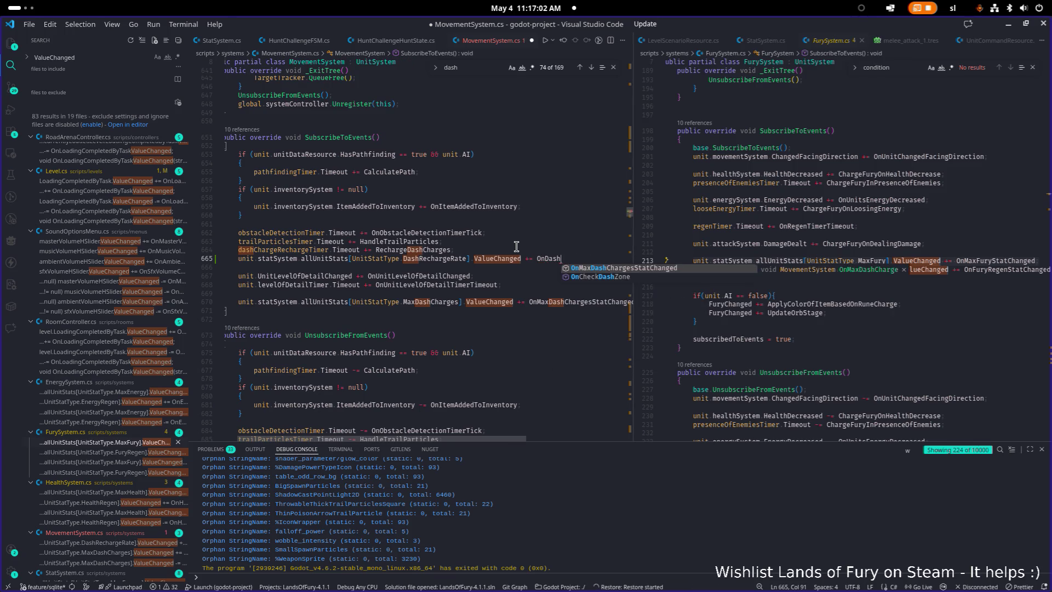
text(hargeRateChanged;)
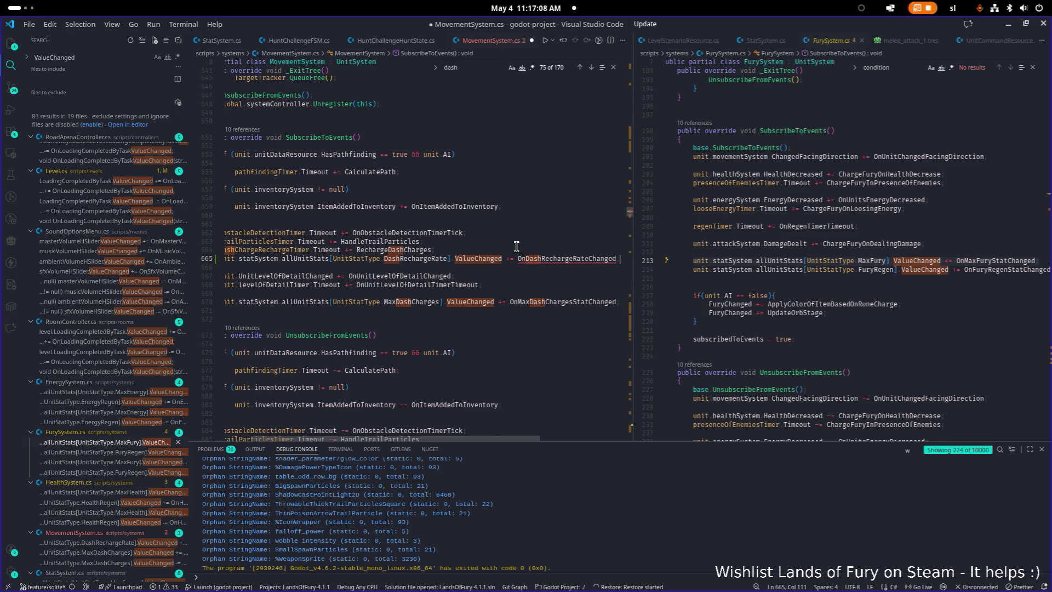
Move the new subscription below MaxDashCharges and find OnMaxDashChargesStatChanged in the file
key(shift+Home)
key(ctrl+c)
key(alt+Down)
key(alt+Down)
key(alt+Down)
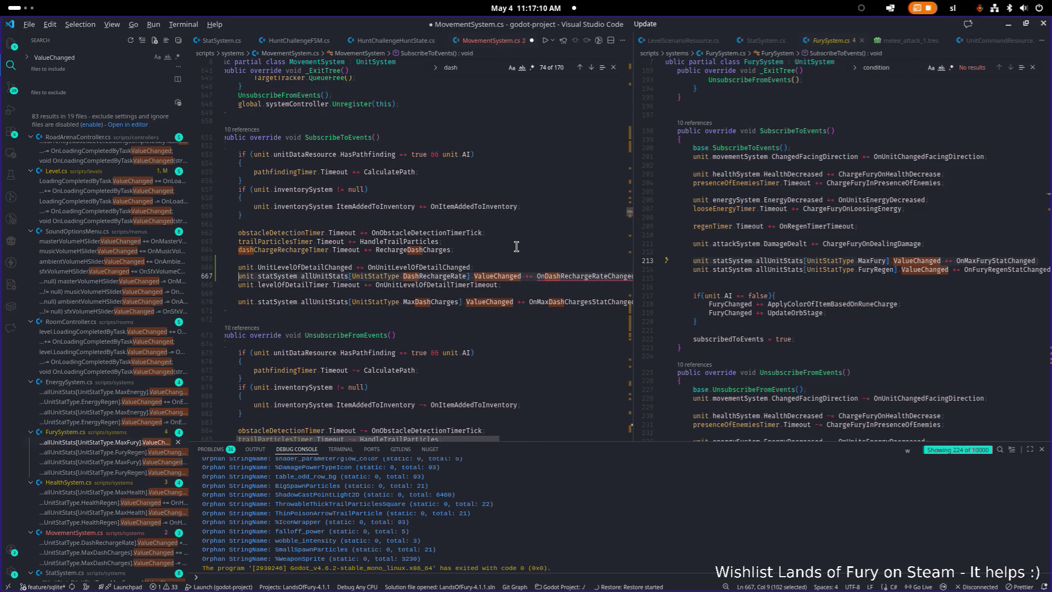
key(End)
key(Up)
key(ctrl+Left)
key(ctrl+Left)
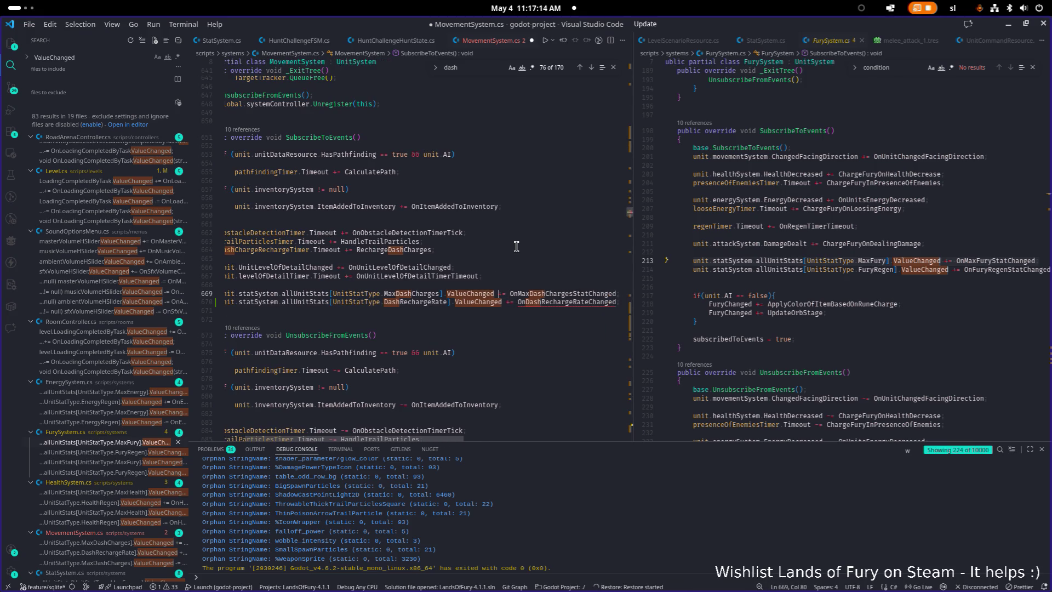
key(shift+End)
key(ctrl+f)
key(Return)
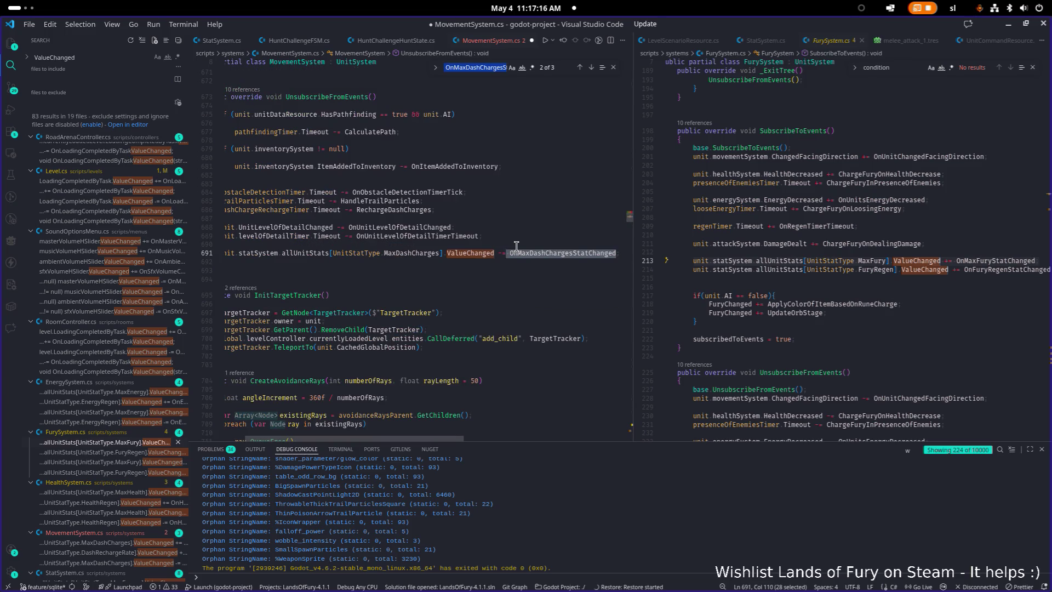
Add a matching -= unsubscribe line for the DashRechargeRate handler
key(End)
key(Return)
key(ctrl+v)
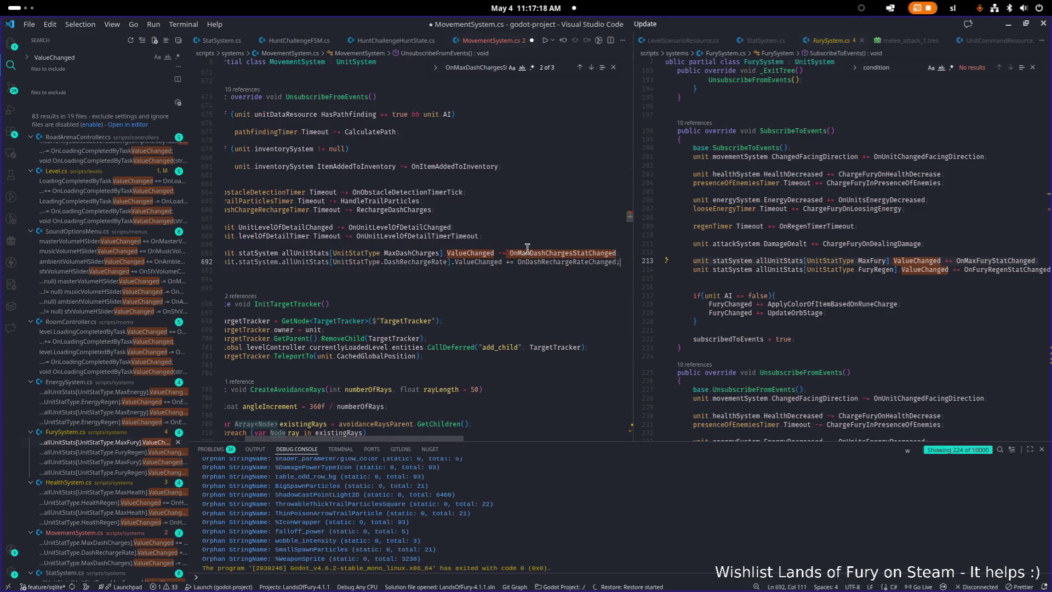
key(ctrl+Left)
key(ctrl+Left)
key(ctrl+Left)
key(Delete)
text(-)
Go to the OnMaxDashChargesStatChanged definition and open a line below it
key(shift+F3)
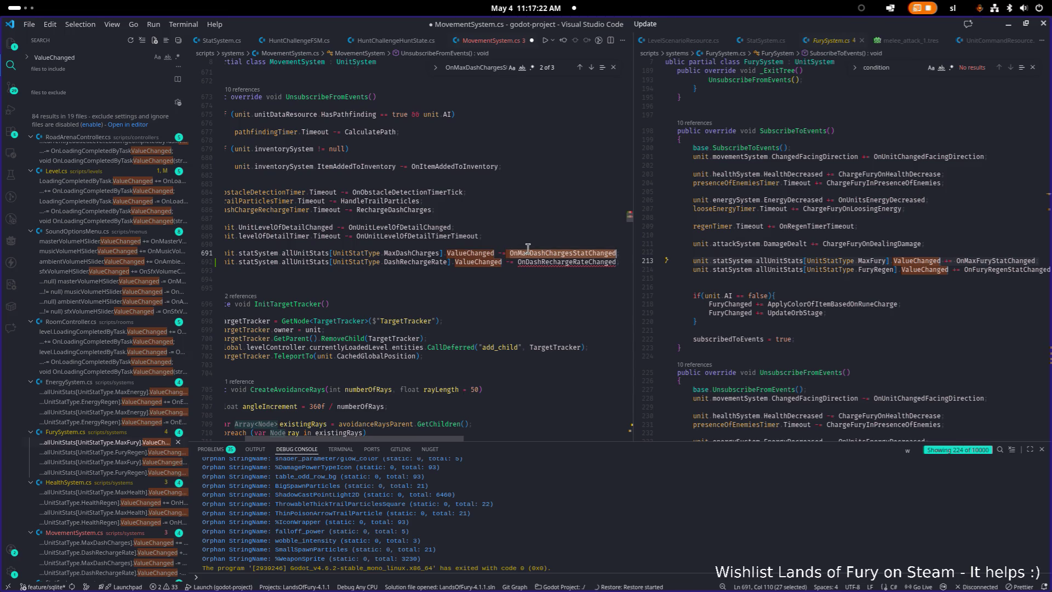
key(Down)
key(shift+F3)
key(F3)
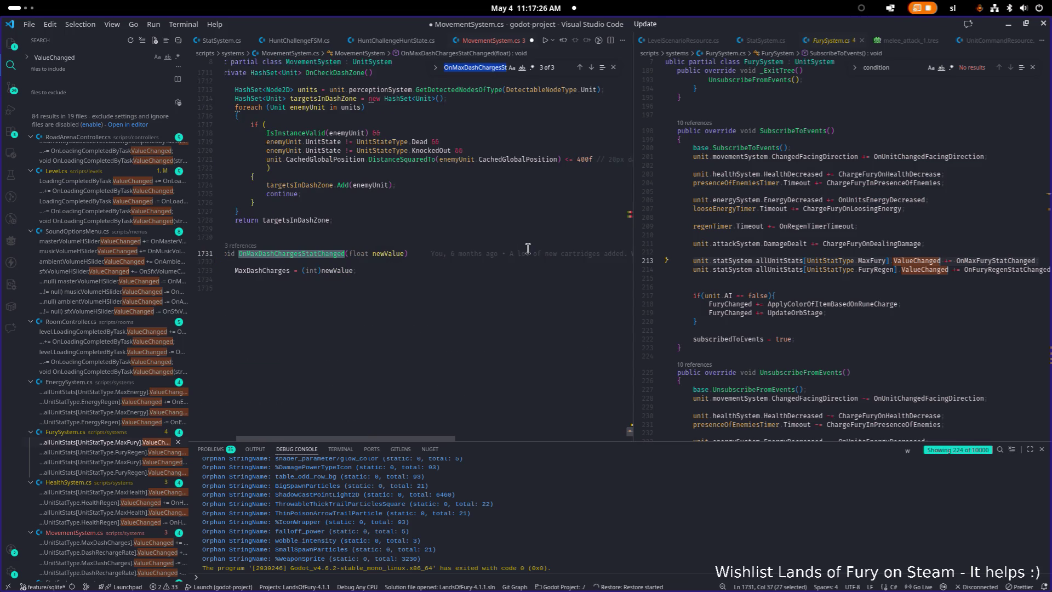
click(500, 295)
key(Return)
Write 'void OnDashRechargeRateChanged(float newValue) {}' there and save MovementSystem.cs
text(OnDashRechargeRateChanged)
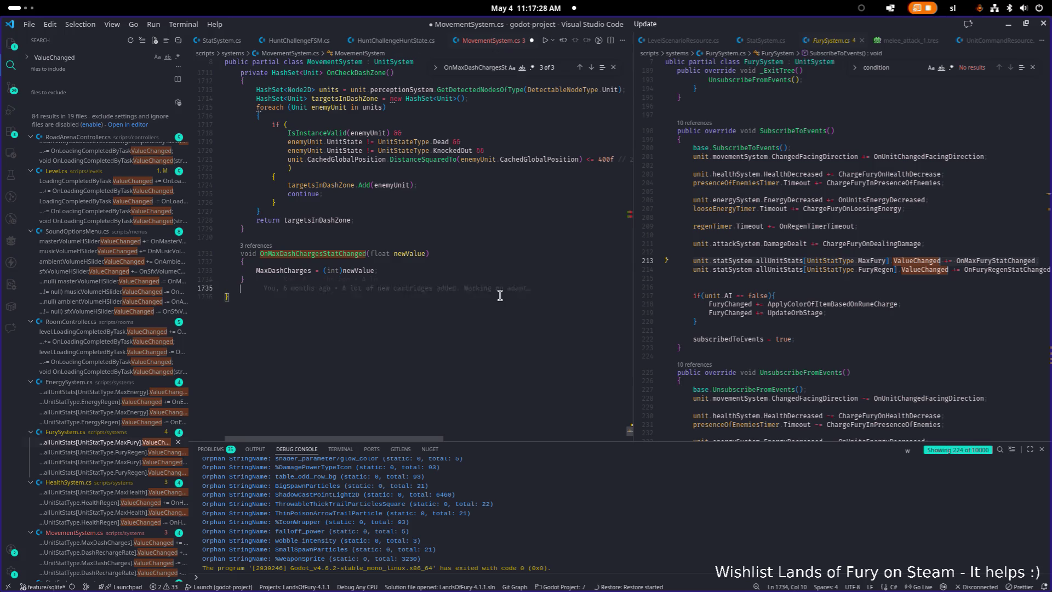
key(Home)
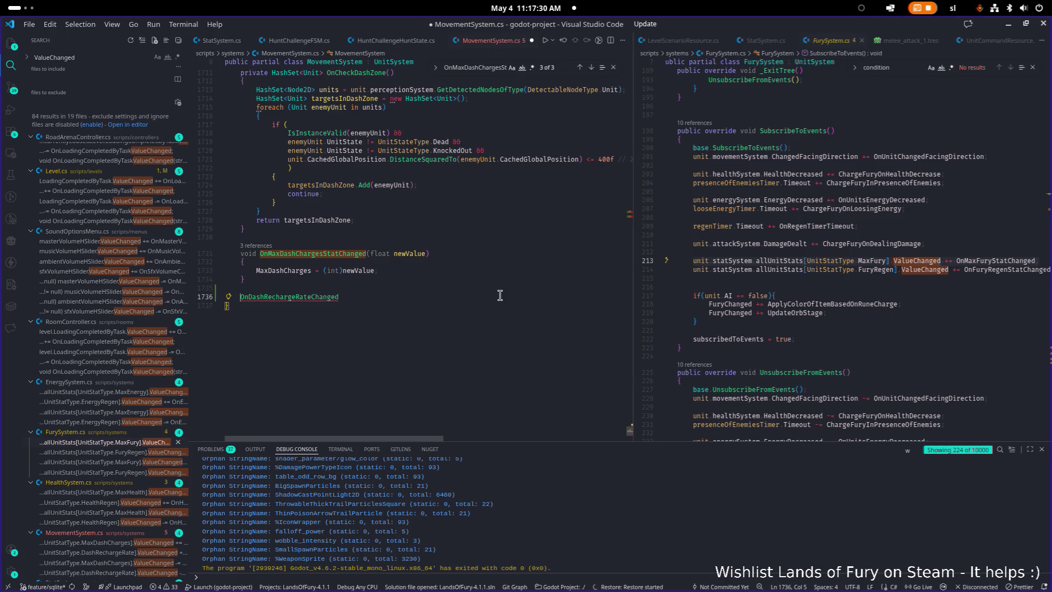
text(void)
key(End)
text((float)
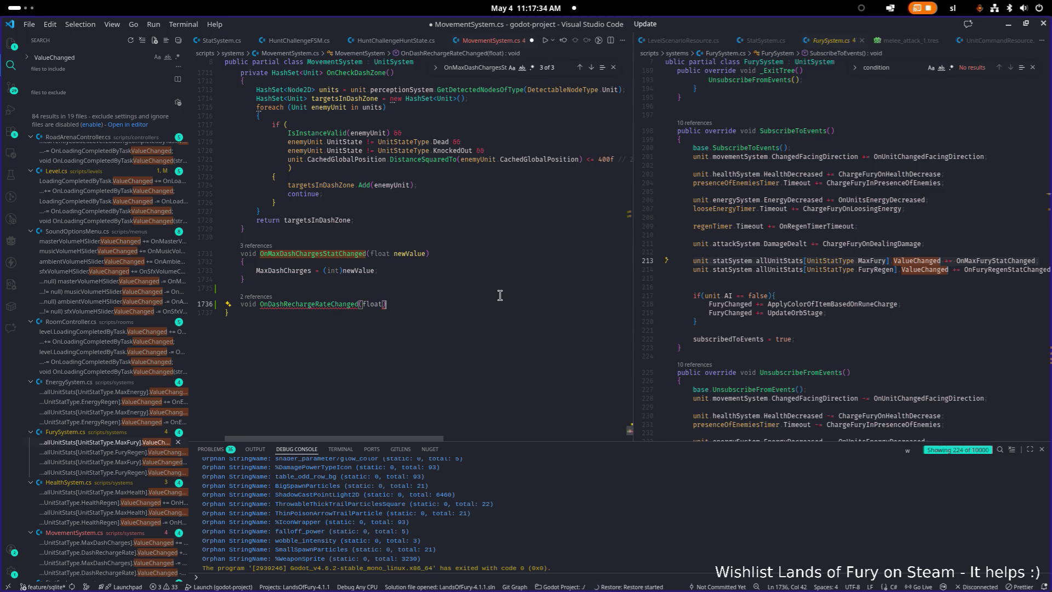
text( new v)
key(BackSpace)
key(BackSpace)
text(Value)
text({)
key(Return)
key(ctrl+s)
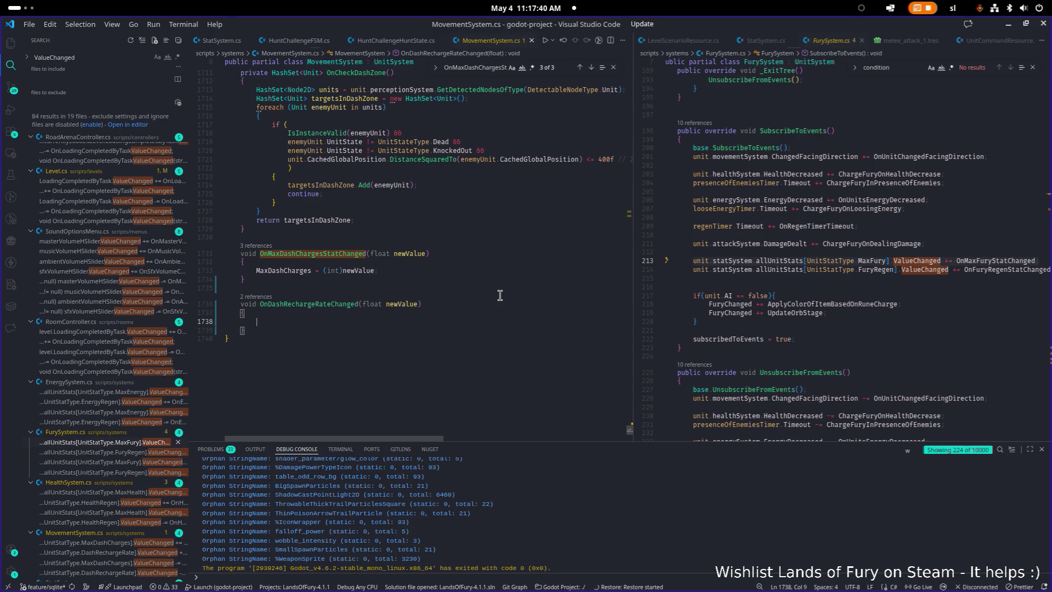
scroll(492, 298, up, 15)
scroll(492, 298, up, 10)
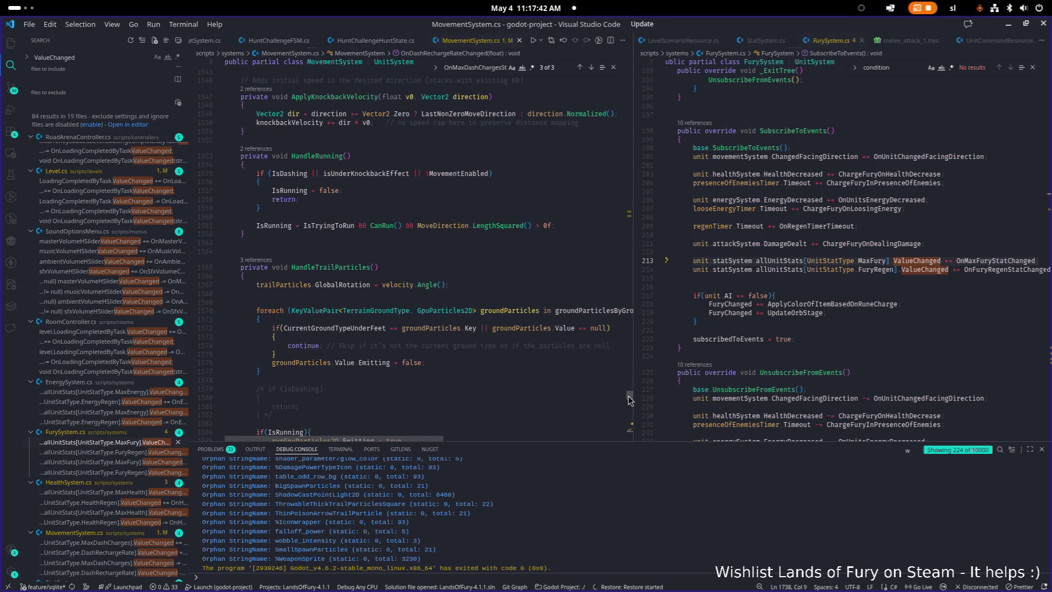
Scroll MovementSystem.cs, briefly adding then removing a blank line near line 48
drag(629, 400, 629, 74)
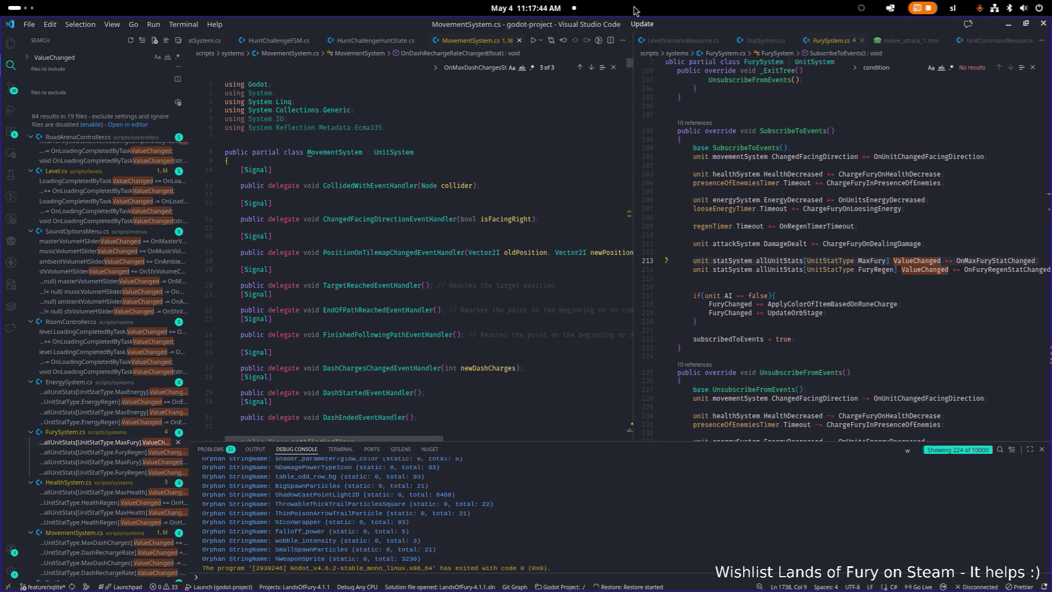
scroll(454, 191, down, 15)
scroll(454, 191, up, 5)
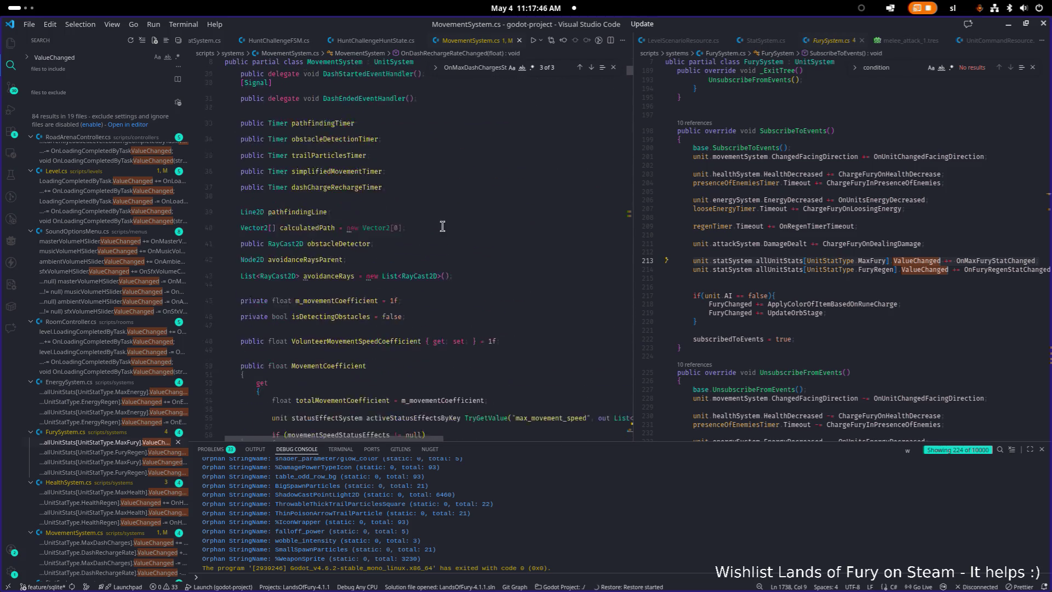
click(538, 211)
mouse_move(537, 210)
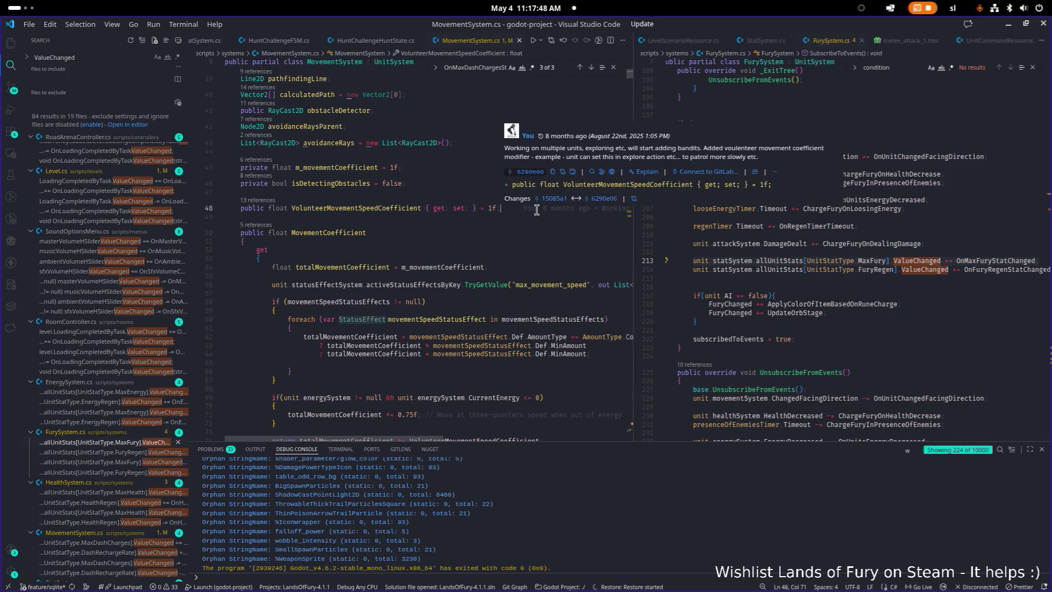
key(Home)
key(Return)
key(Return)
key(Up)
key(Up)
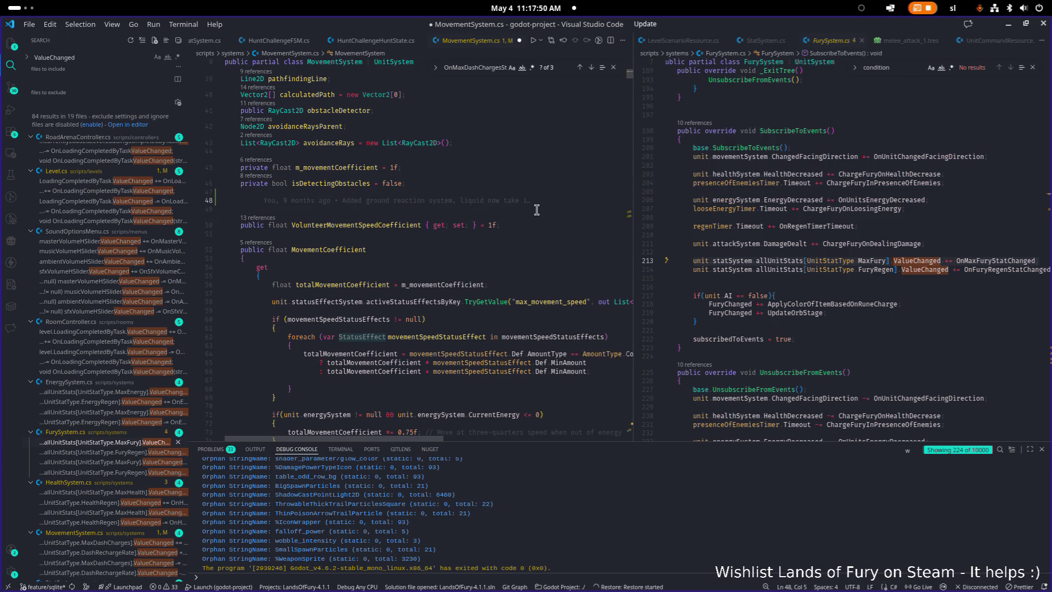
key(BackSpace)
key(BackSpace)
scroll(537, 210, down, 15)
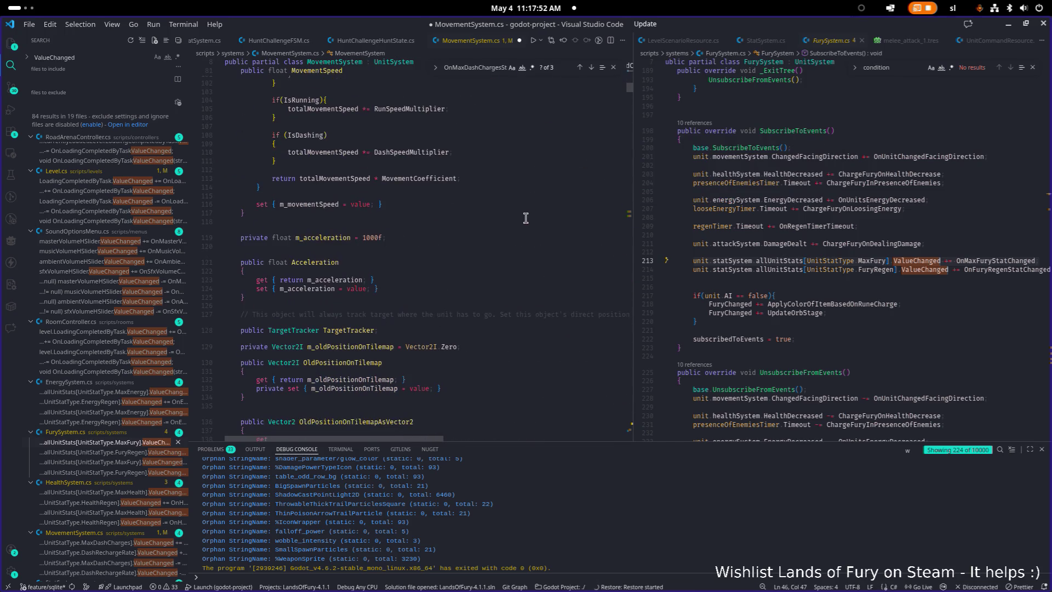
Highlight 'dash' matches and scroll to the CurrentDashCharges and DashSpeedMultiplier properties
click(504, 221)
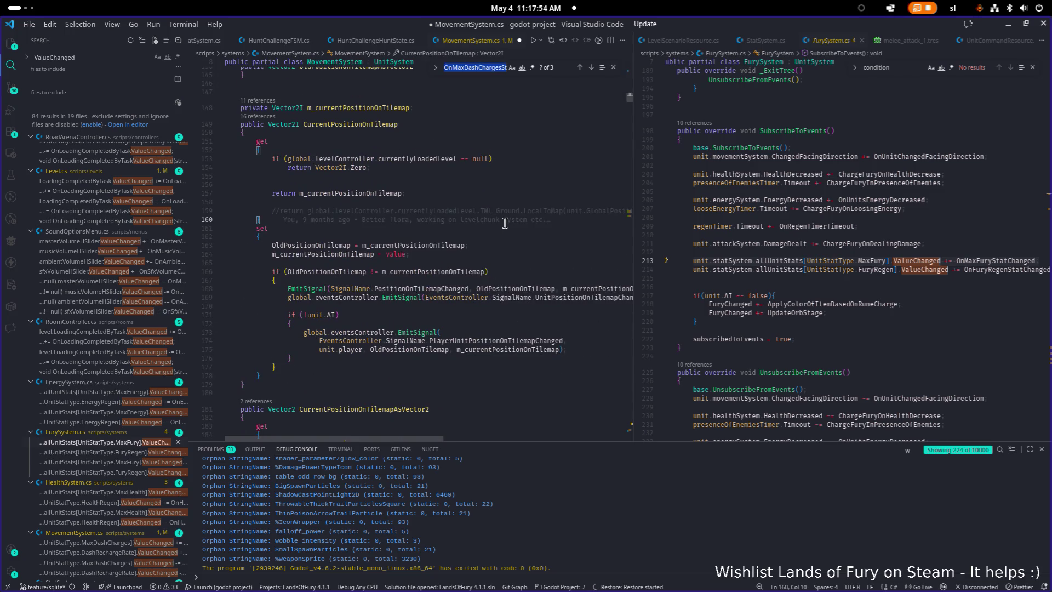
text(dash)
scroll(462, 299, down, 15)
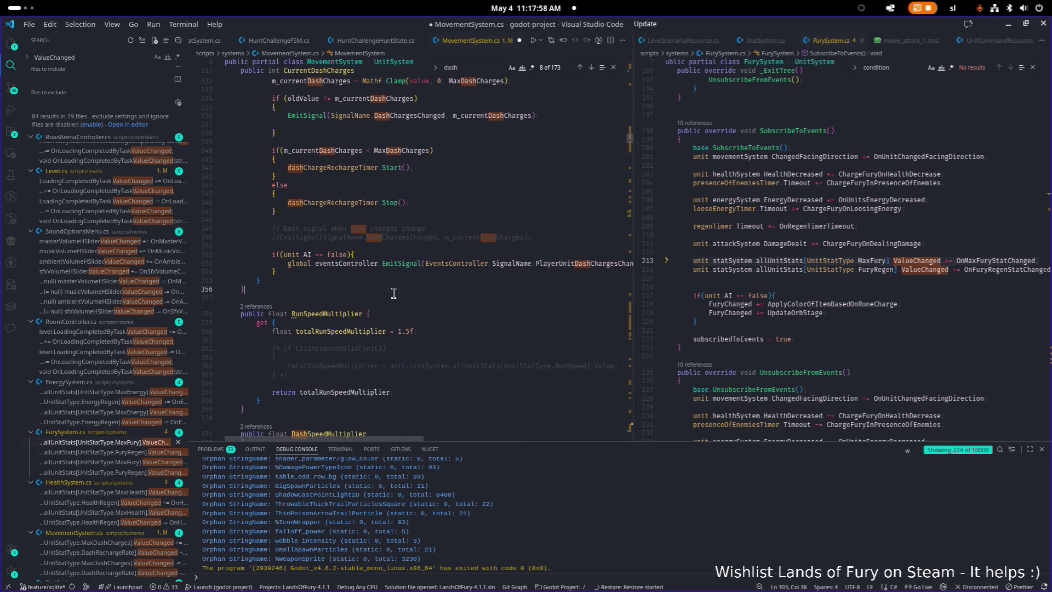
click(393, 293)
scroll(394, 293, down, 3)
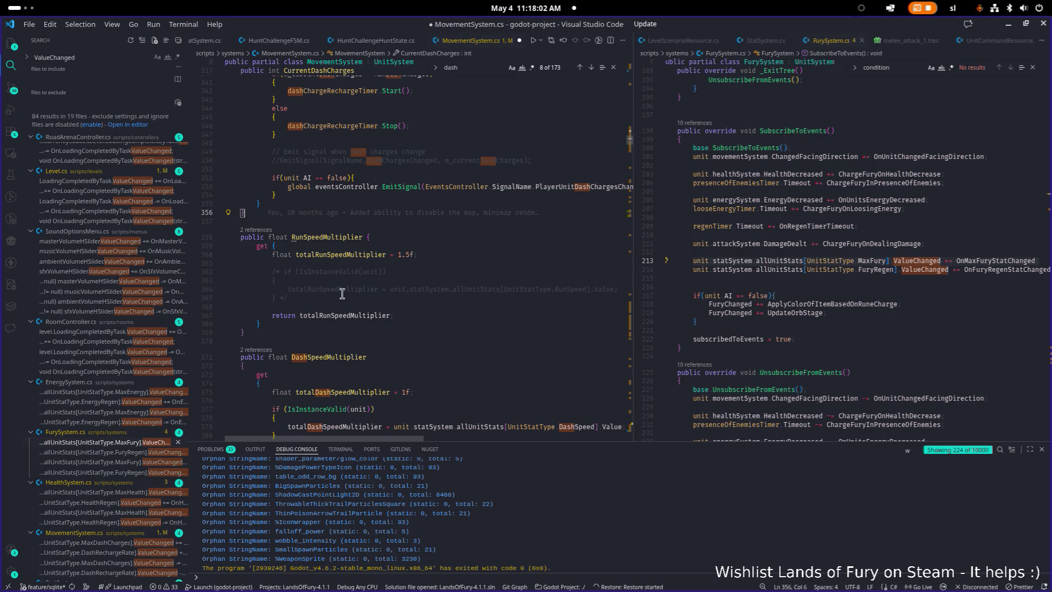
scroll(340, 293, down, 2)
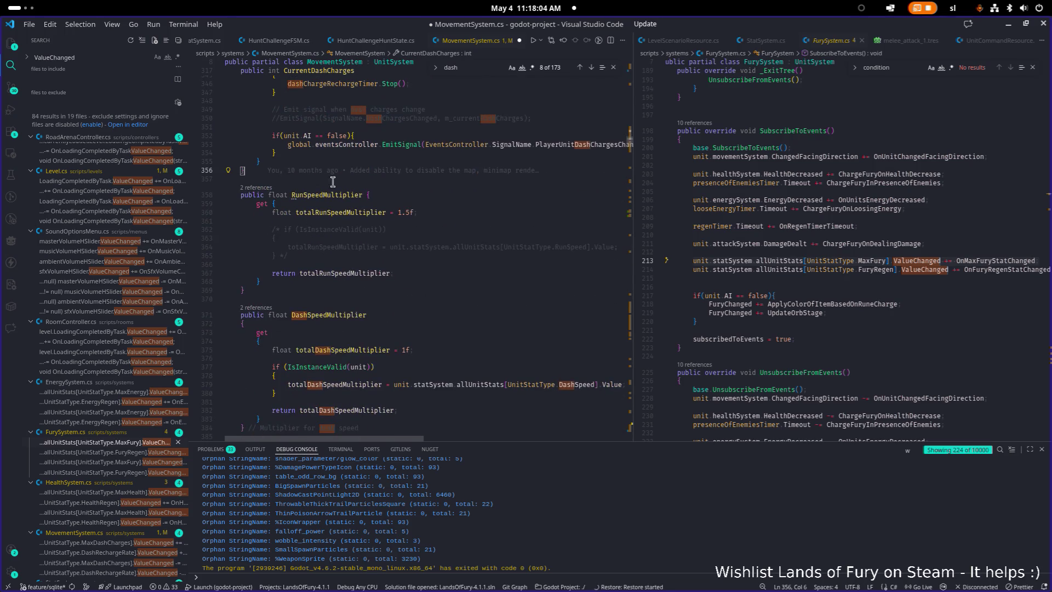
scroll(384, 197, up, 3)
scroll(418, 216, down, 12)
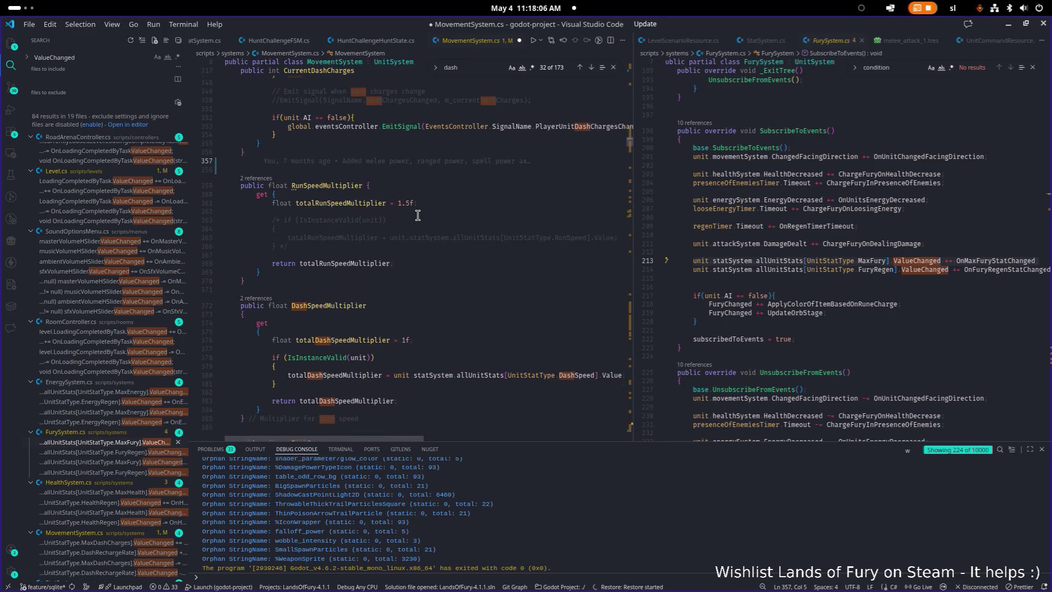
scroll(413, 221, down, 3)
Add a public float DashRechargeRate property below DashRange containing a copy of DashRange's getter
click(318, 241)
key(Return)
key(Return)
text(public float)
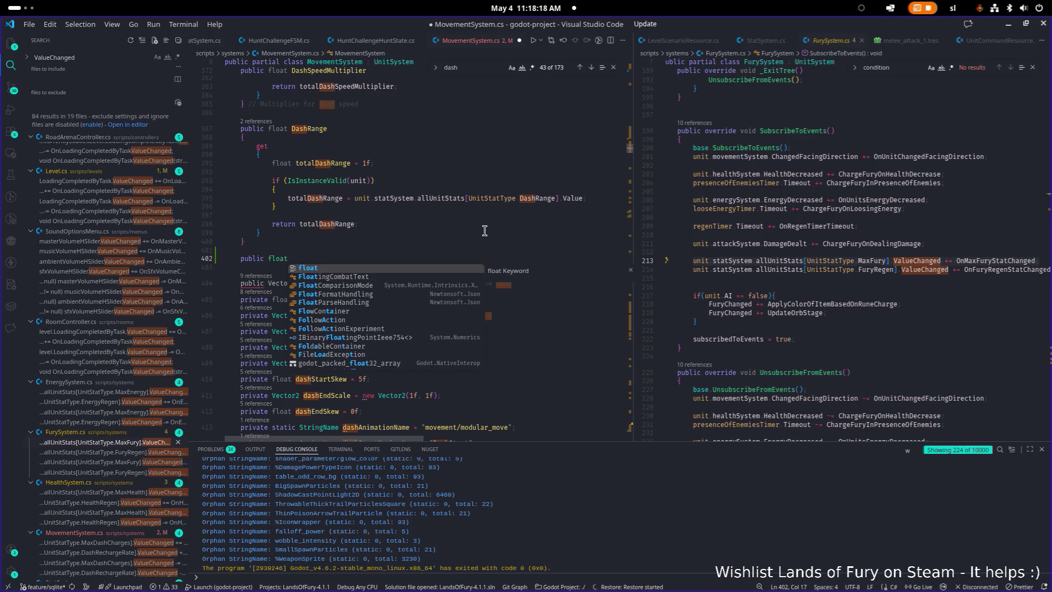
text( DashRecha)
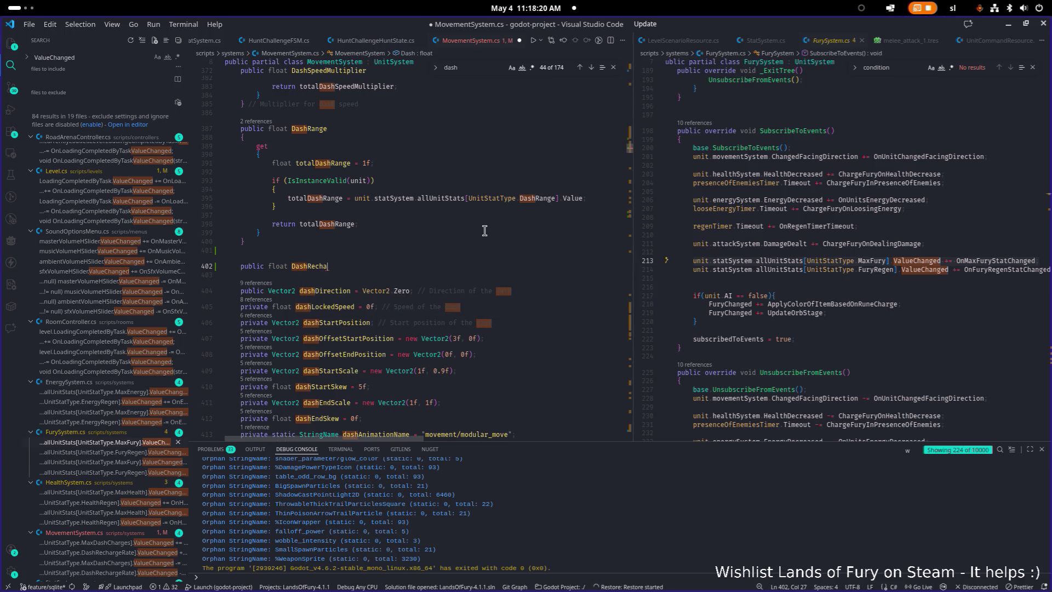
text(rgeRage)
text(e {)
key(Return)
key(Up)
key(Up)
key(Up)
key(shift+Up)
key(shift+Up)
key(shift+Up)
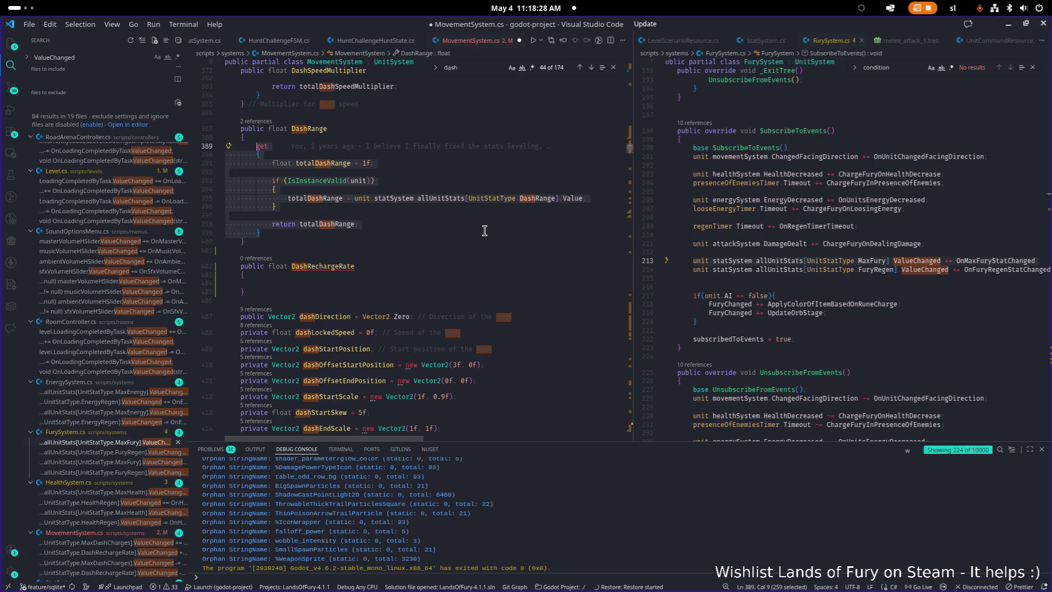
key(Down)
key(Down)
key(Down)
key(ctrl+v)
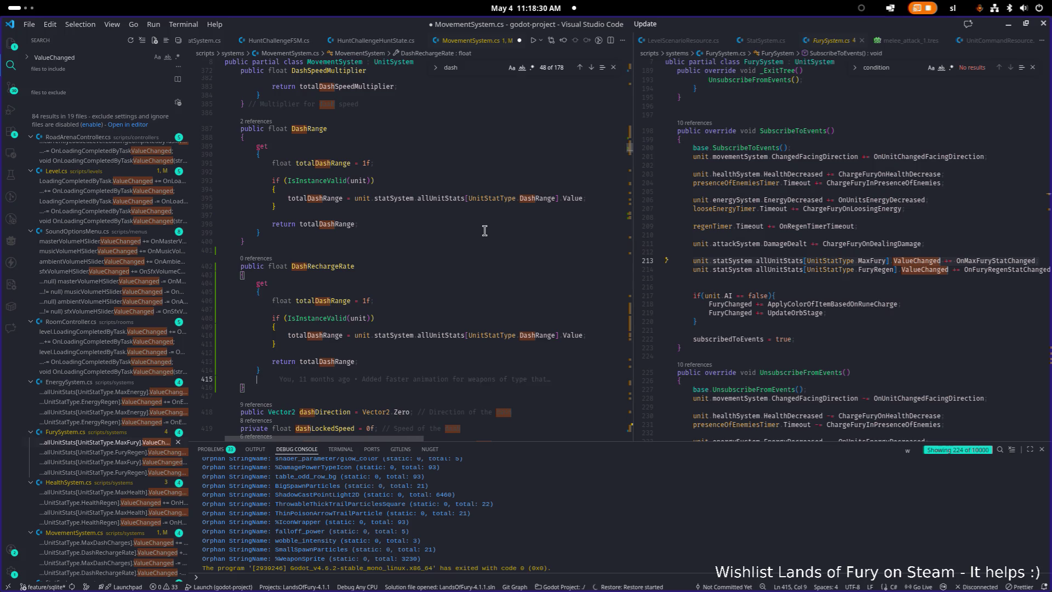
Rename the getter variable to totalDashRechargeRate, set its default to 1.75f, and save
click(334, 300)
key(F2)
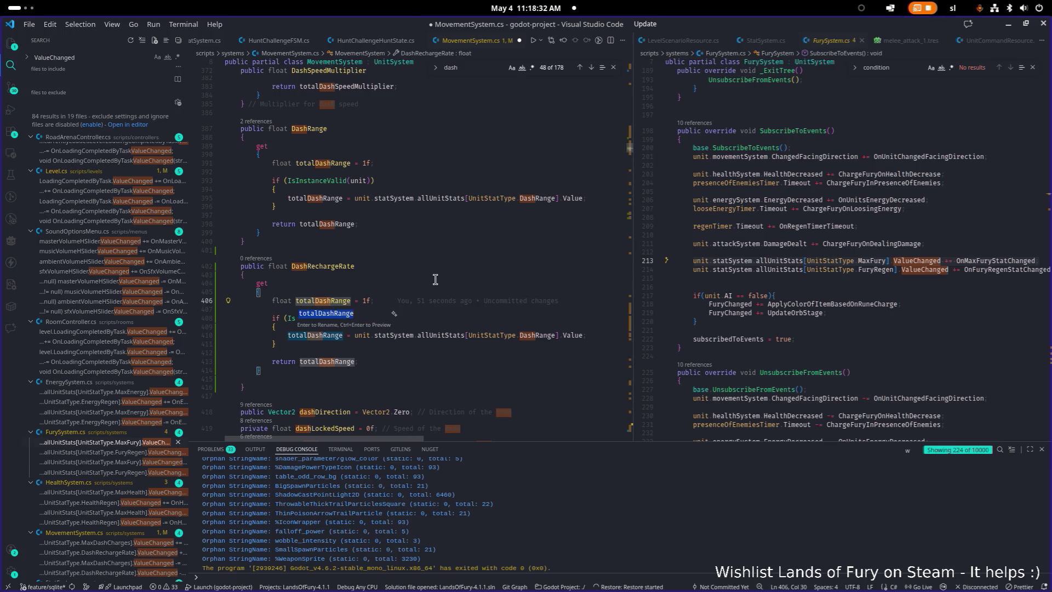
key(shift+End)
text(RechargeRate)
key(Return)
click(393, 301)
text(.75)
key(Escape)
key(ctrl+s)
Switch the getter's stat lookup from DashRange to DashRechargeRate
key(Down)
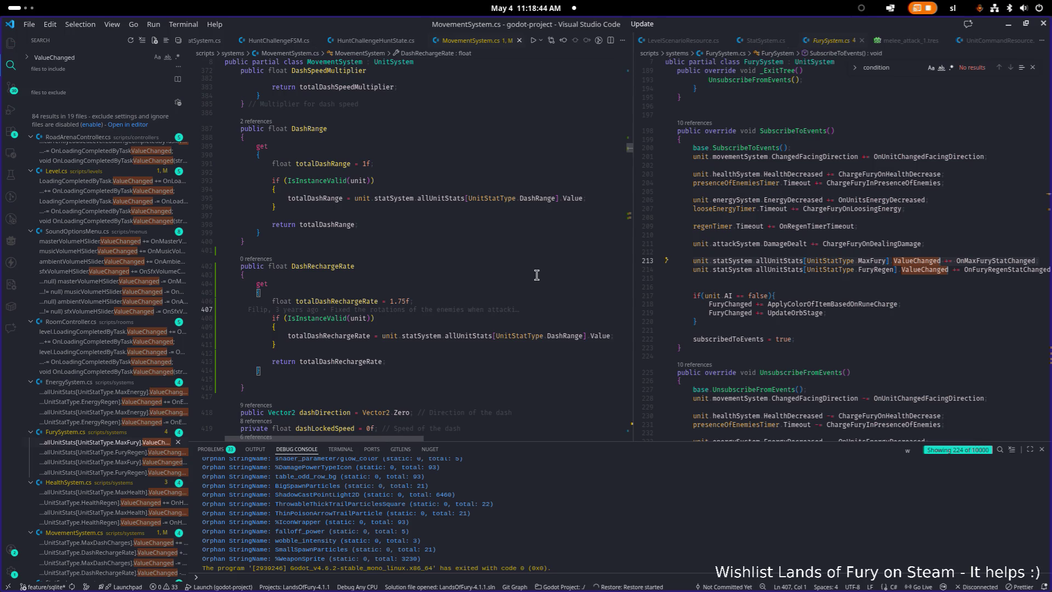
double_click(570, 335)
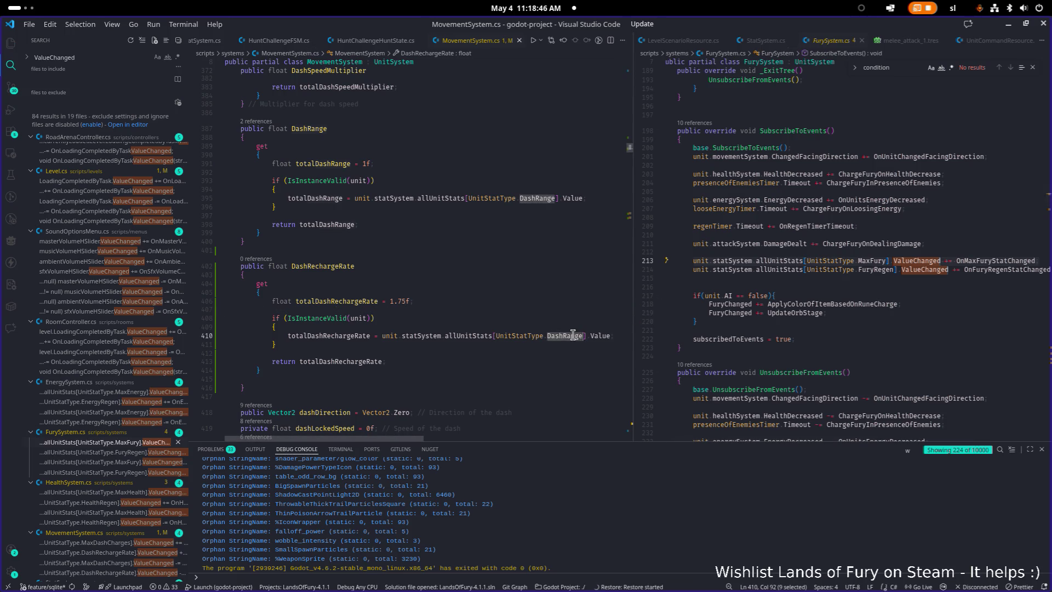
text(DashRe)
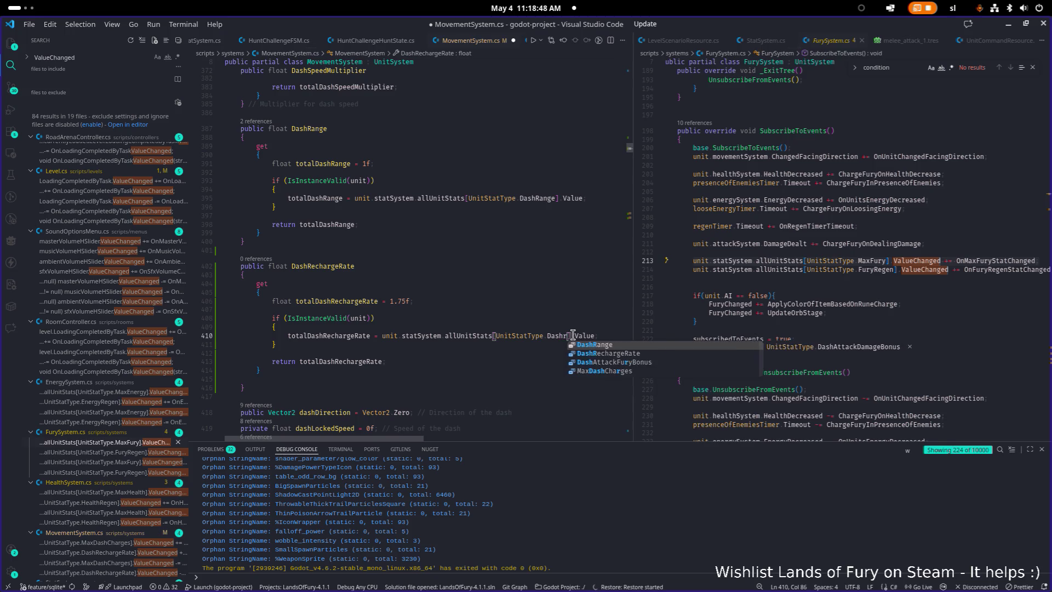
key(Return)
key(End)
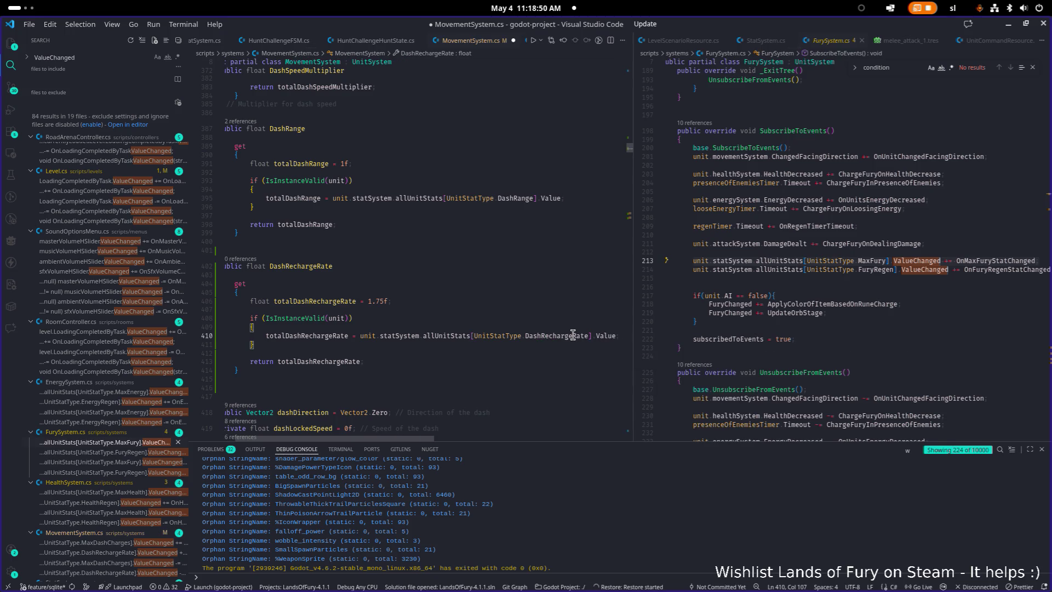
key(Down)
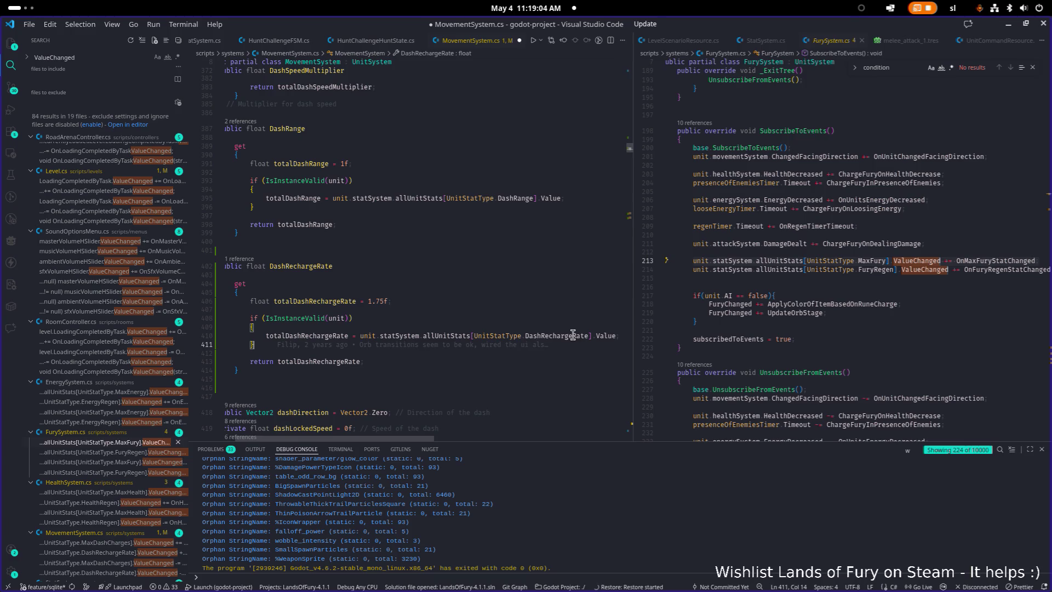
click(344, 291)
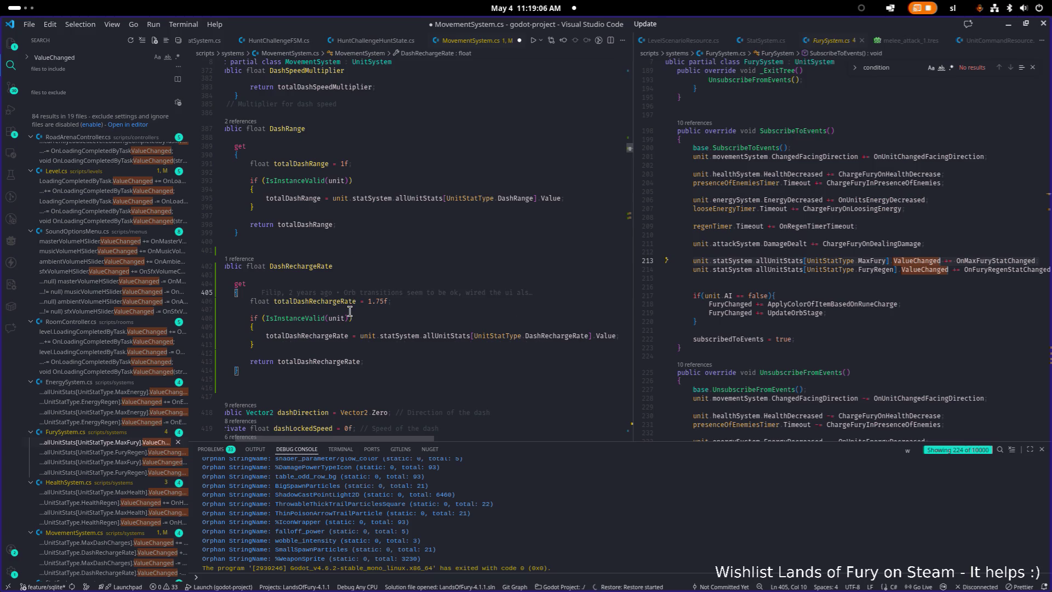
drag(634, 308, 745, 312)
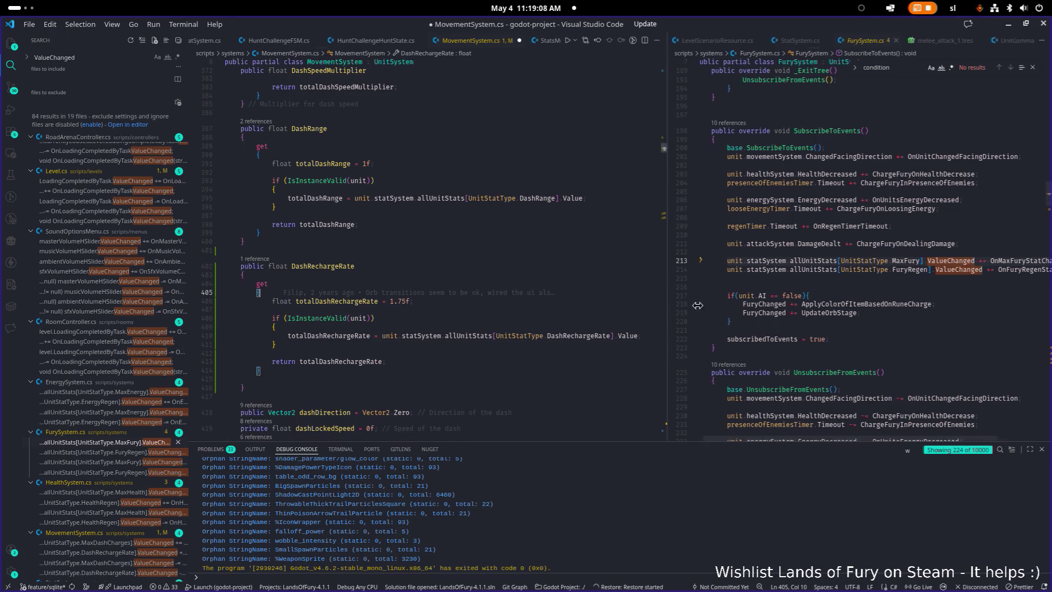
click(678, 337)
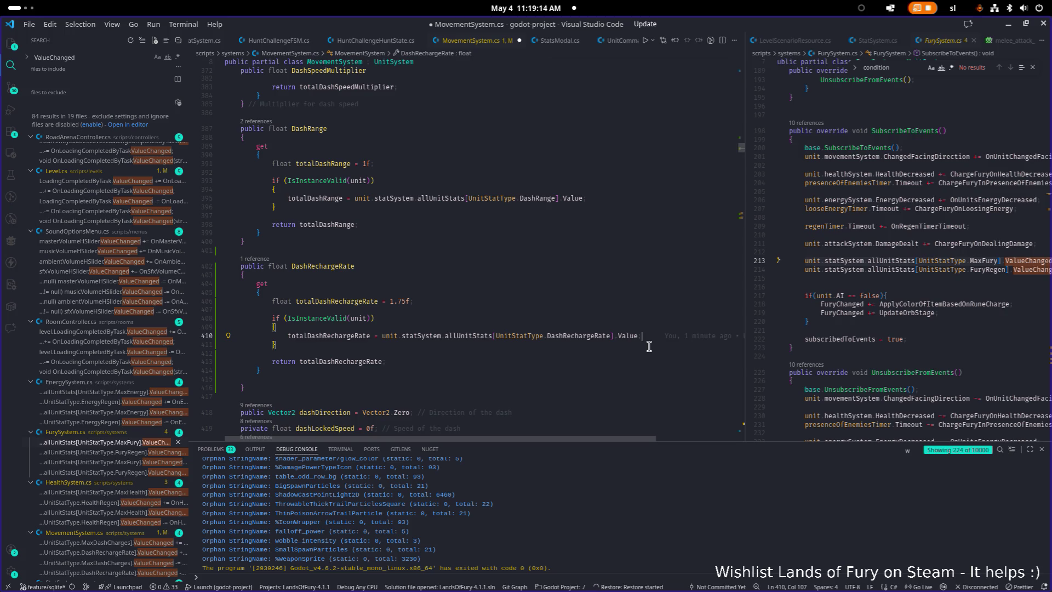
scroll(384, 367, up, 1)
click(366, 368)
double_click(366, 368)
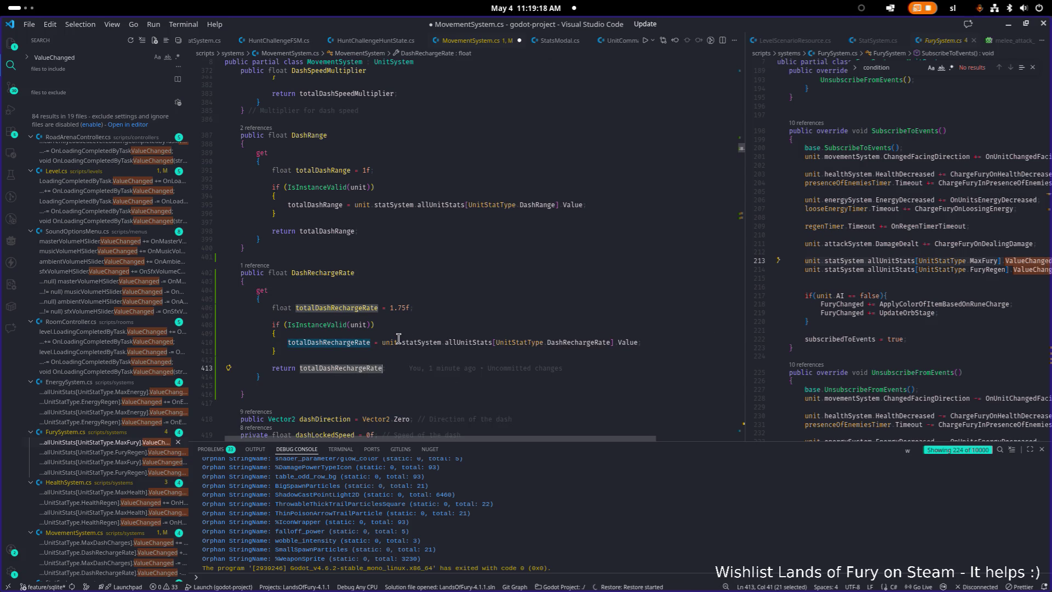
mouse_move(373, 343)
click(328, 273)
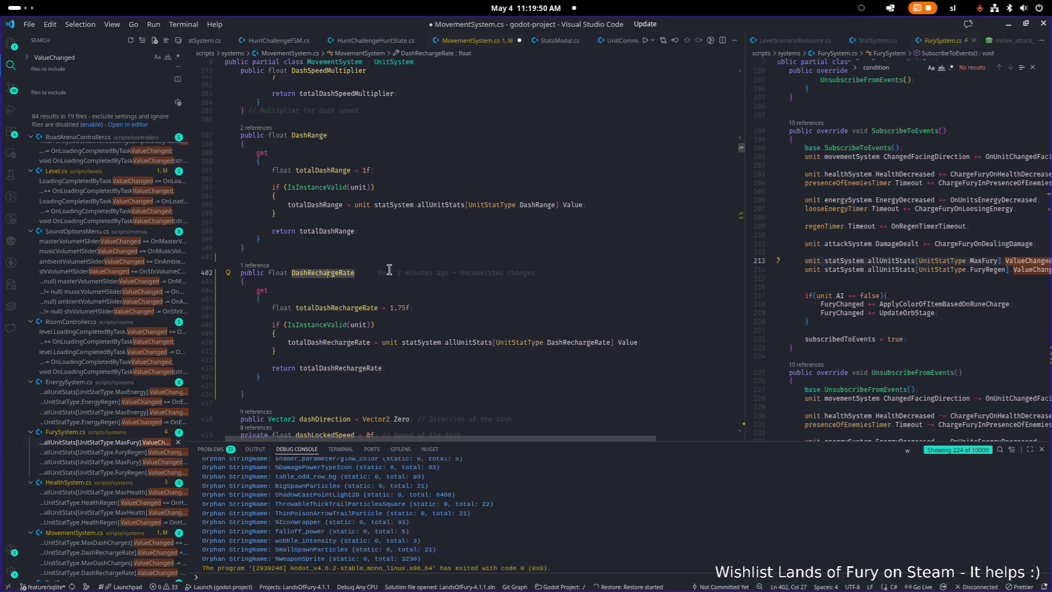
Rename the DashRechargeRate getter to DashRechargeTime
key(F2)
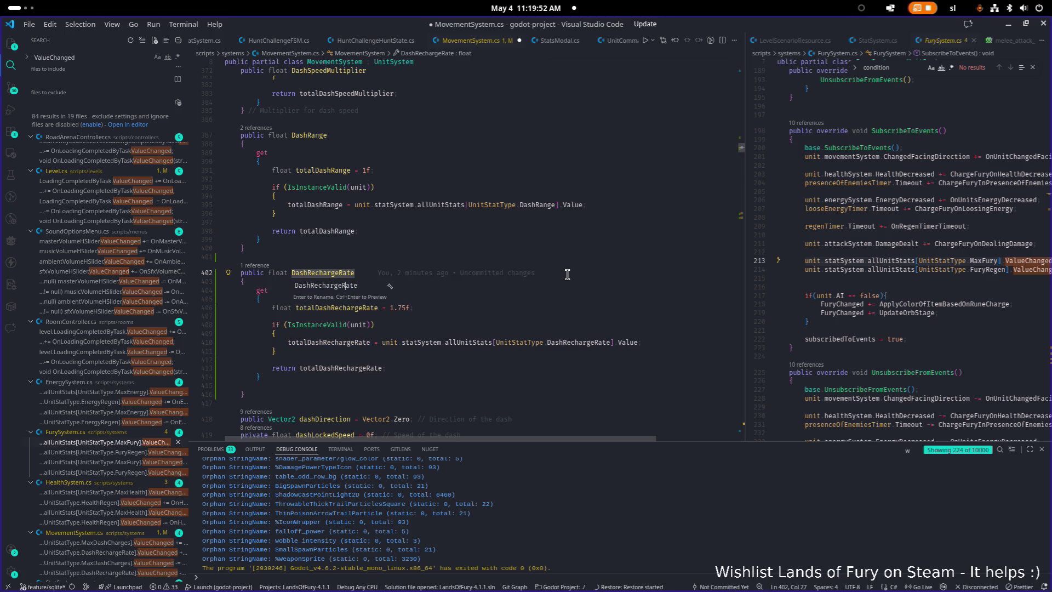
key(BackSpace)
key(BackSpace)
key(BackSpace)
text(Time)
key(Return)
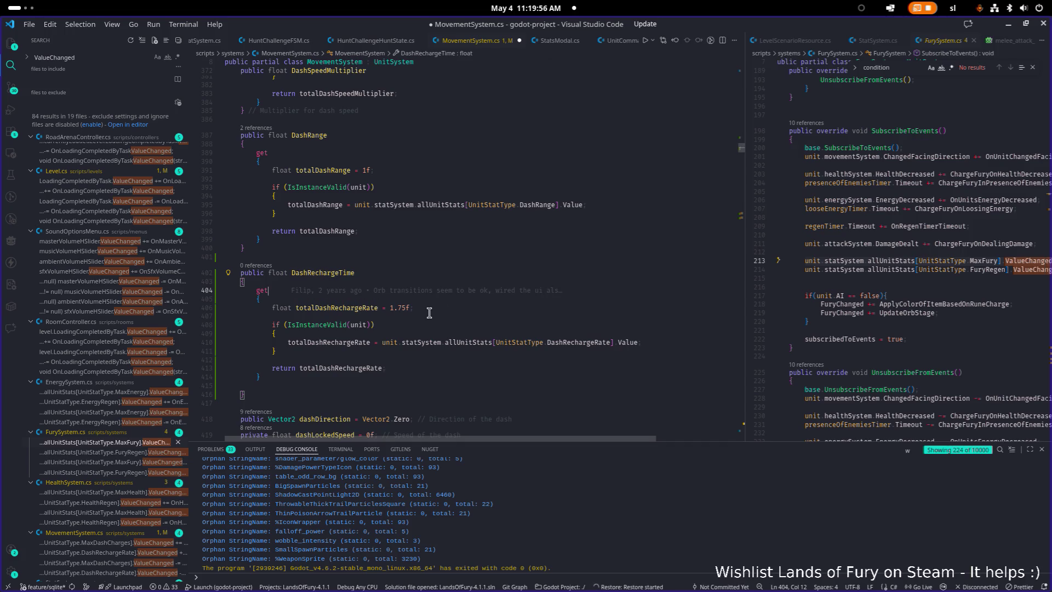
Rename the local variable totalDashRechargeRate to totalDashRechargeTime and save MovementSystem.cs
click(386, 310)
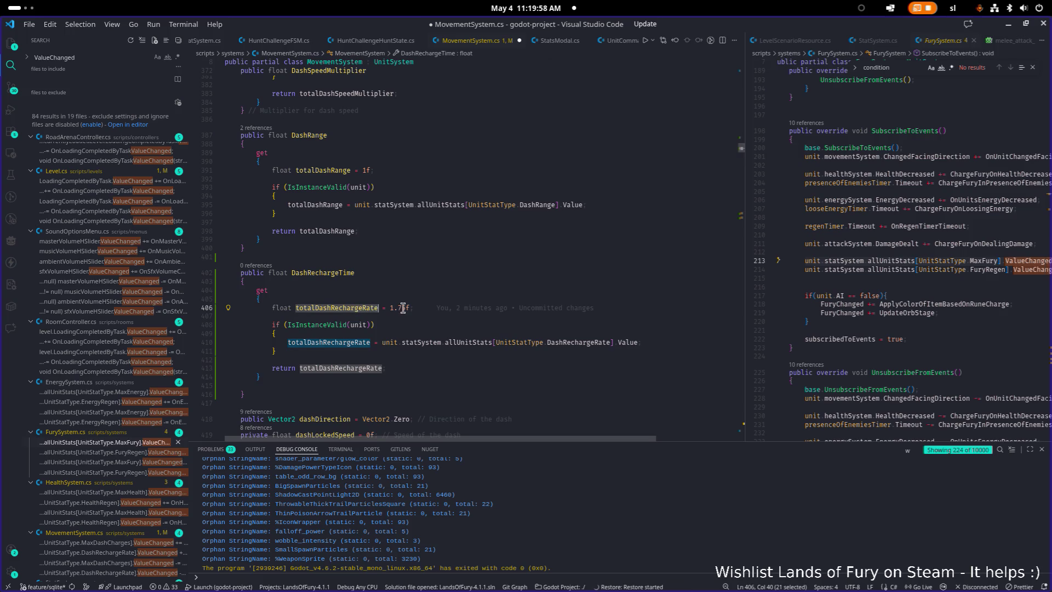
key(F2)
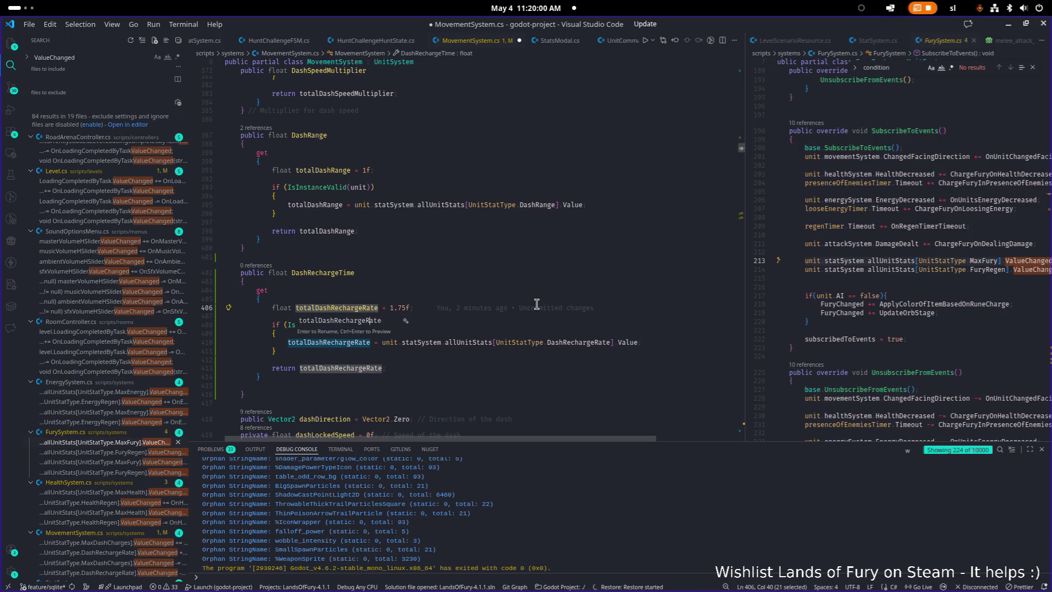
key(BackSpace)
key(BackSpace)
key(BackSpace)
text(Time)
key(Return)
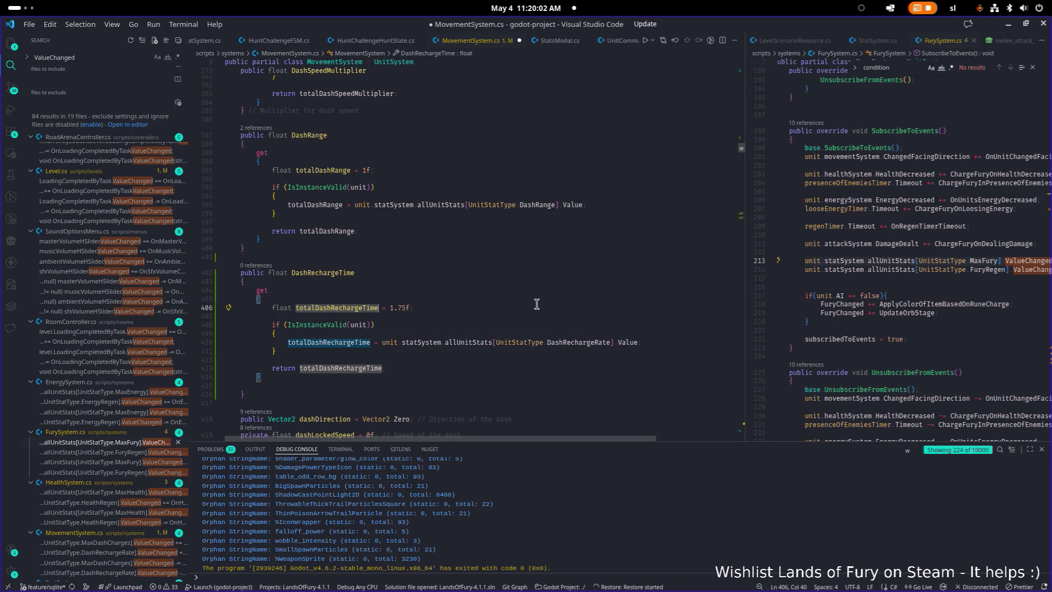
drag(446, 332, 433, 324)
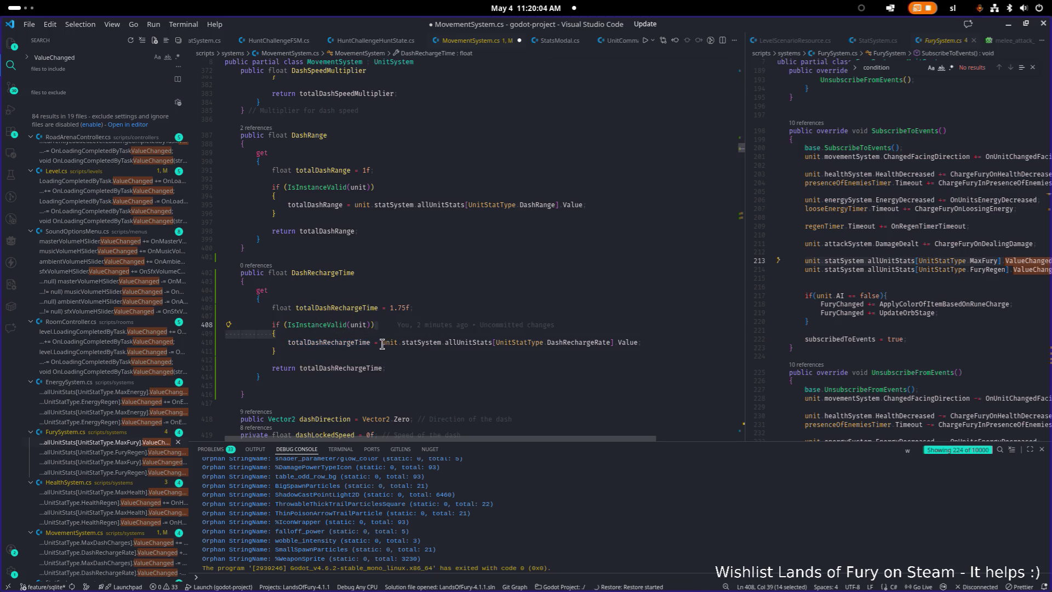
click(381, 342)
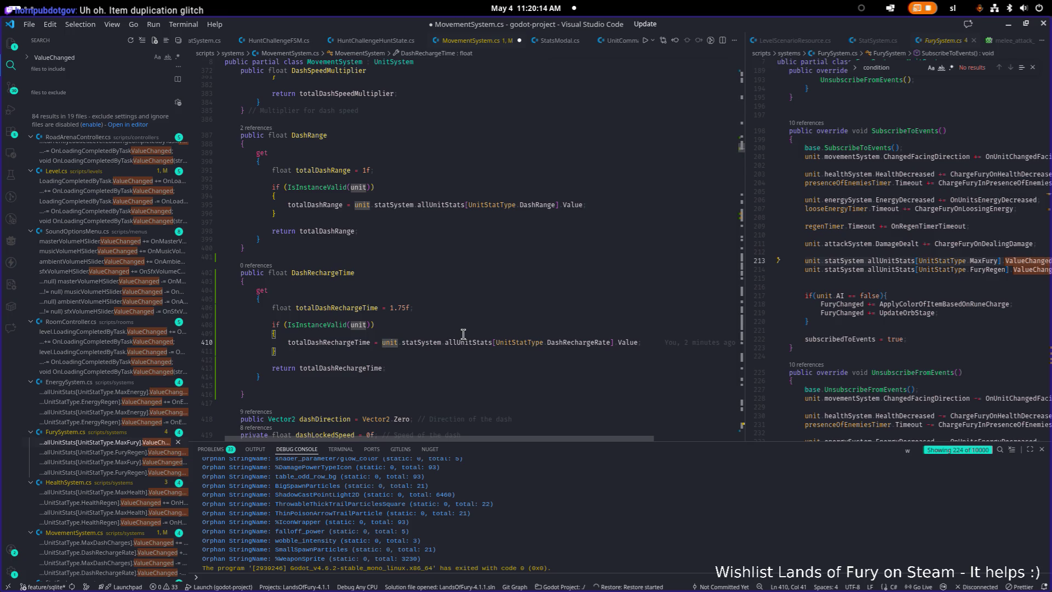
key(ctrl+s)
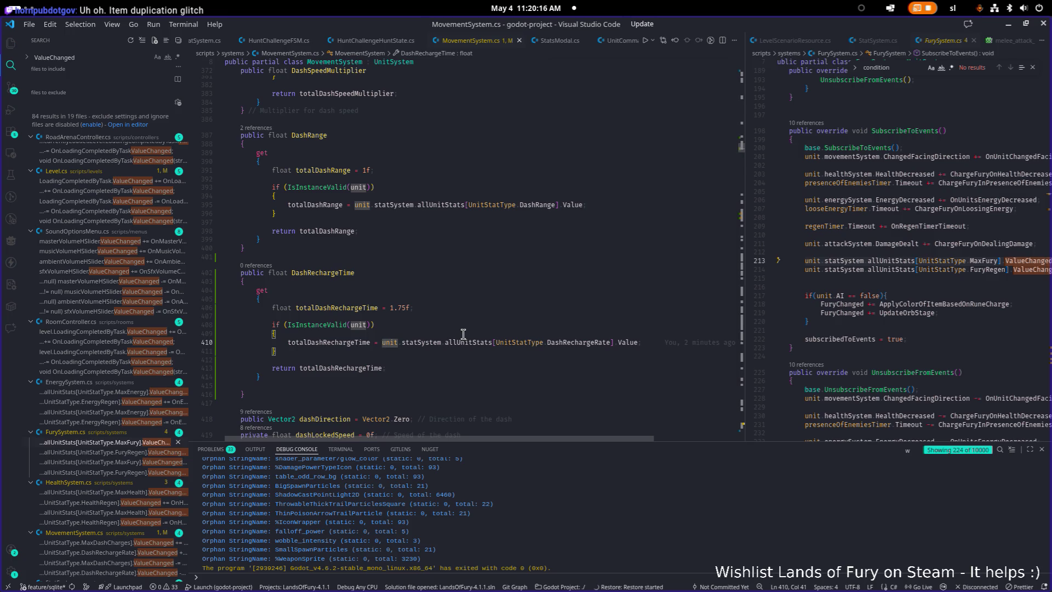
Select the whole DashRechargeTime getter around line 410
key(Home)
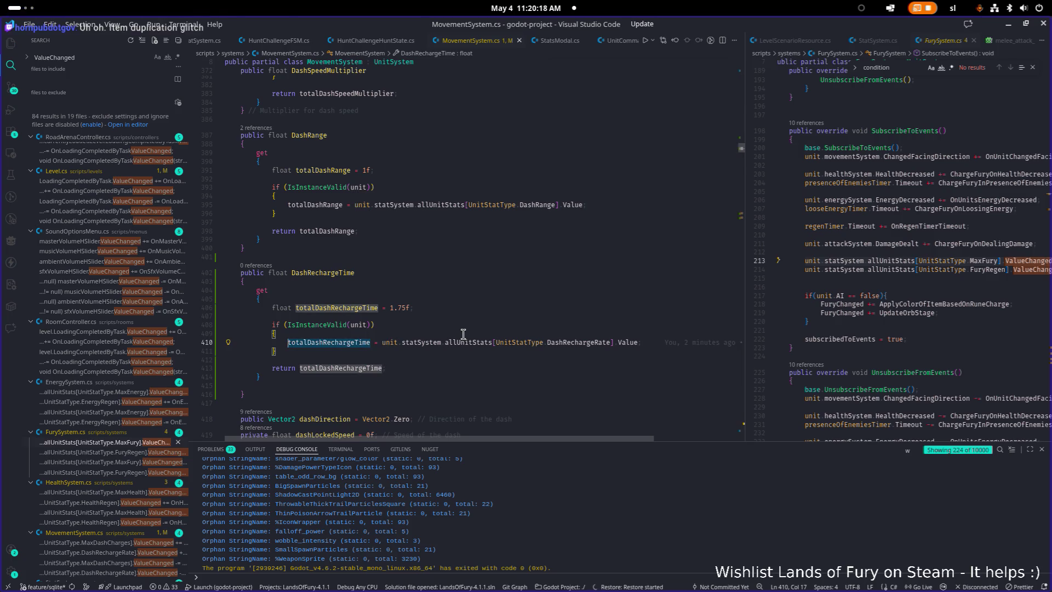
key(End)
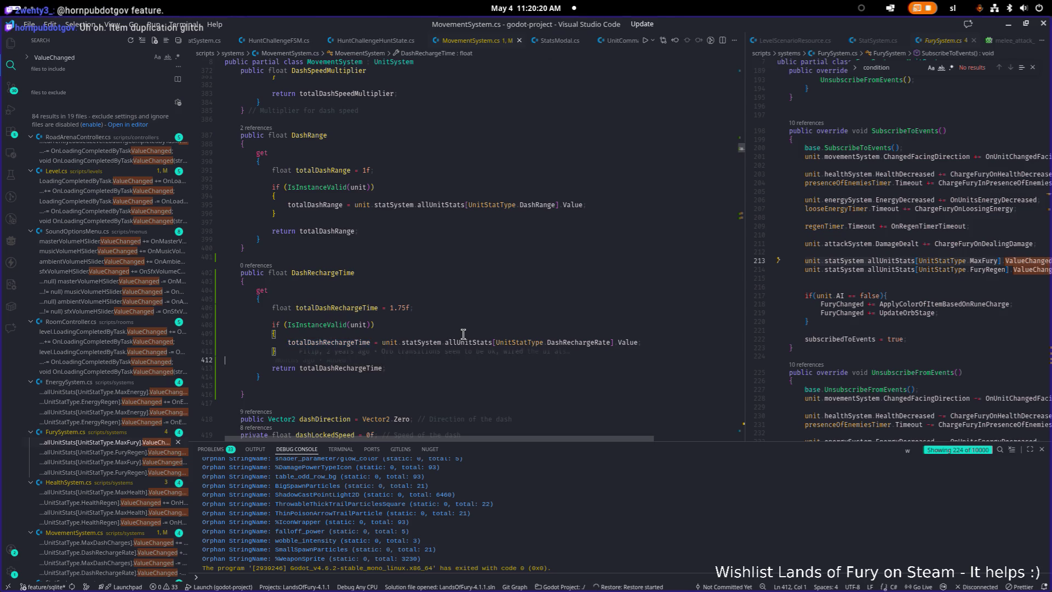
key(Home)
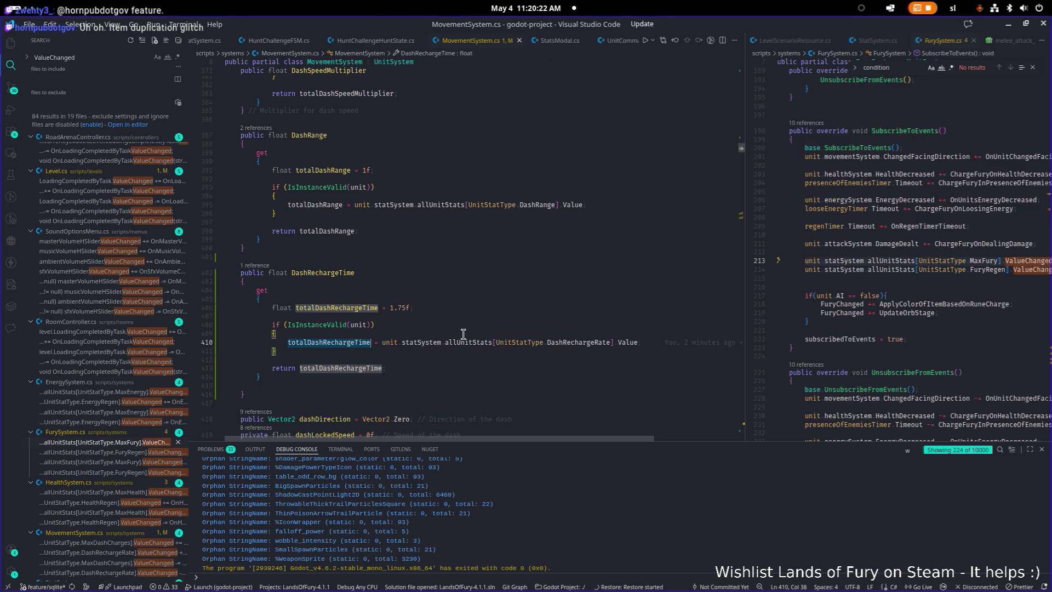
key(ctrl+Right)
key(ctrl+Right)
key(ctrl+Right)
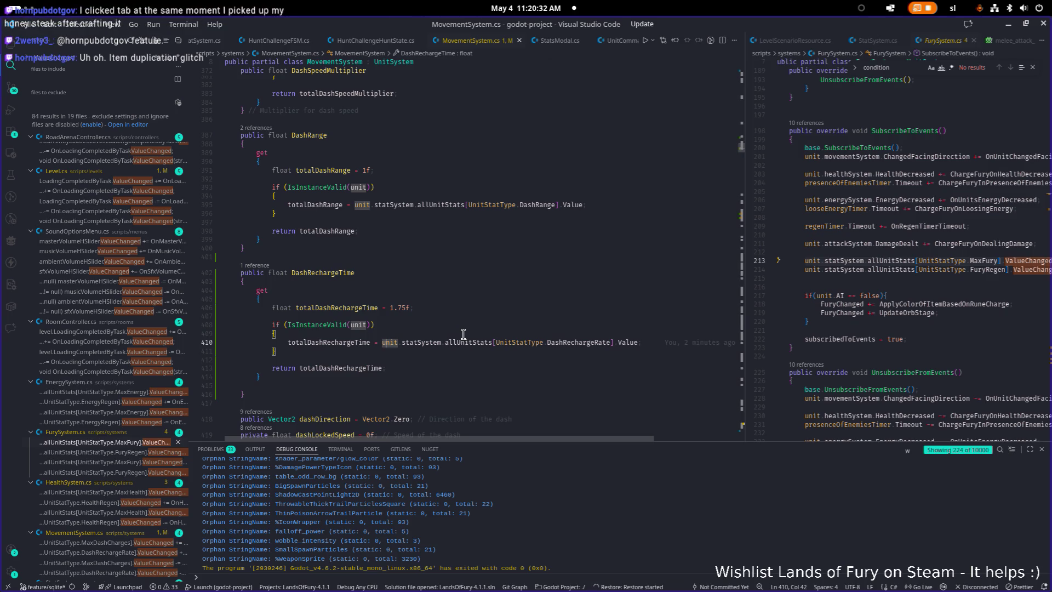
key(Down)
key(Down)
key(Down)
key(shift+Down)
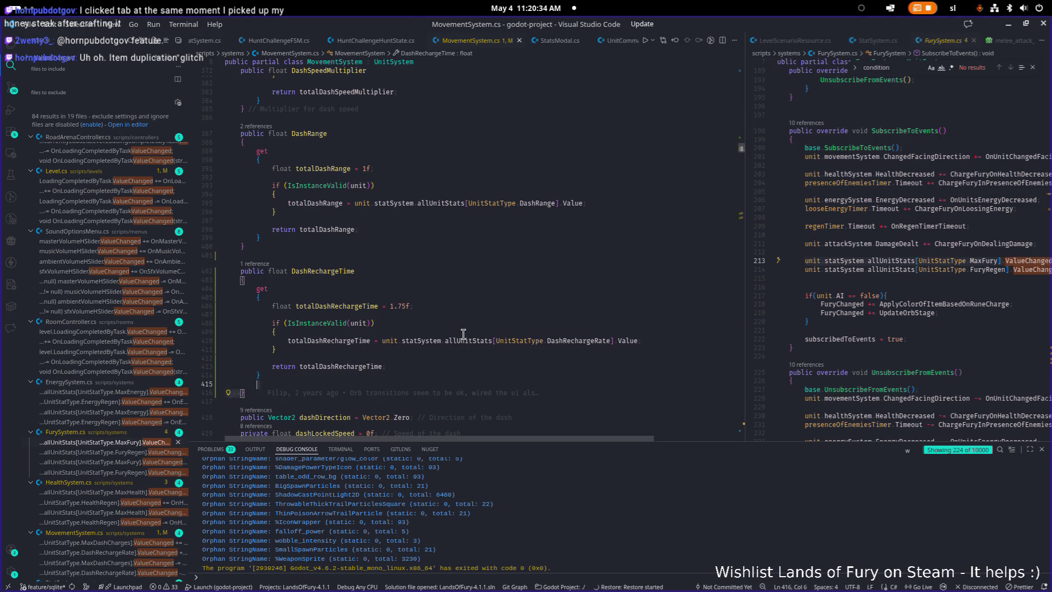
key(shift+Up)
key(shift+Up)
key(shift+Up)
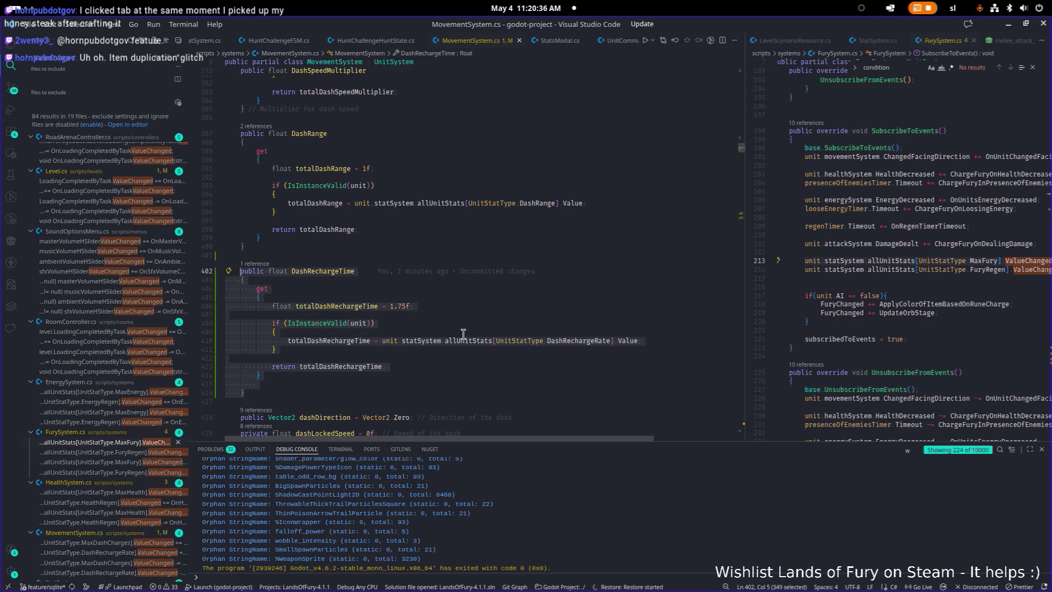
click(480, 289)
scroll(482, 288, up, 1)
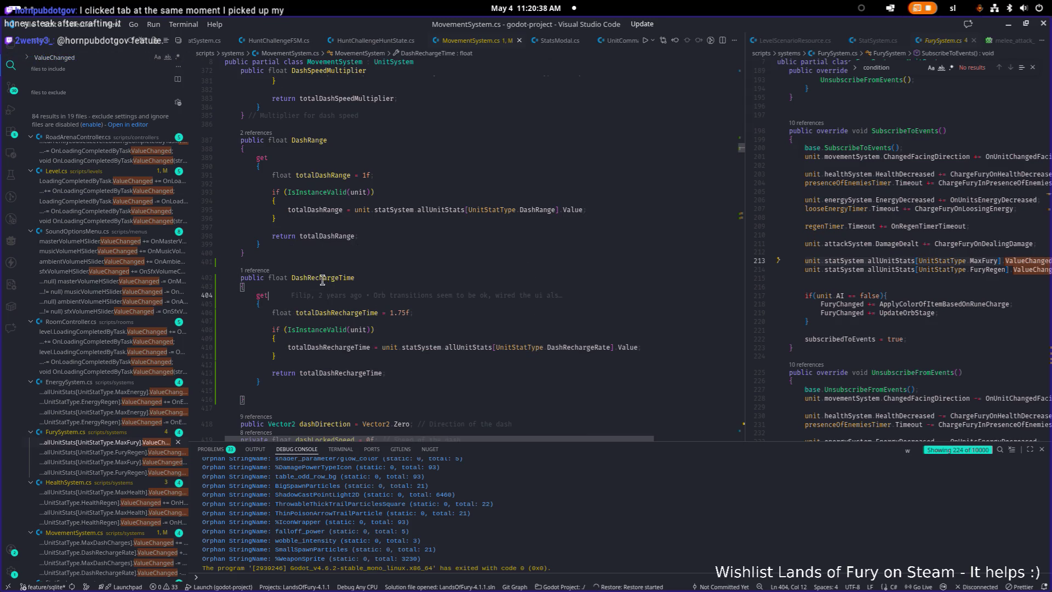
click(445, 320)
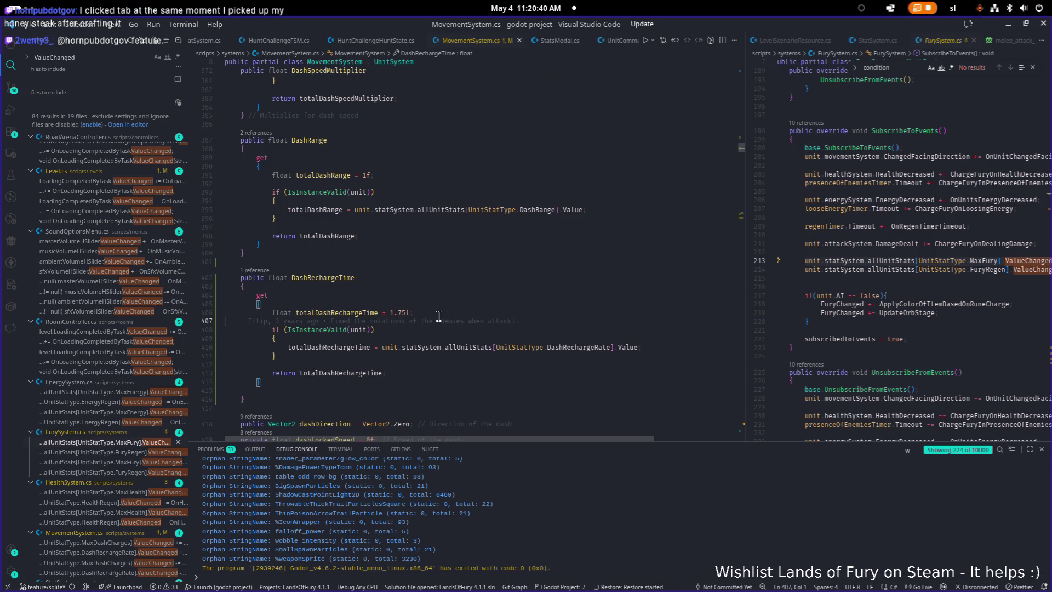
mouse_move(435, 318)
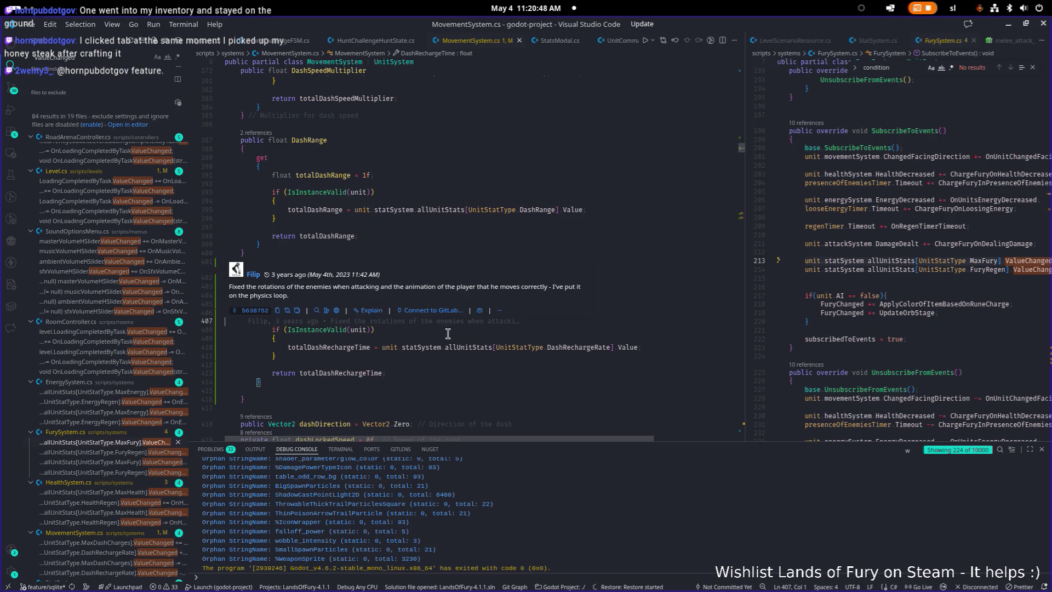
click(336, 286)
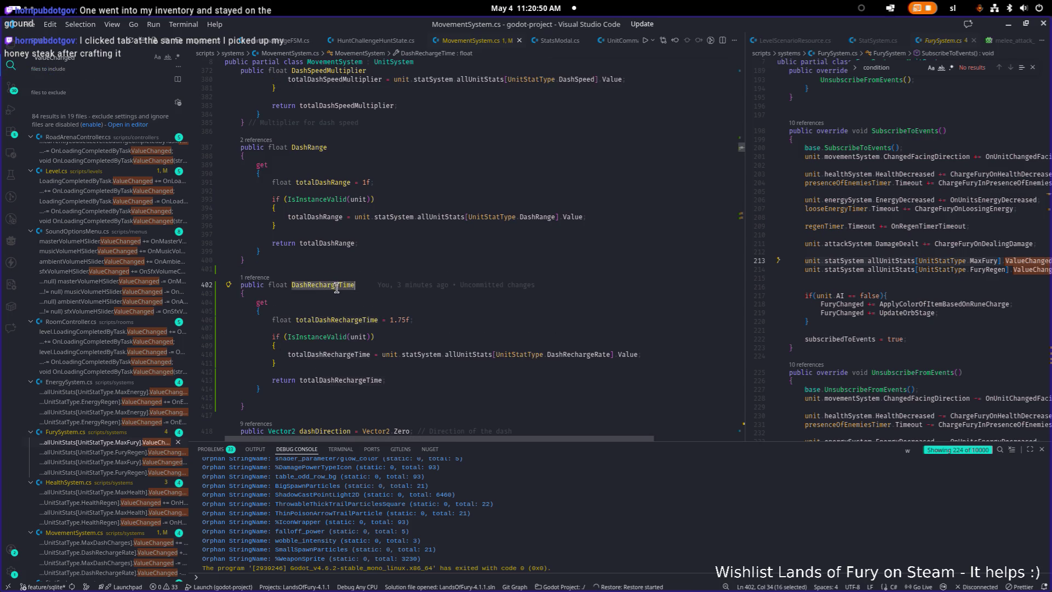
click(270, 400)
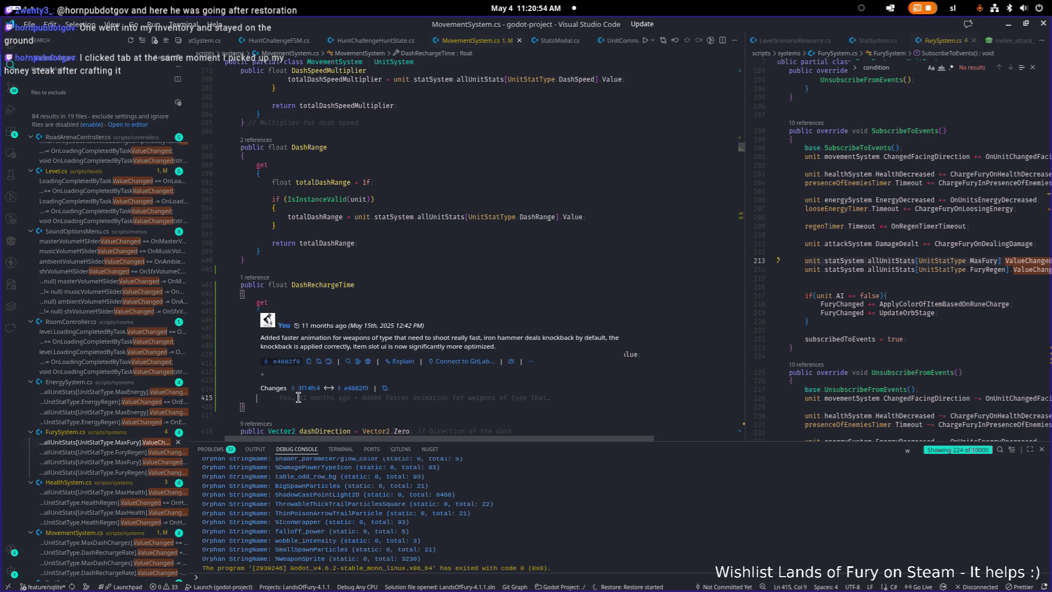
key(Up)
key(Up)
key(Up)
double_click(323, 286)
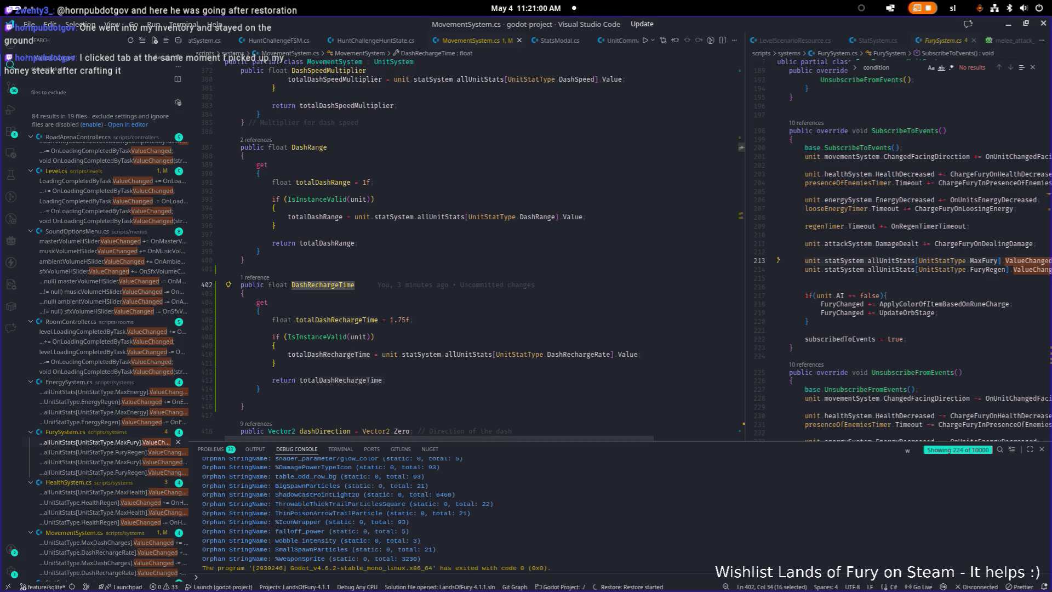
key(alt+Tab)
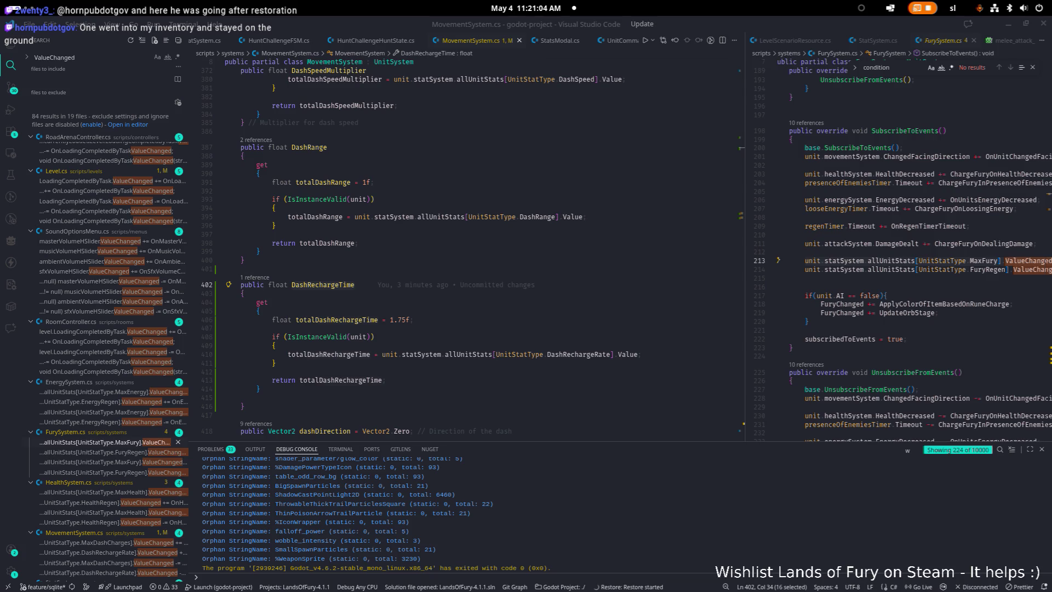
drag(299, 406, 225, 284)
key(alt+Tab)
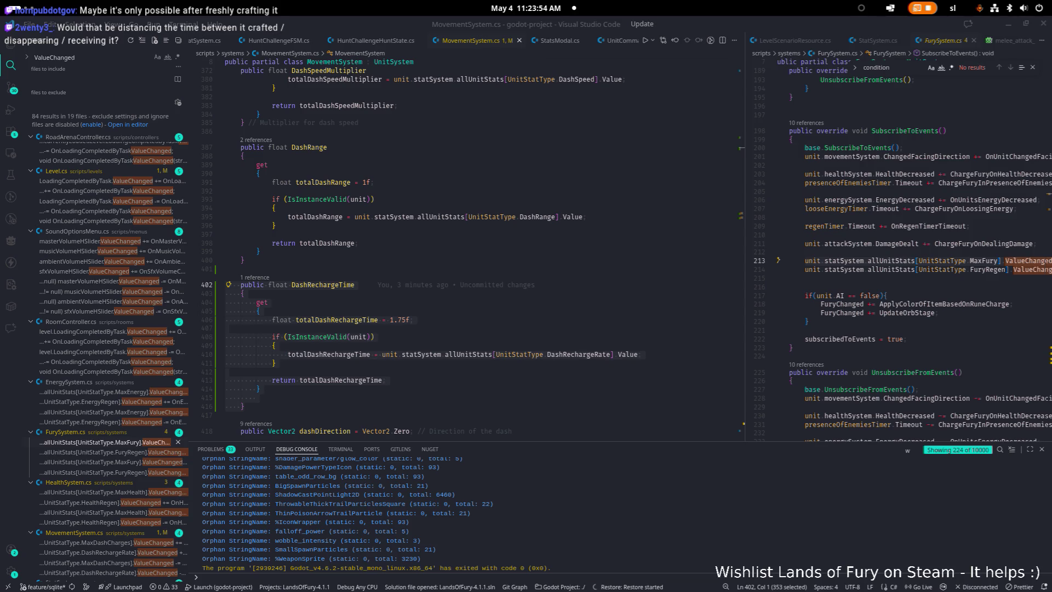
Focus and widen the FurySystem.cs editor, then search Quick Open for 'dropped'
click(404, 182)
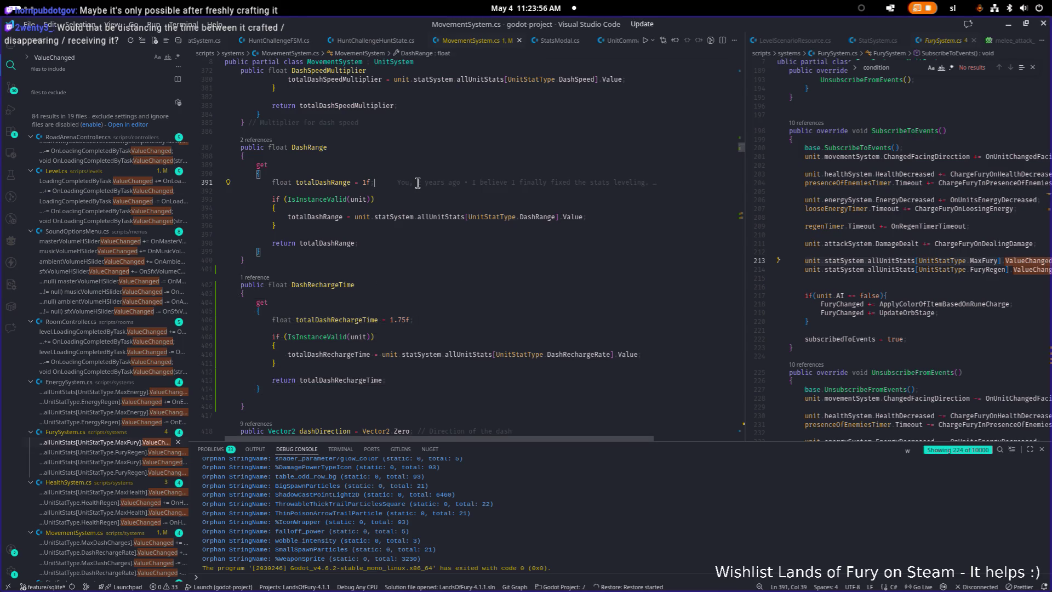
click(703, 211)
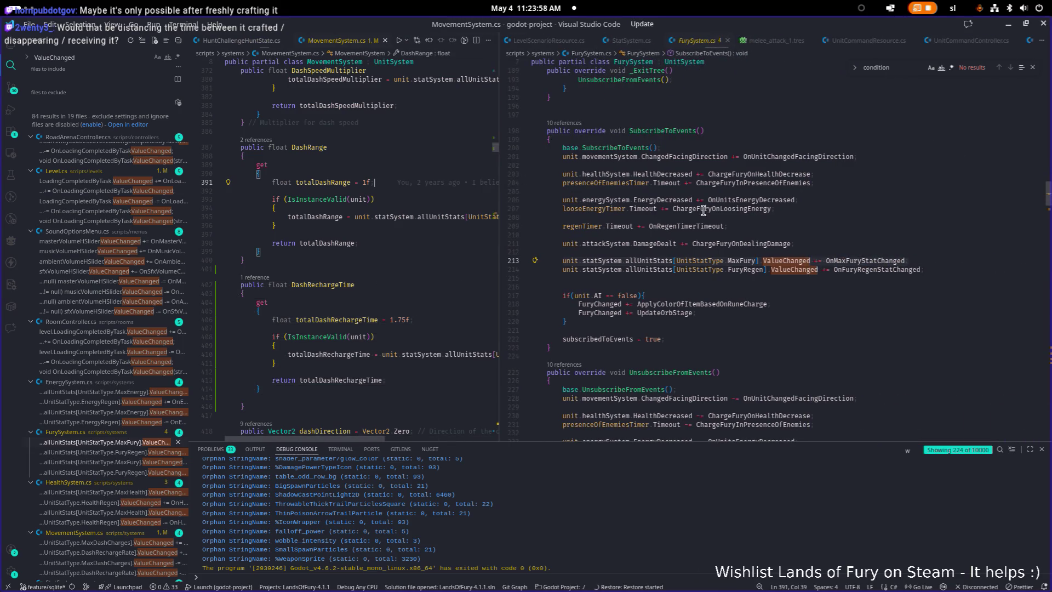
key(ctrl+p)
text(drop)
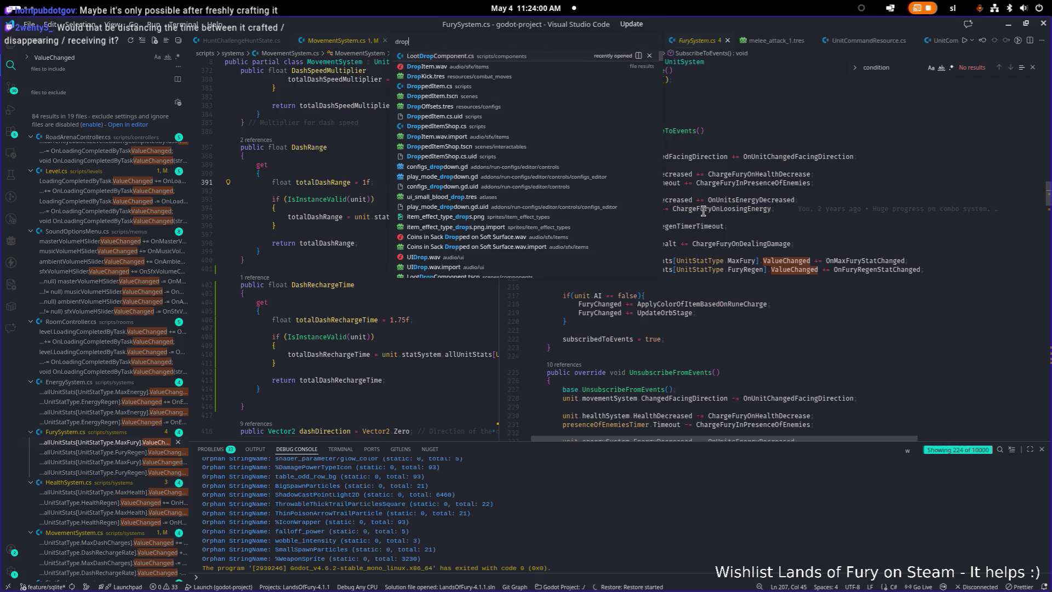
text(ped)
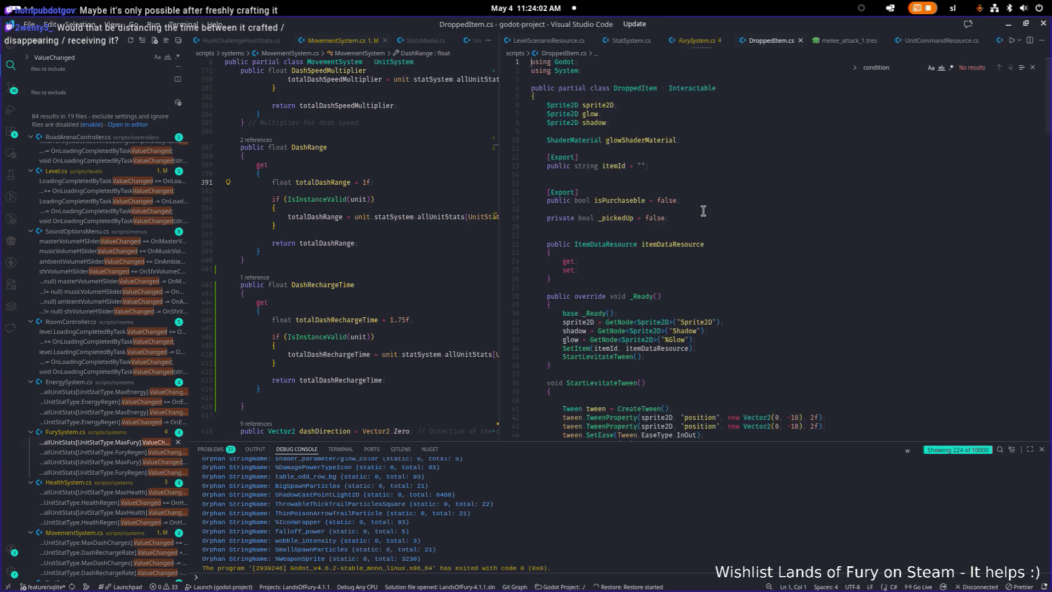
Open DroppedItem.cs and review the Interact method's _pickedUp and IsQueuedForDeletion checks
key(Return)
text(interac)
scroll(702, 212, down, 10)
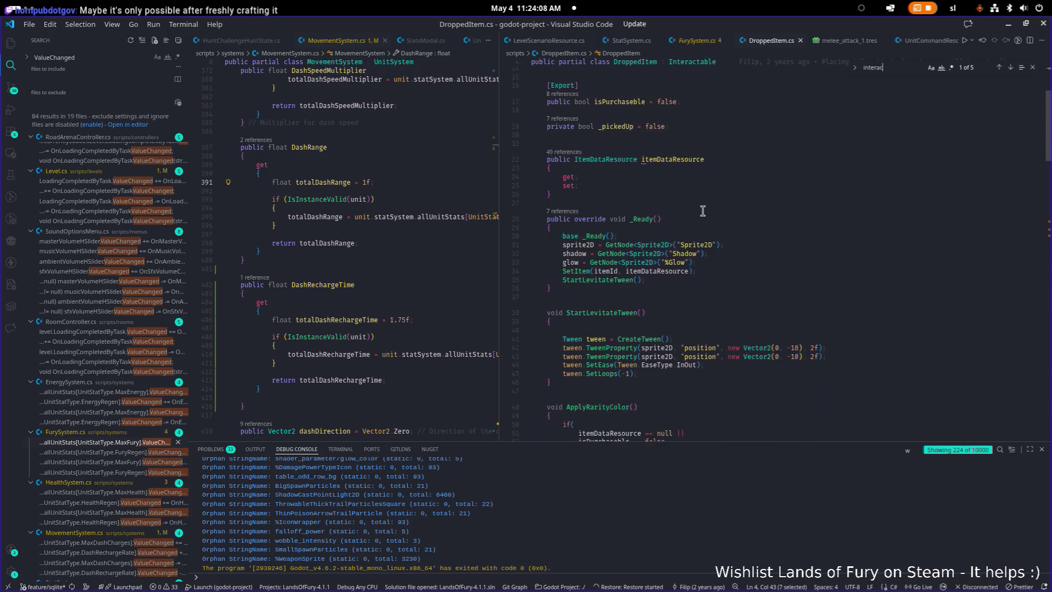
scroll(702, 212, down, 8)
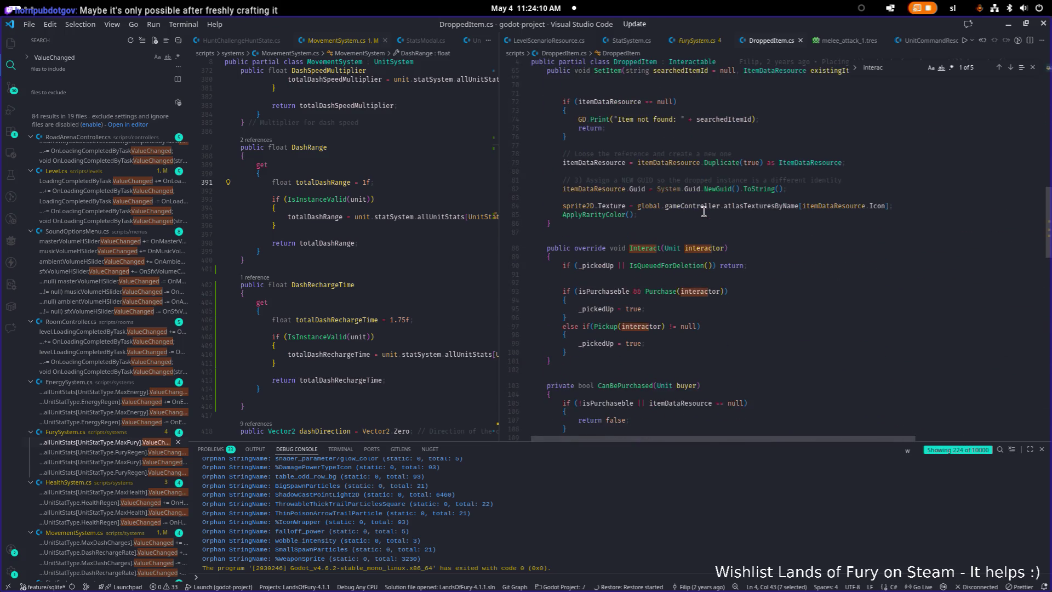
click(595, 266)
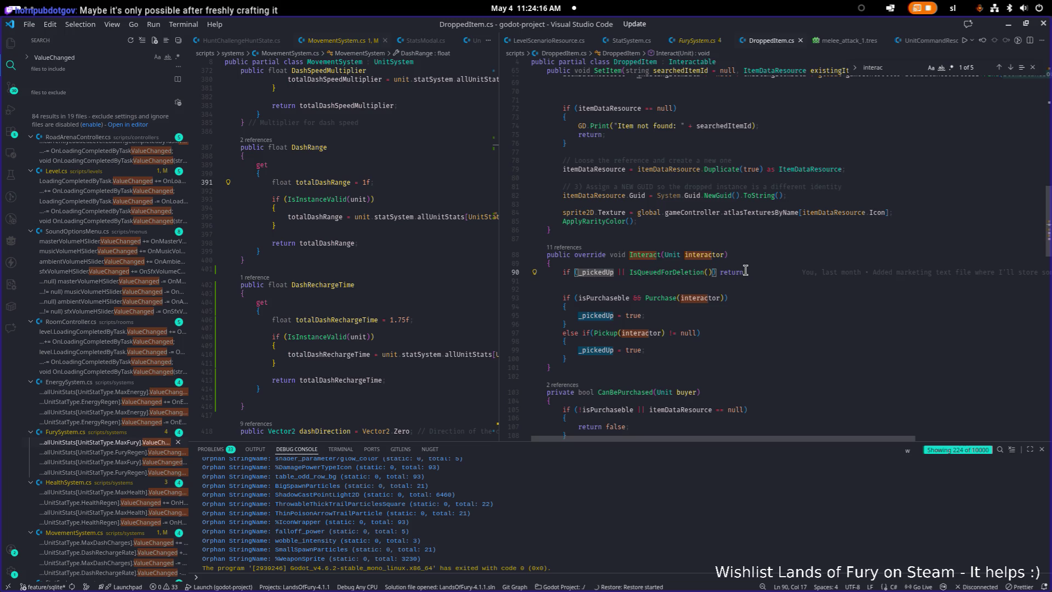
click(669, 272)
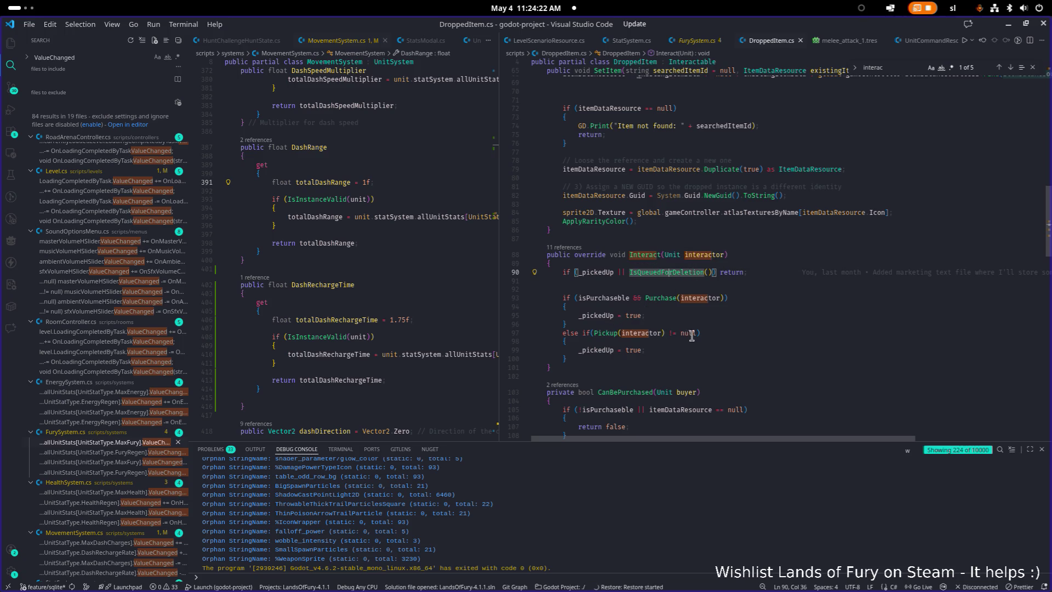
Go to the Pickup definition and highlight its soundController uses
scroll(684, 329, down, 1)
ctrl+click(605, 327)
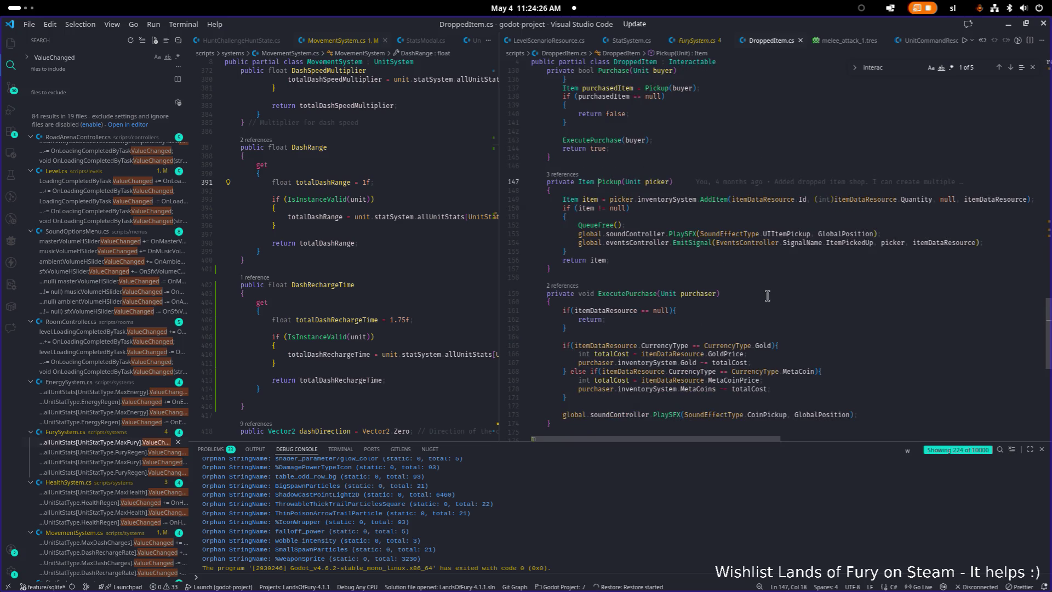
click(634, 234)
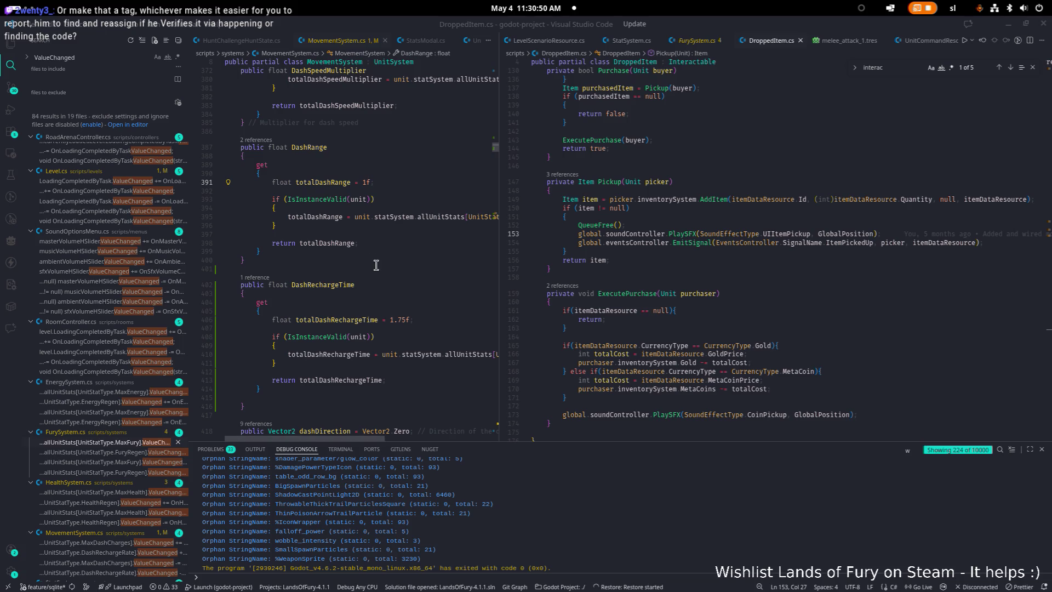
Scroll up and focus the MovementSystem.cs code near the DashRechargeTime getter
scroll(33, 367, up, 1)
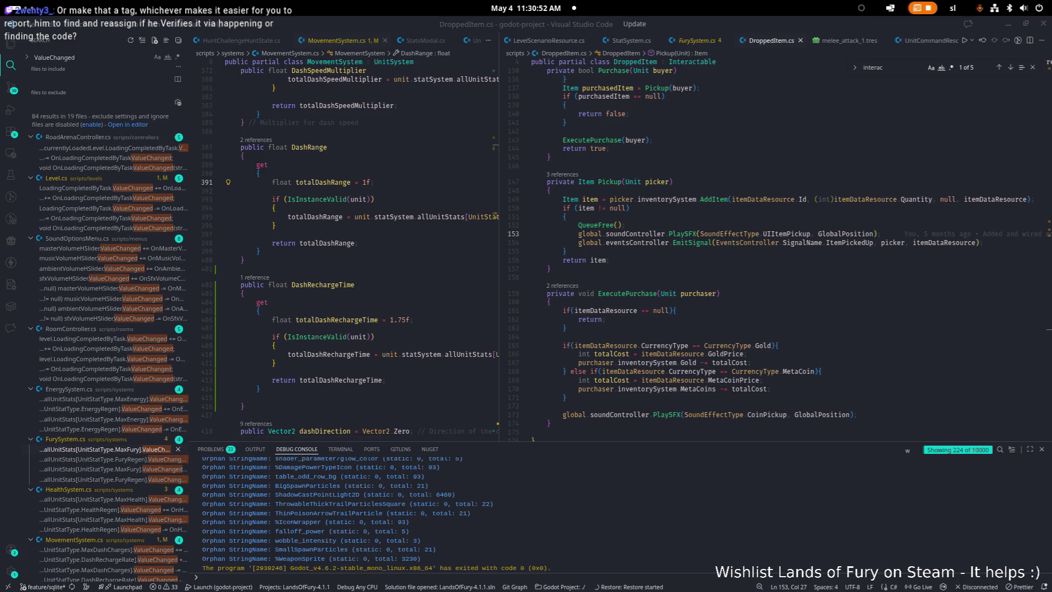
click(473, 331)
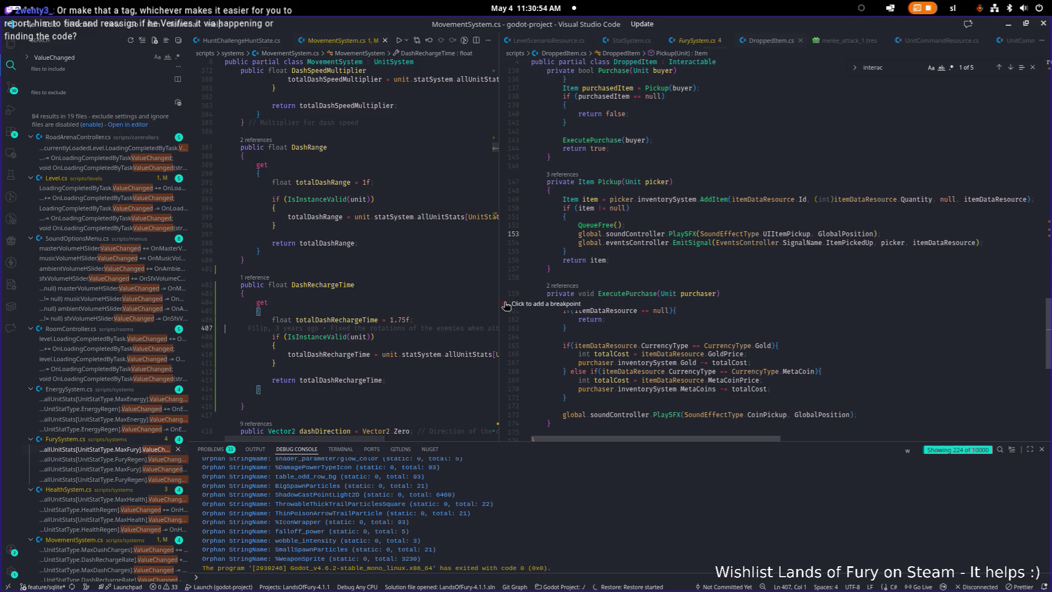
Widen the MovementSystem.cs editor, jump to DashRechargeRate's definition in UnitStat.cs, and begin renaming it
drag(499, 303, 544, 299)
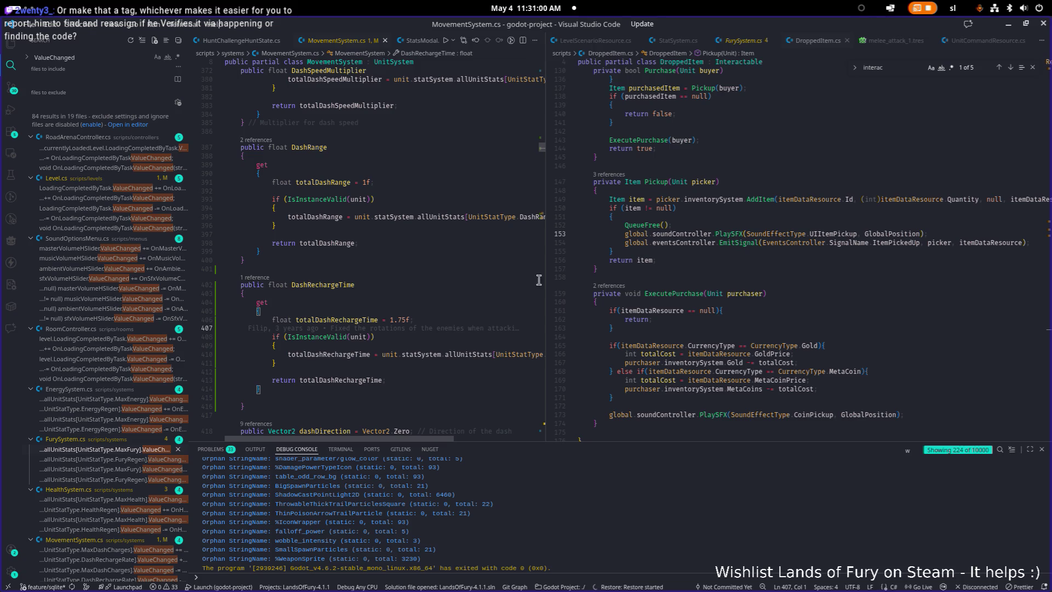
drag(545, 280, 611, 279)
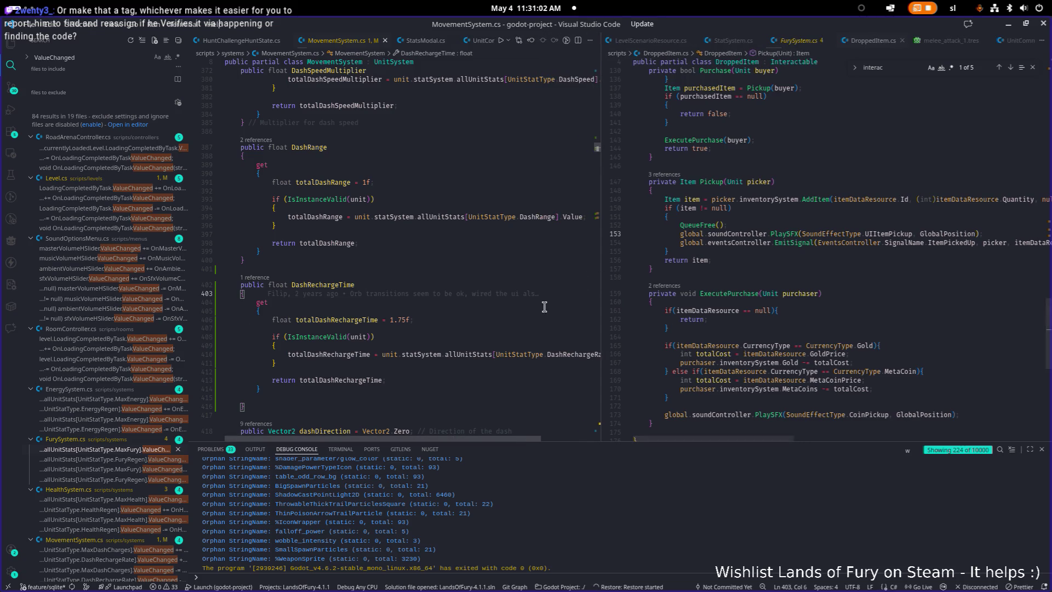
click(527, 354)
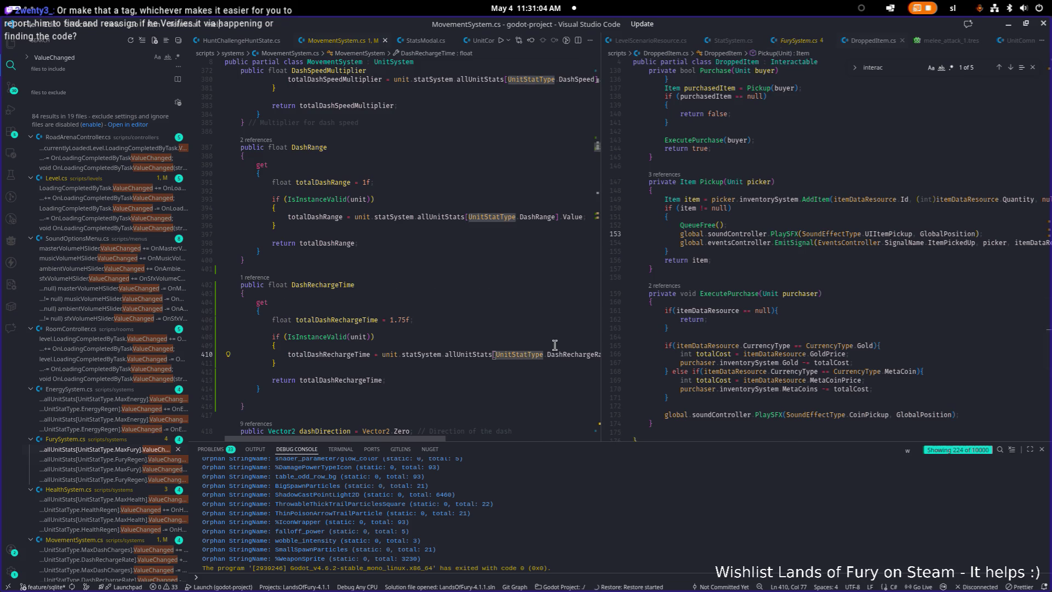
scroll(555, 344, right, 2)
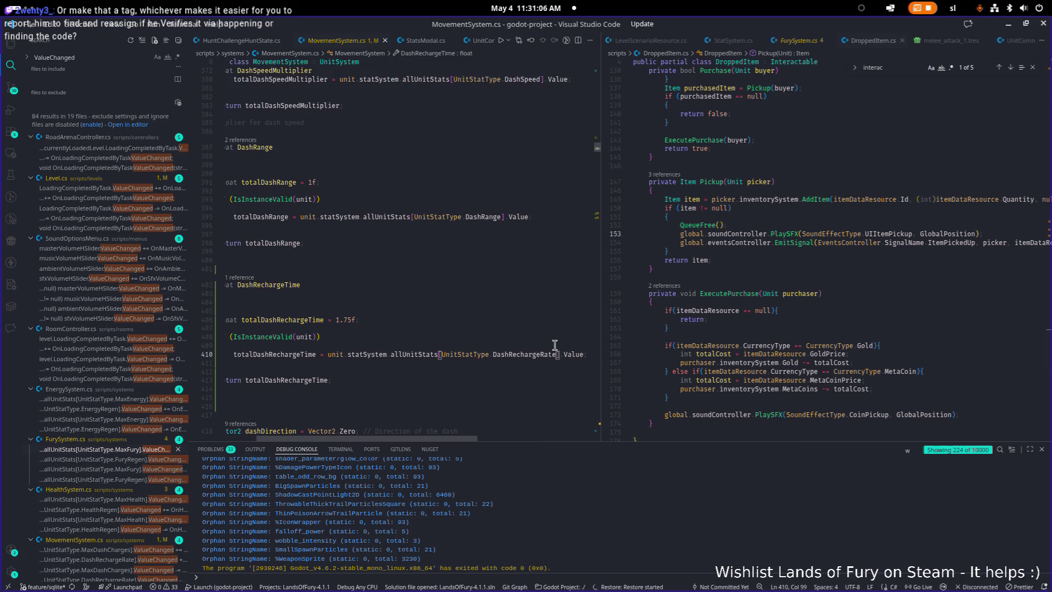
click(552, 353)
key(F12)
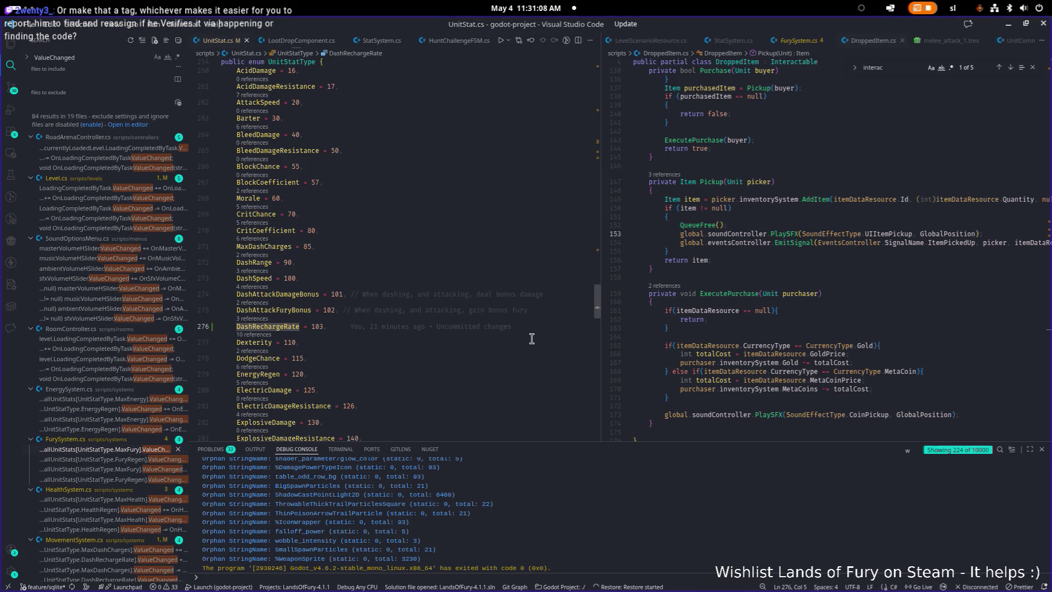
key(F2)
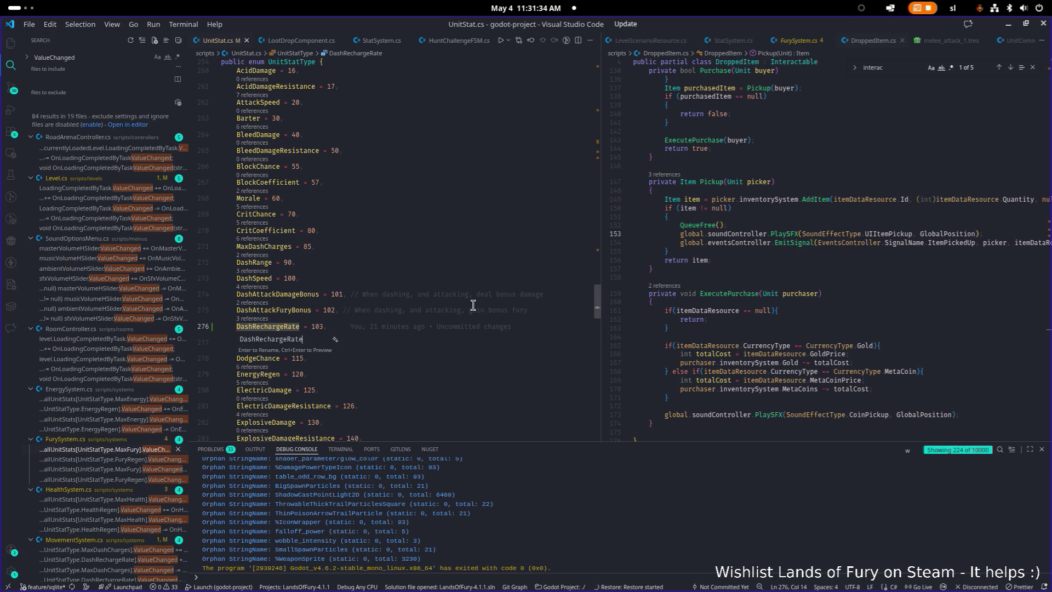
key(shift+Left)
key(shift+Left)
key(shift+Left)
Rename the stat to DashRechargeCooldown and search the file for 'coo'
text(C)
text(ooldo)
text(wn)
key(Return)
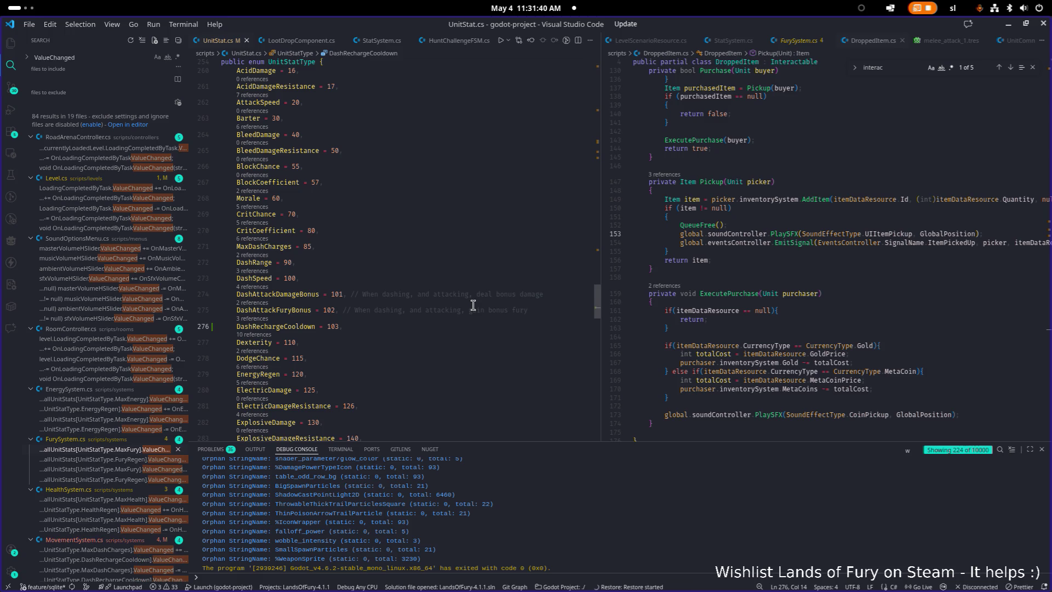
key(ctrl+f)
text(coo)
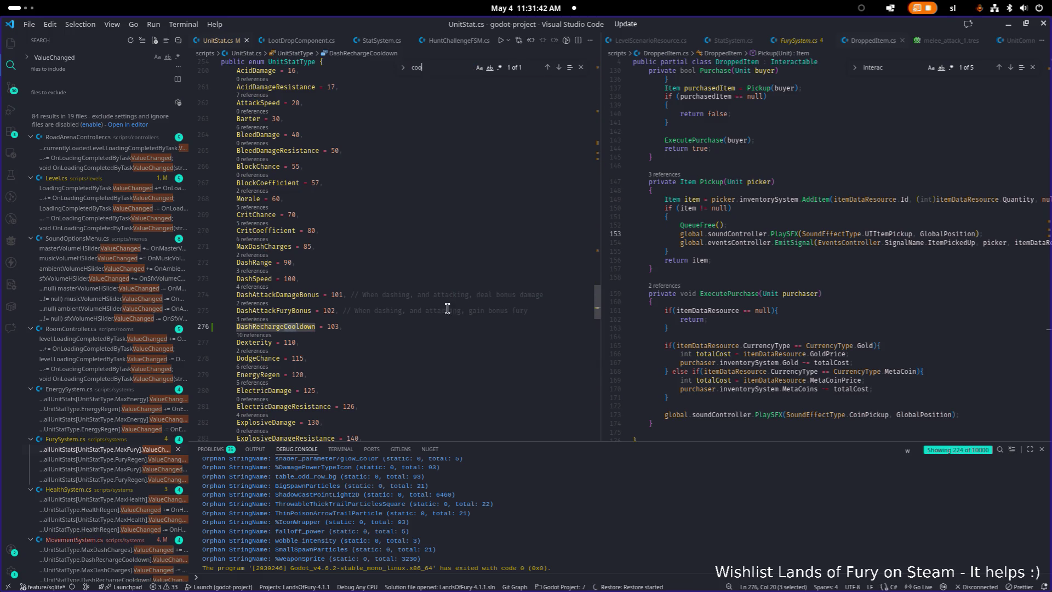
Select the renamed DashRechargeCooldown entry, then minimize VS Code to reveal Godot
double_click(293, 325)
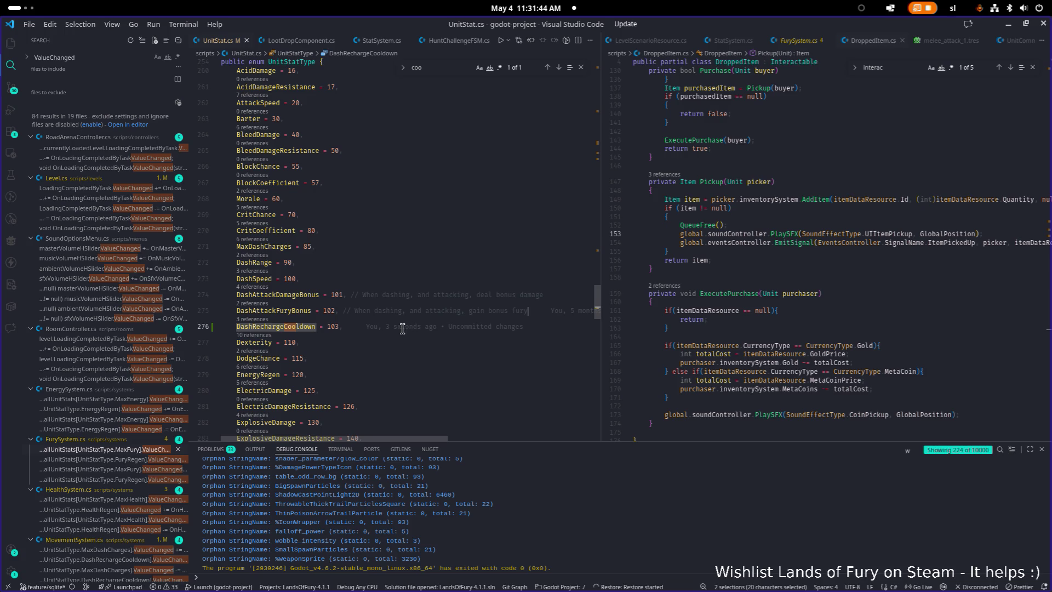
key(Escape)
click(470, 328)
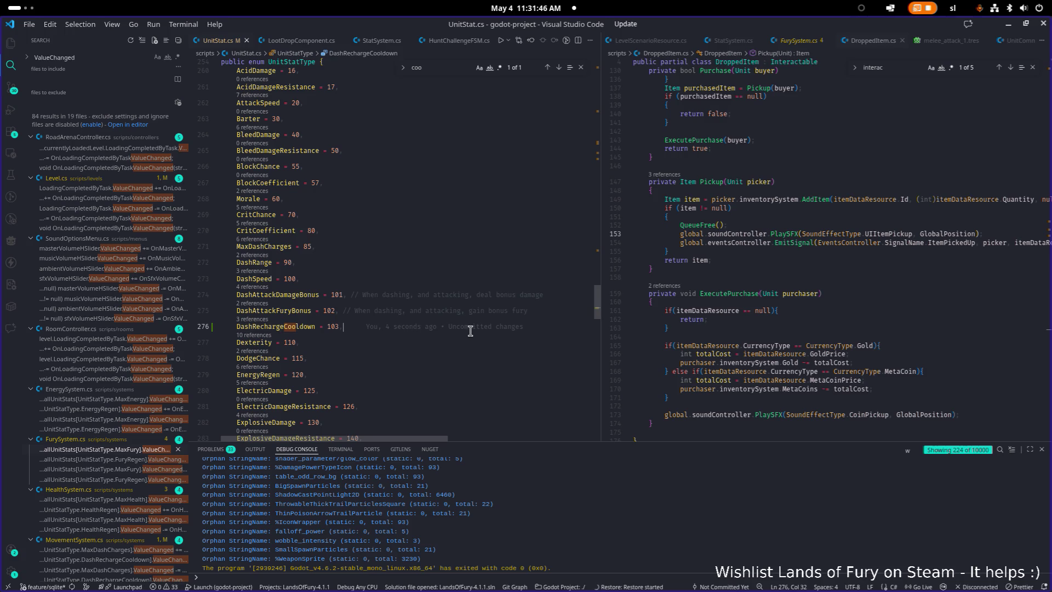
click(1009, 26)
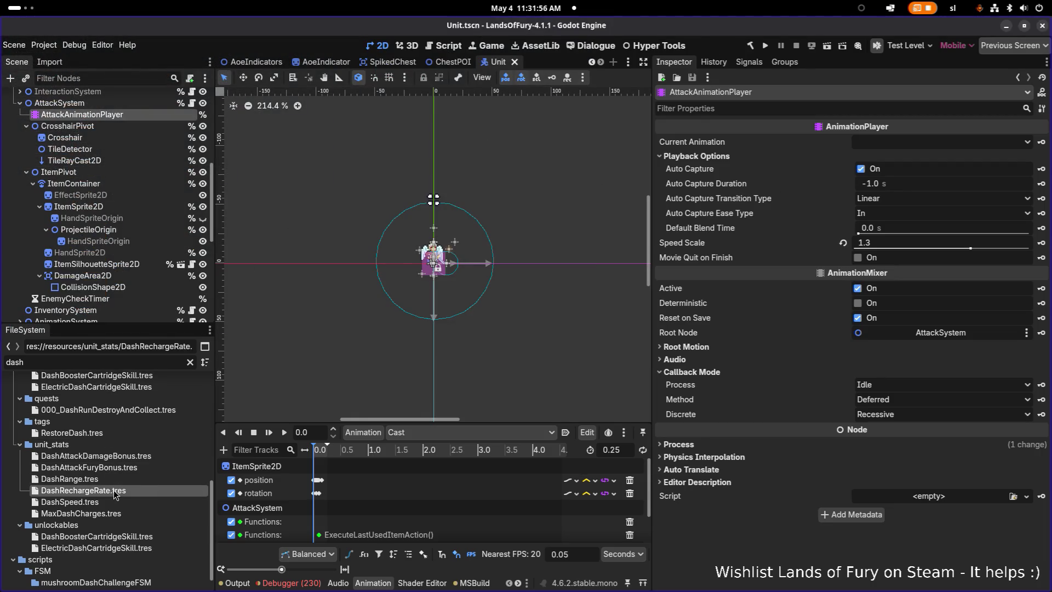
Rename DashRechargeRate.tres to DashRechargeCooldown.tres in the FileSystem dock
click(146, 486)
key(shift+Left)
key(shift+Left)
key(shift+Left)
text(Cooldown)
key(Return)
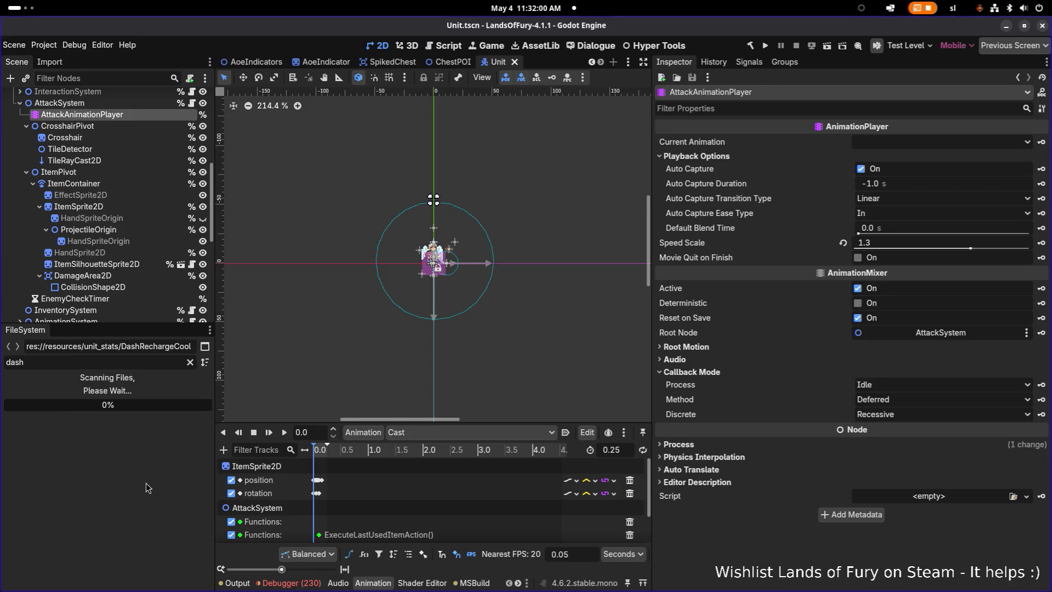
Change the resource's name and description keys from RATE to COOLDOWN, save, and bring up Translations.csv
click(141, 491)
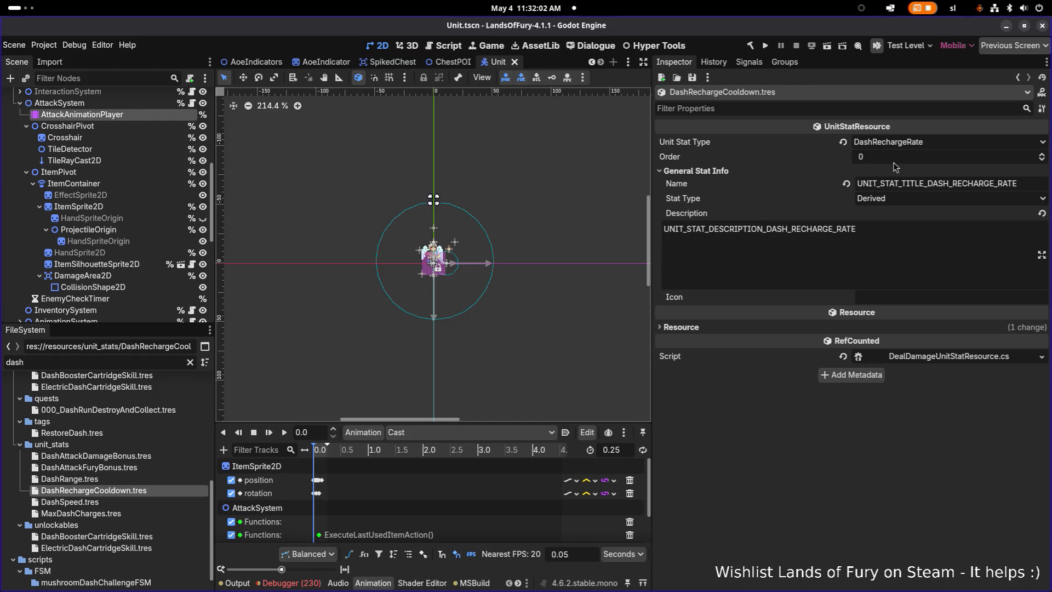
click(994, 181)
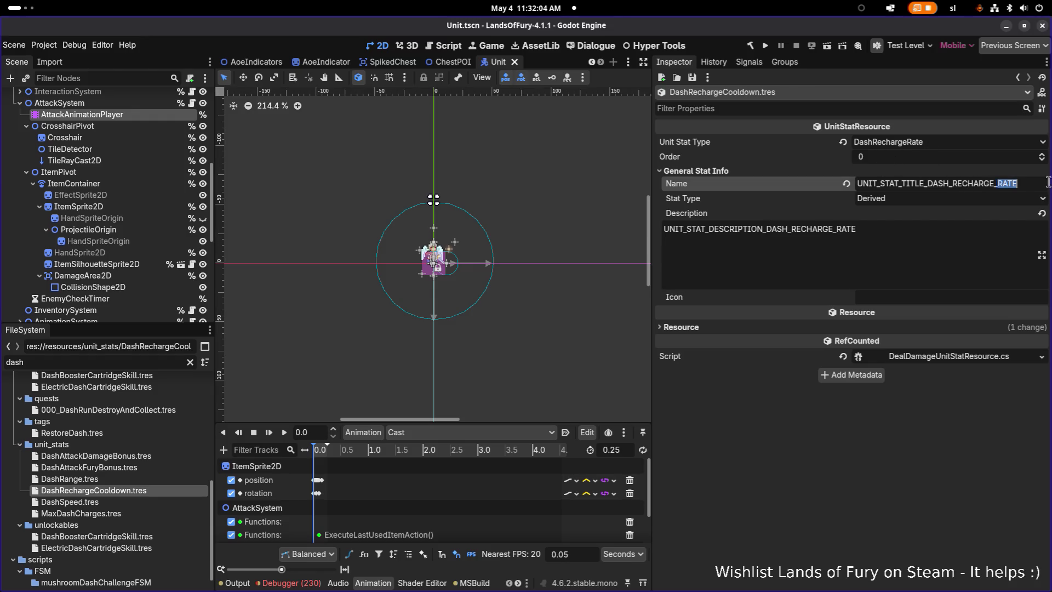
drag(998, 183, 1020, 183)
text(COOLDOWN)
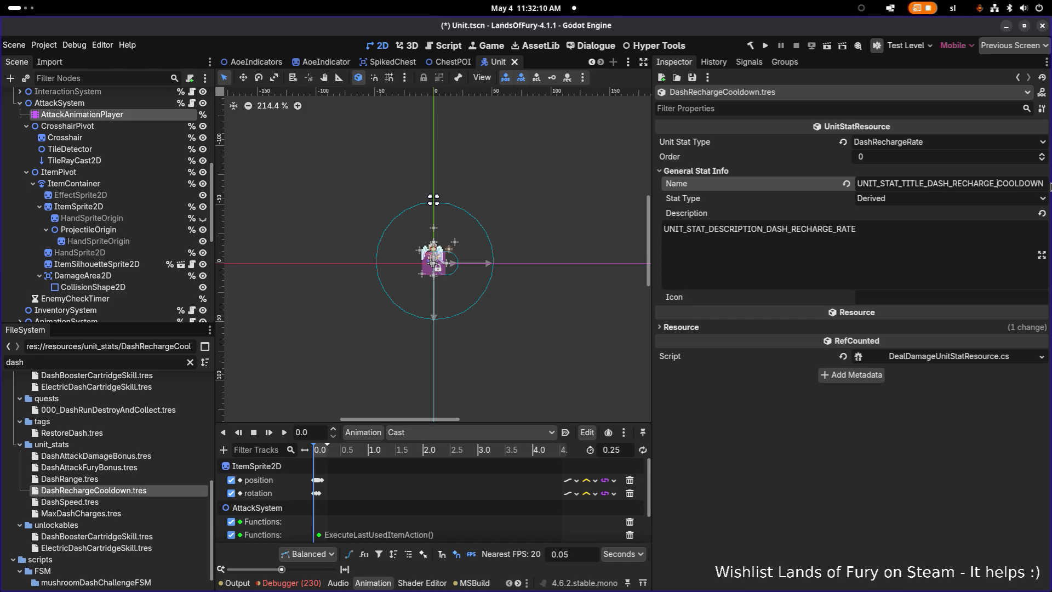
drag(1050, 186, 997, 183)
key(ctrl+c)
double_click(844, 229)
key(ctrl+v)
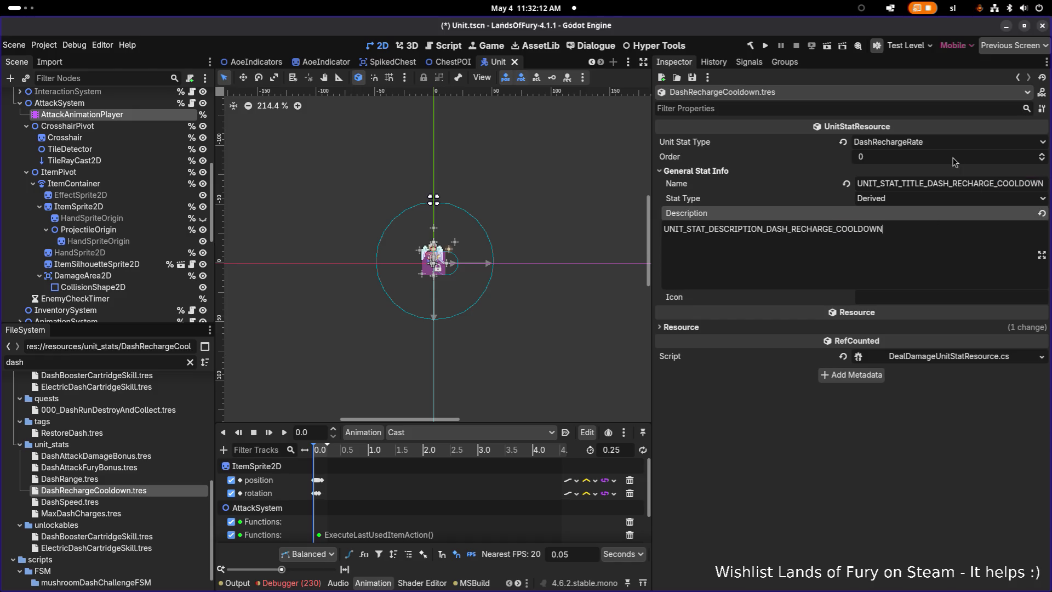
key(F5)
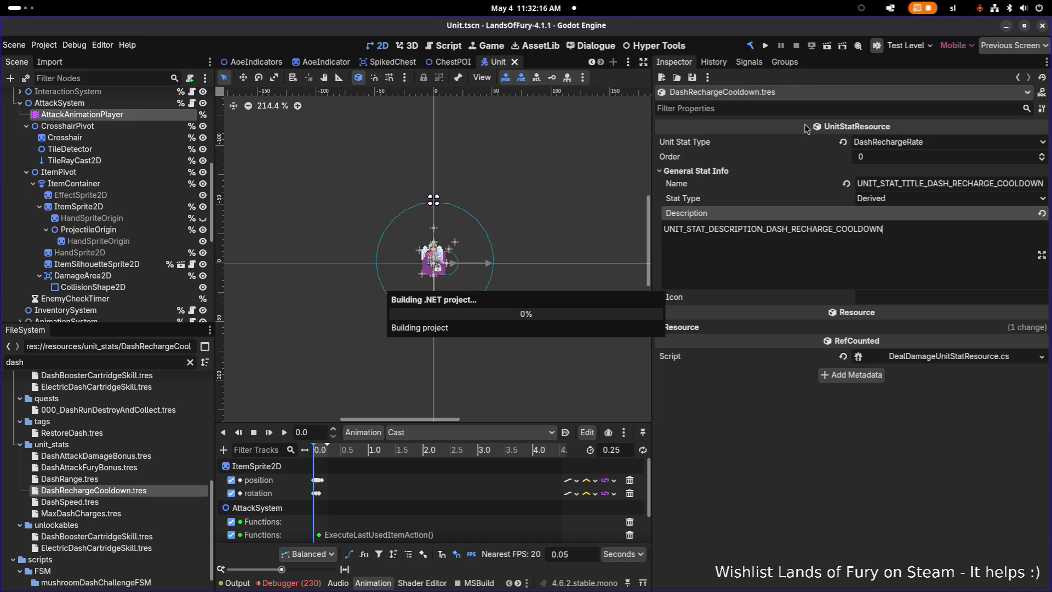
key(alt+Tab)
click(655, 291)
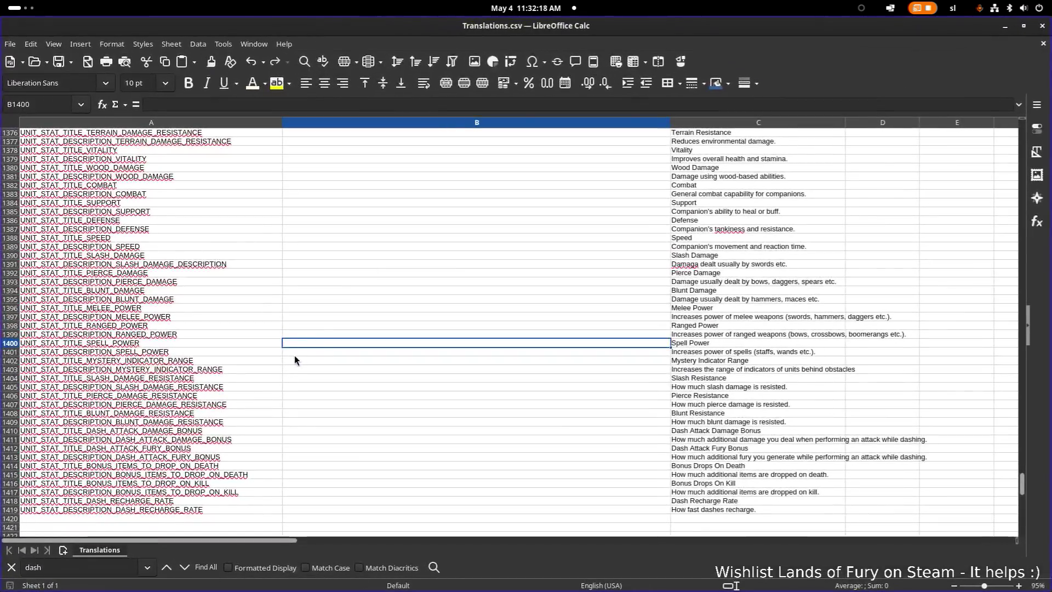
Change the A1418 and A1419 keys to end in COOLDOWN instead of RATE
scroll(294, 360, down, 2)
click(176, 439)
double_click(159, 447)
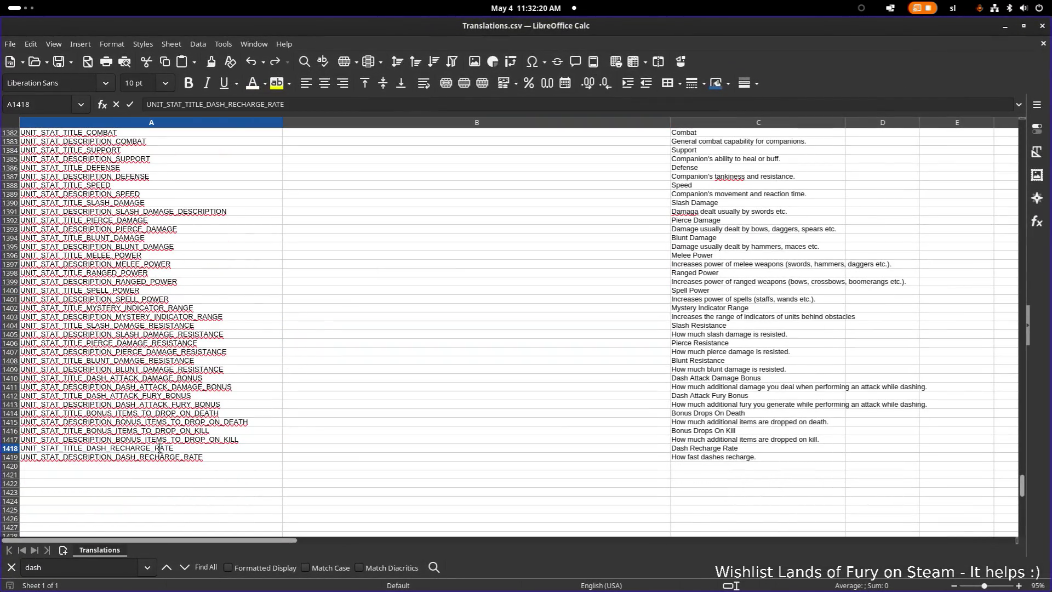
text(COOLDOWN)
key(Return)
double_click(245, 462)
key(BackSpace)
key(BackSpace)
key(BackSpace)
text(C)
key(Delete)
text(OOLDOWN)
key(Return)
Retitle the entry 'Dash Recharge Cooldown', keep the description, and save Translations.csv
click(740, 448)
double_click(741, 448)
text(COO)
key(BackSpace)
key(BackSpace)
key(BackSpace)
text(Cooldown)
key(Return)
key(F2)
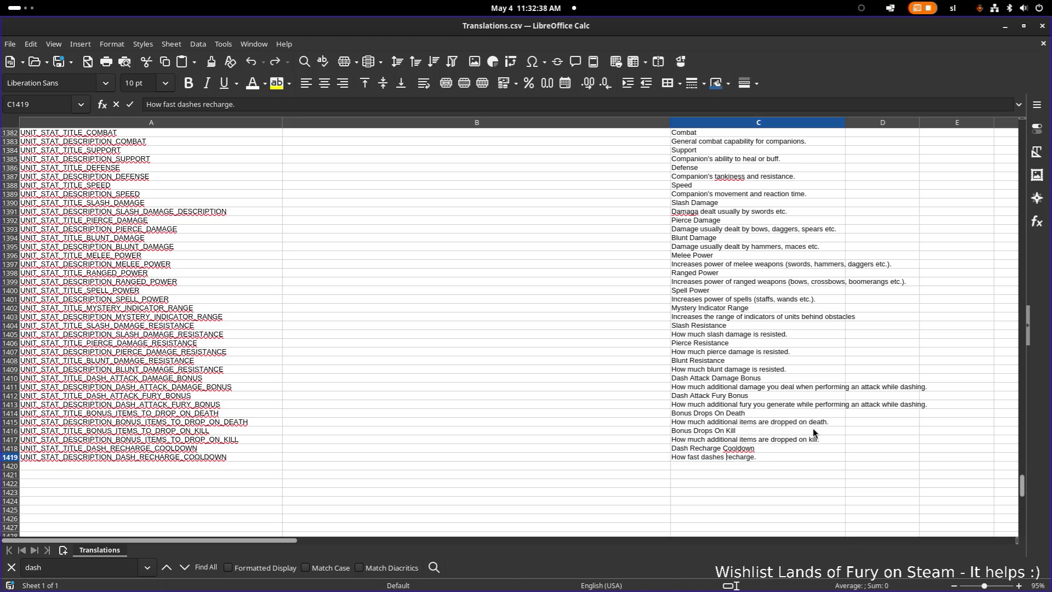
key(Return)
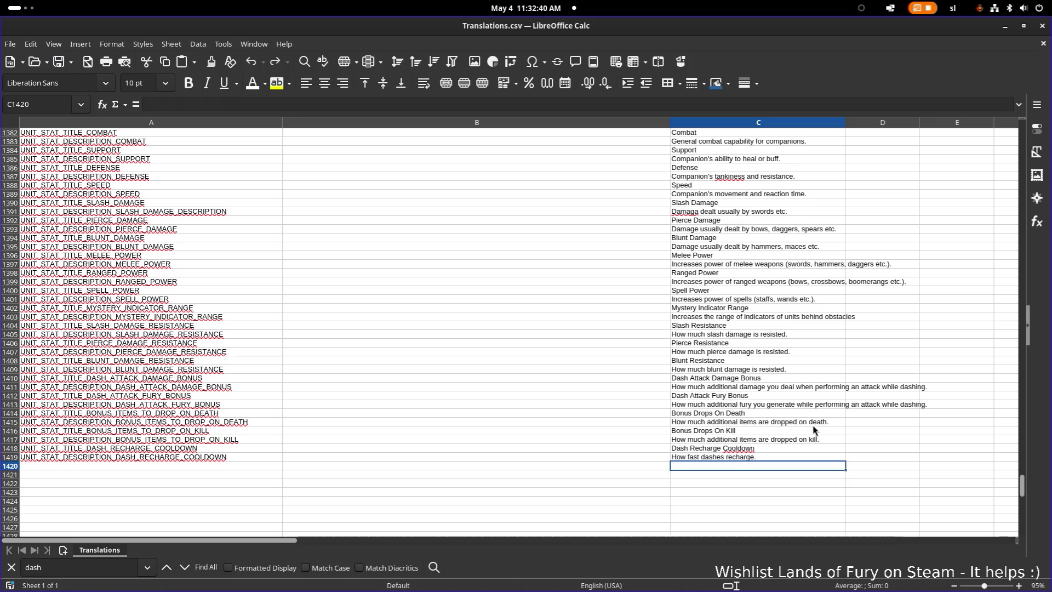
key(ctrl+s)
Select DashRange.tres in Godot, then return to Visual Studio Code
key(alt+Tab)
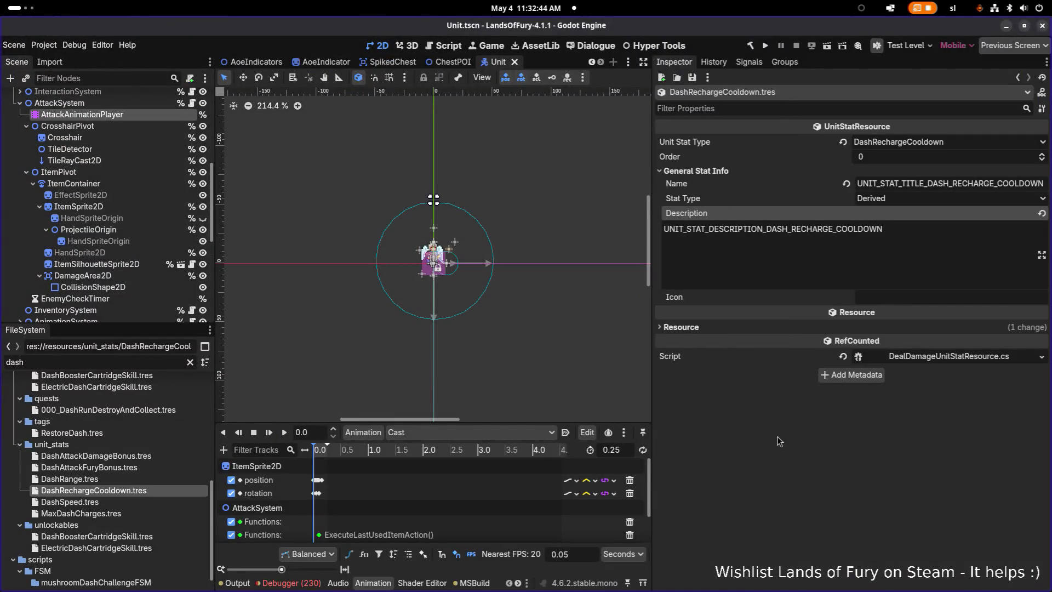
click(164, 480)
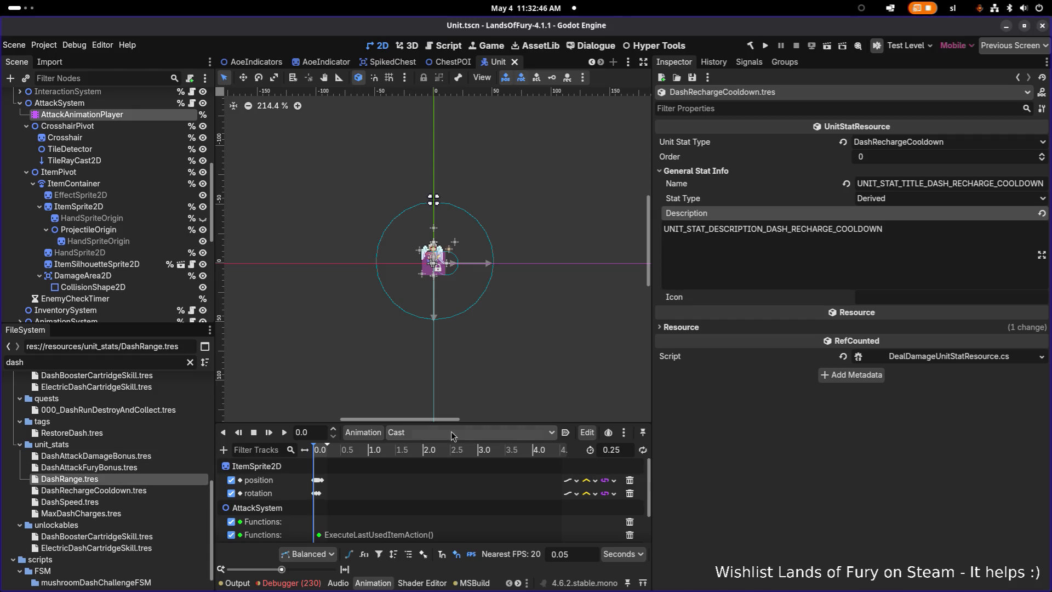
key(alt+Tab)
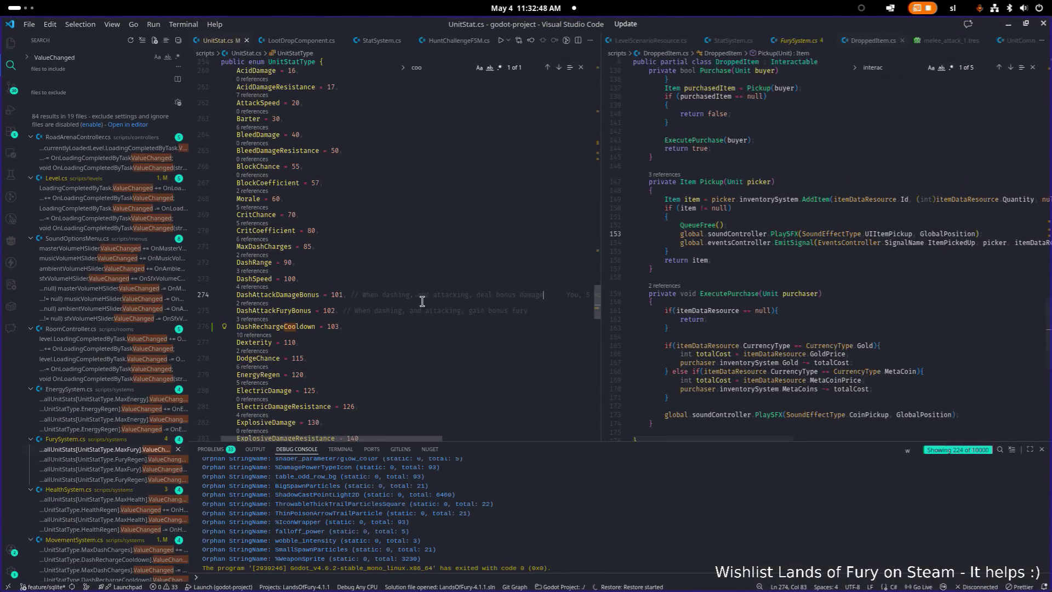
Find all references to DashRechargeCooldown and open its uses in MovementSystem.cs
click(259, 334)
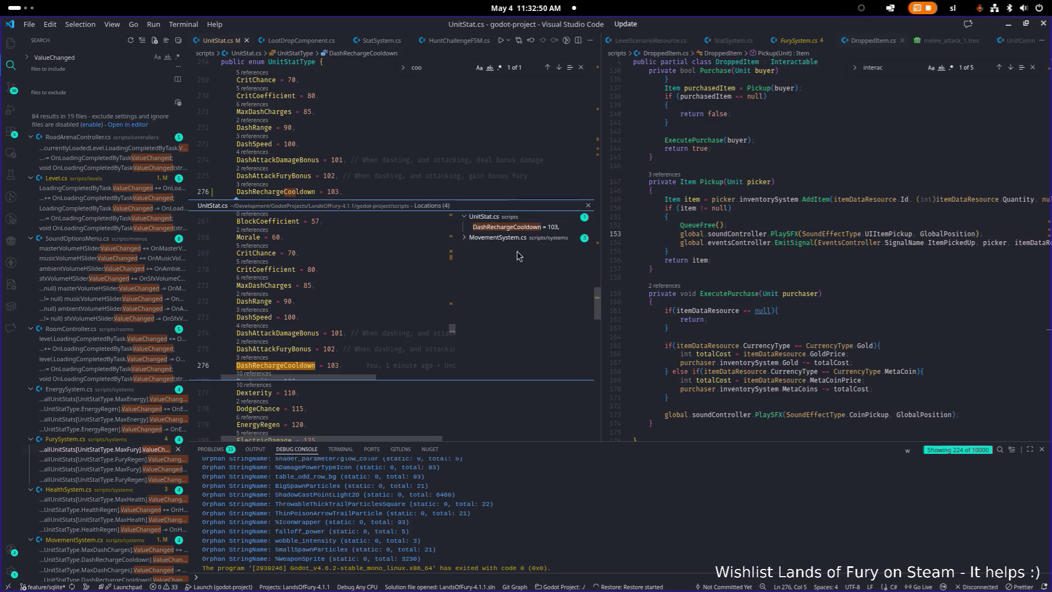
click(515, 237)
click(517, 258)
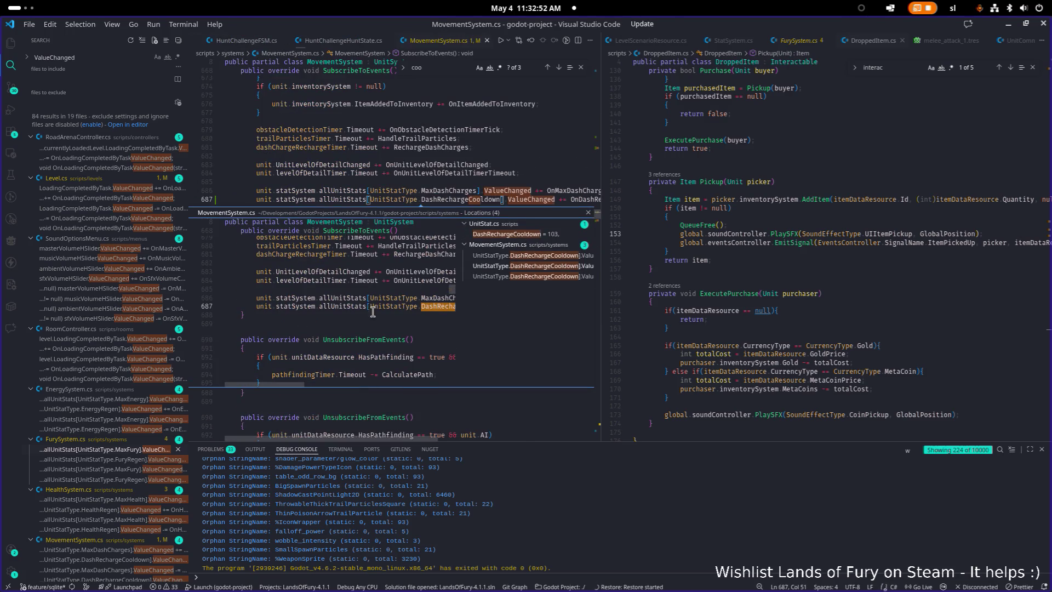
double_click(385, 306)
Widen the left editor and look around the OnDashRechargeRateChanged handler
drag(601, 293, 793, 293)
click(653, 253)
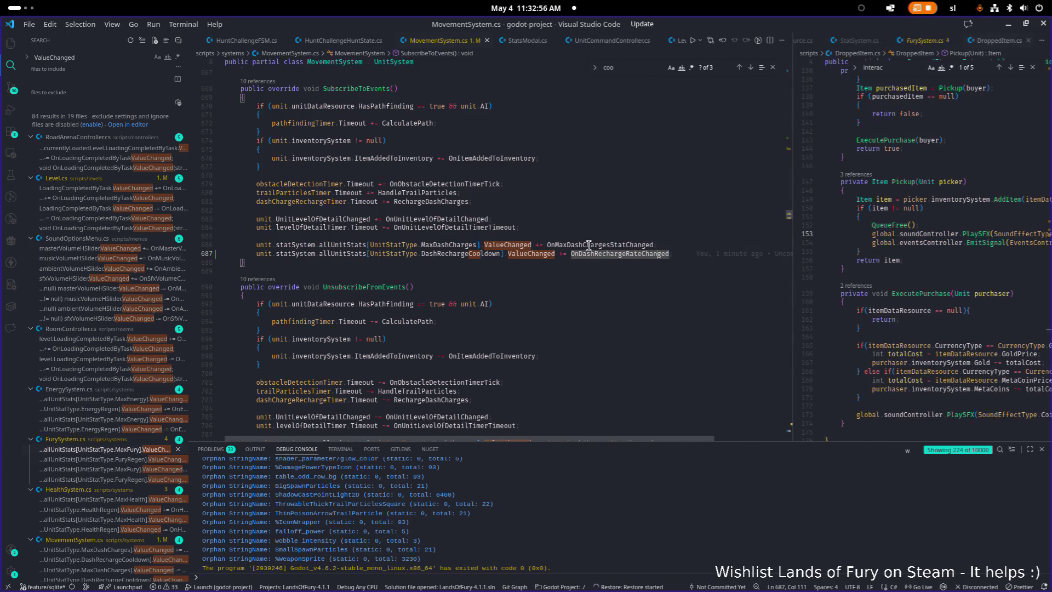
click(644, 253)
scroll(556, 252, up, 20)
scroll(533, 255, up, 20)
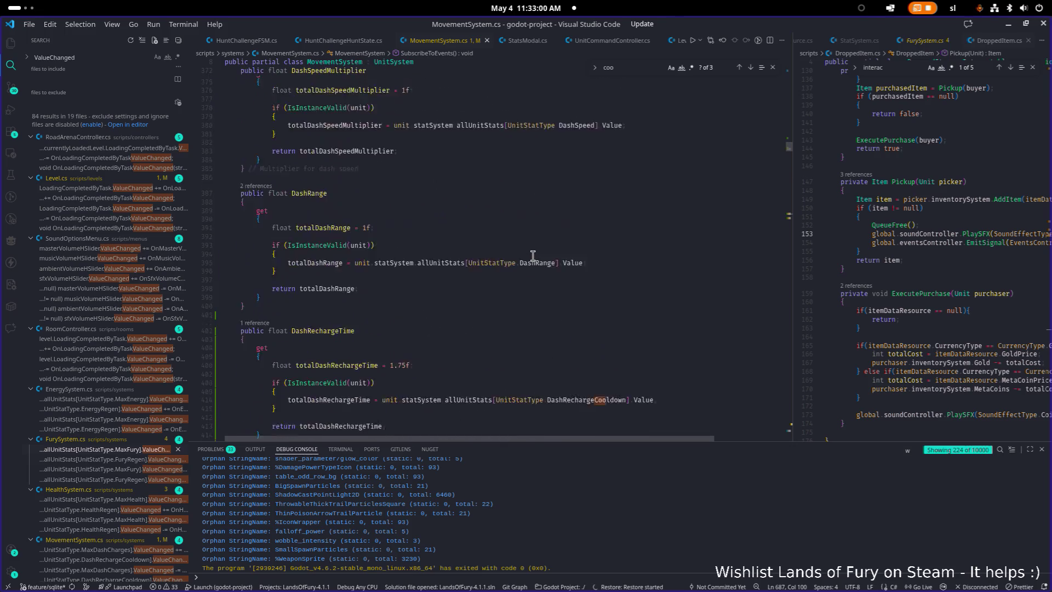
scroll(532, 255, down, 10)
scroll(533, 256, up, 20)
scroll(532, 255, down, 16)
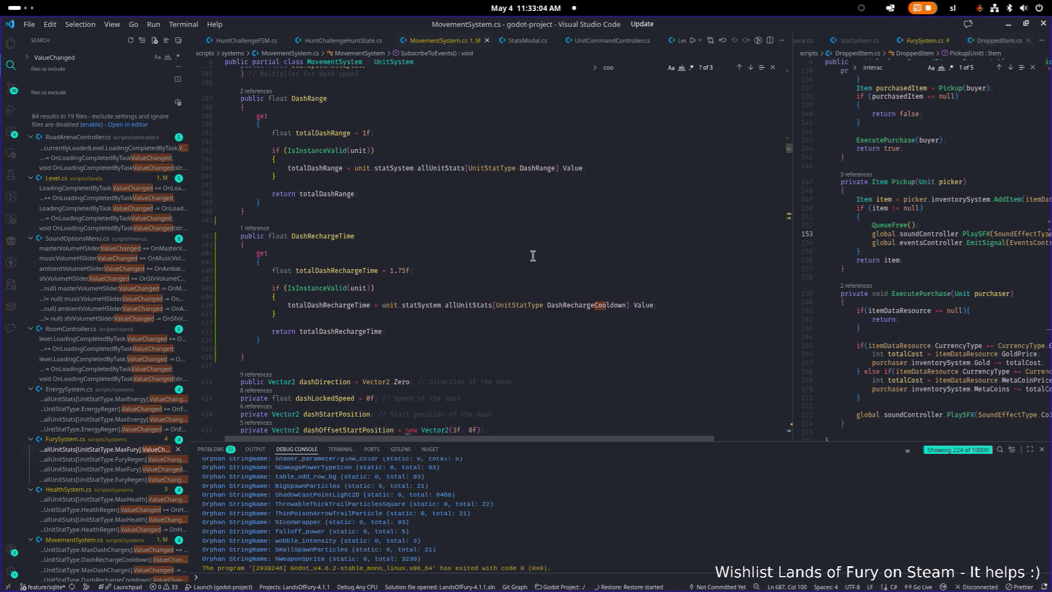
Inspect the DashRechargeTime getter reading DashRechargeCooldown on line 410, then switch away
click(659, 305)
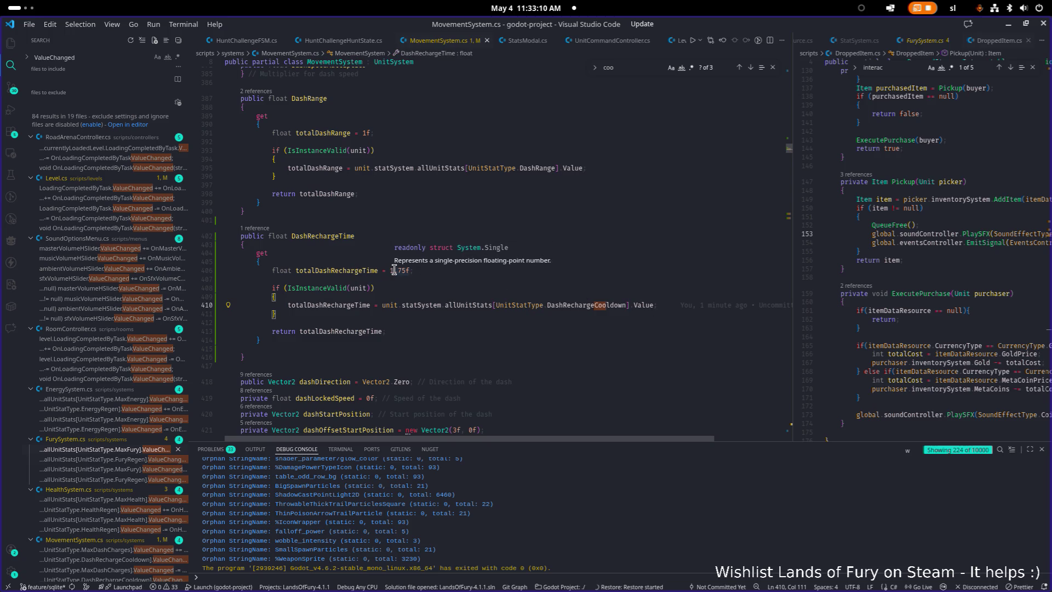
double_click(594, 305)
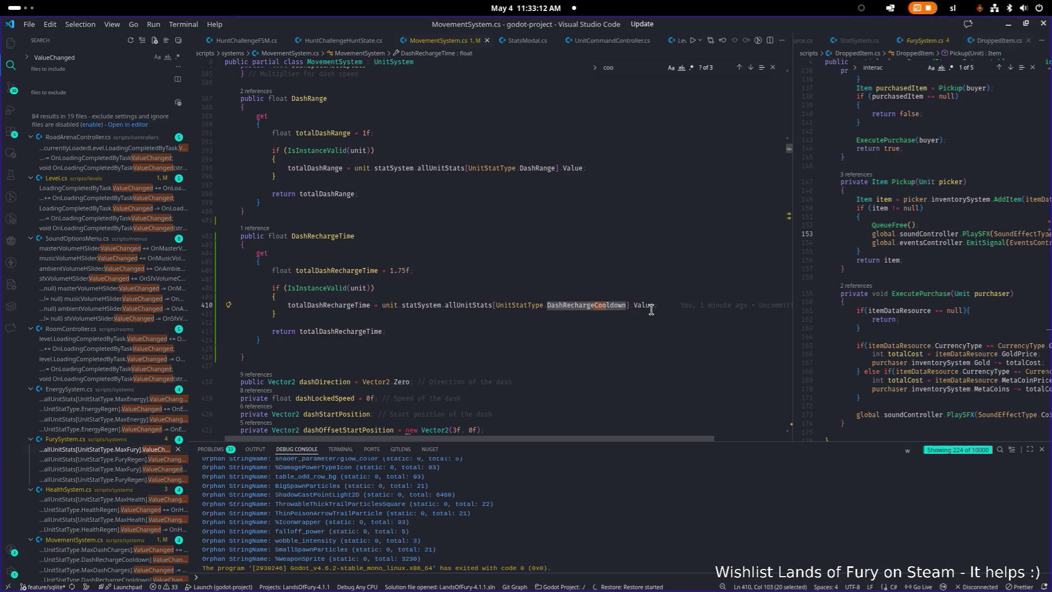
key(Up)
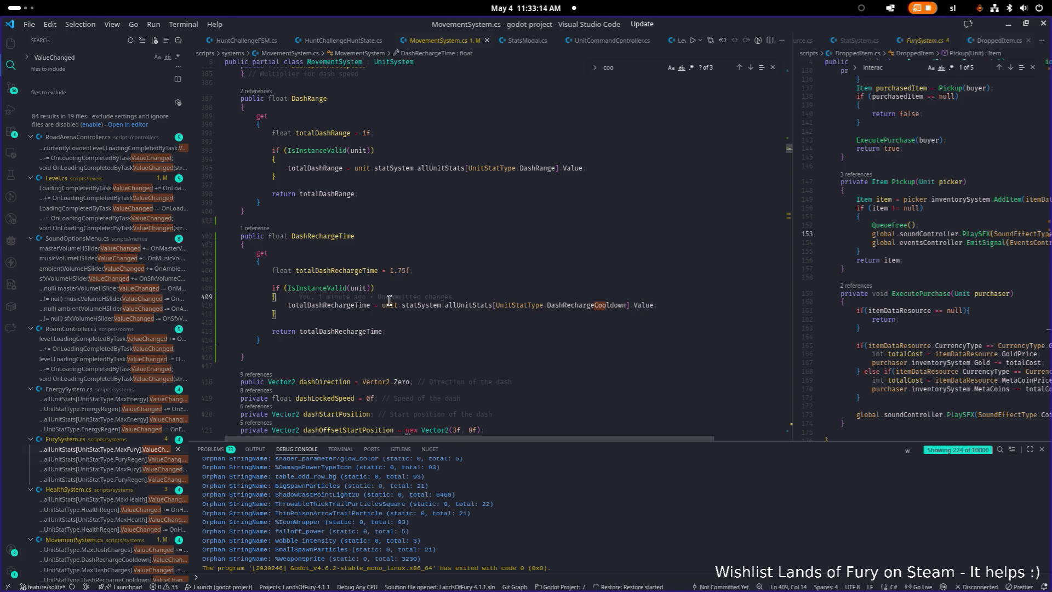
scroll(651, 308, down, 1)
click(489, 256)
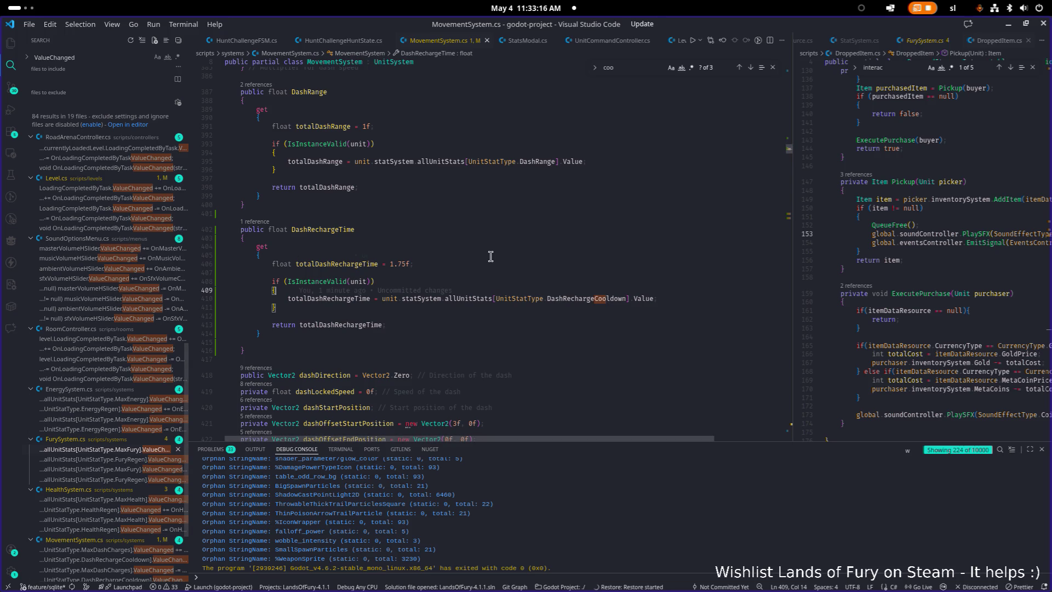
scroll(488, 256, up, 2)
key(alt+Tab)
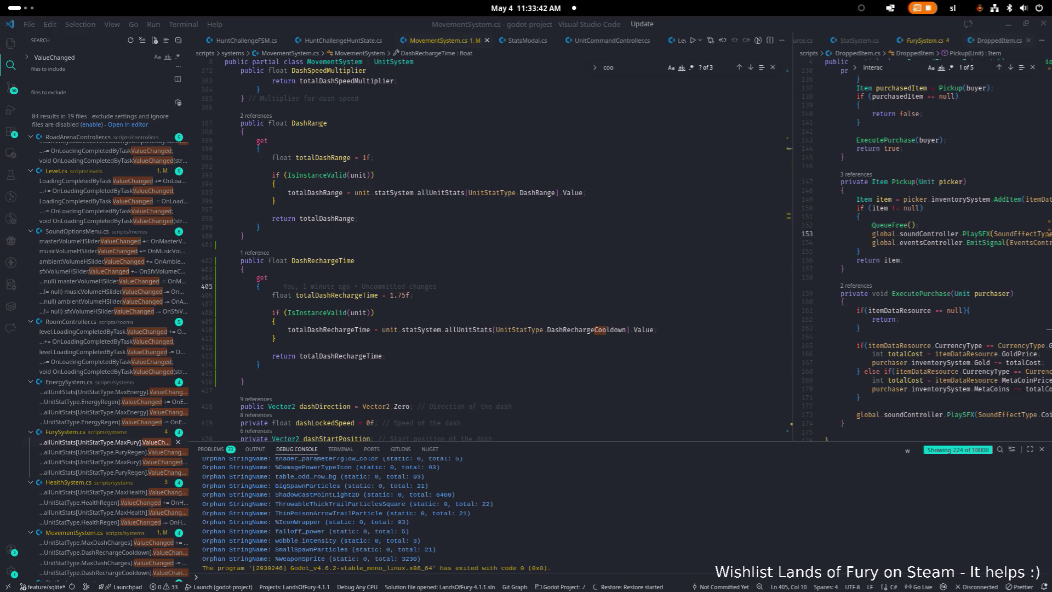
Replace the getter body with the pasted baseCooldown/cdr/Mathf.Clamp code and indent it
scroll(59, 241, down, 1)
click(376, 373)
key(shift+Up)
key(shift+Up)
key(shift+Up)
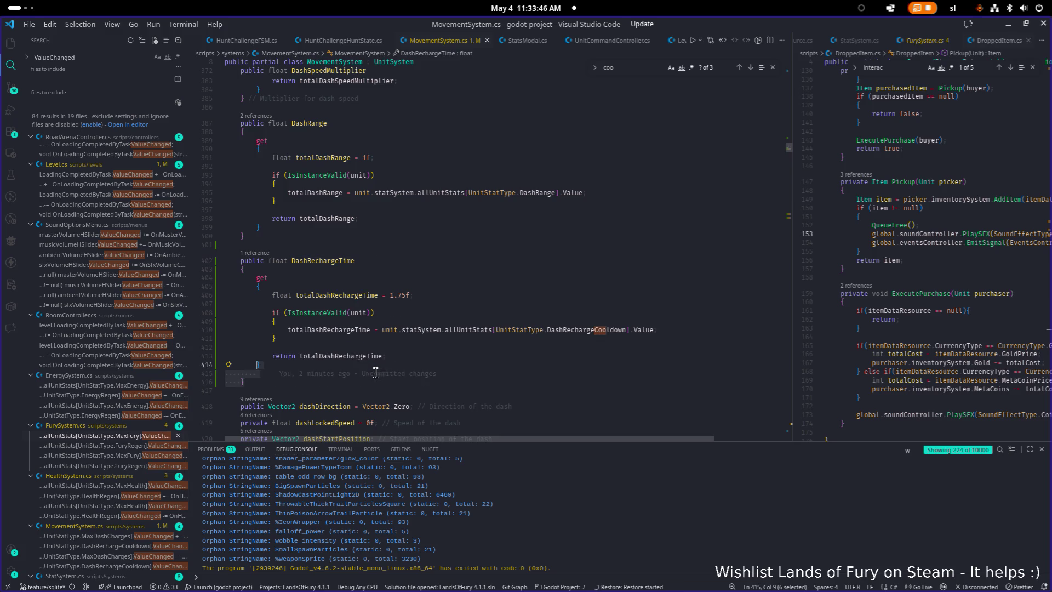
key(shift+Up)
key(shift+Up)
key(shift+Up)
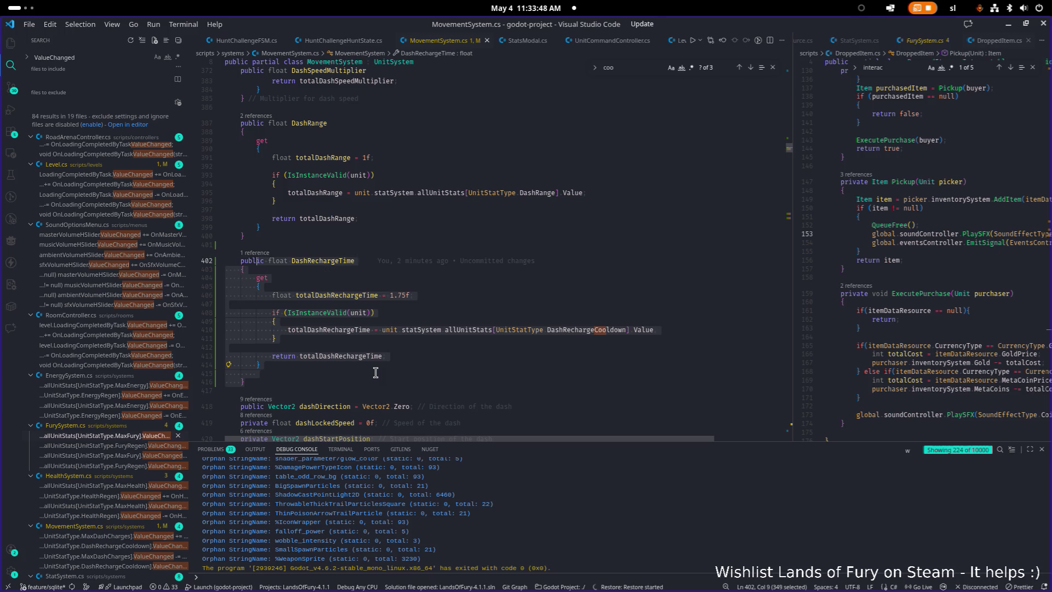
text(public float DashRechargeTime {     get     {         float baseCooldown = 1.75f;          if (IsInstanceValid(unit))         {             float cdr = unit.statSystem.allUnitStats[UnitStatType.DashCooldownReduction].Value;              cdr = Mathf.Clamp(cdr, 0f, 1f); // 0% - 100%              return baseCooldown * (1f - cdr);         }          return baseCooldown;     } })
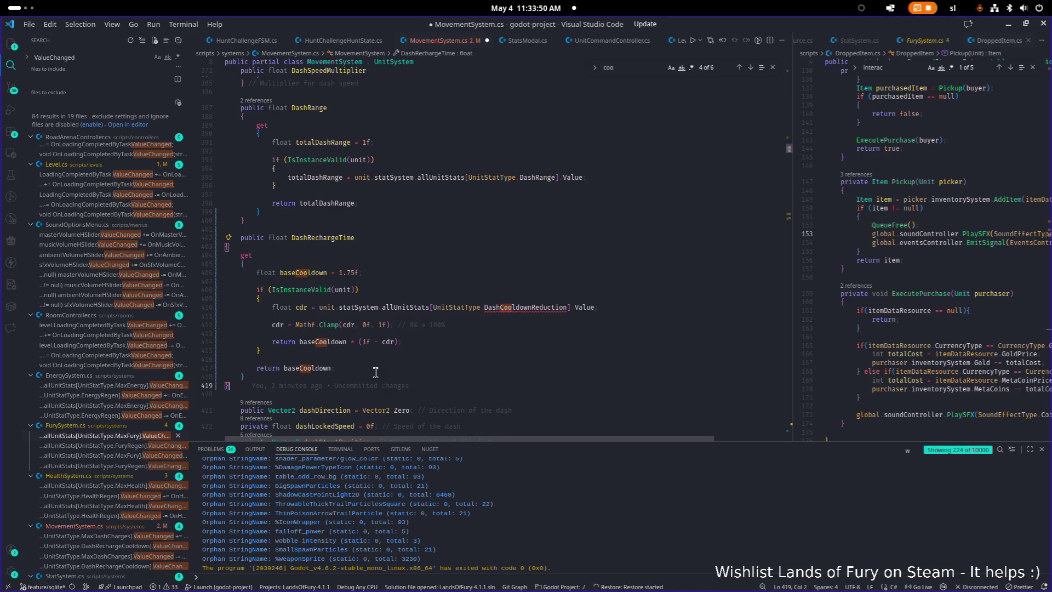
key(shift+Up)
key(shift+Up)
key(shift+Up)
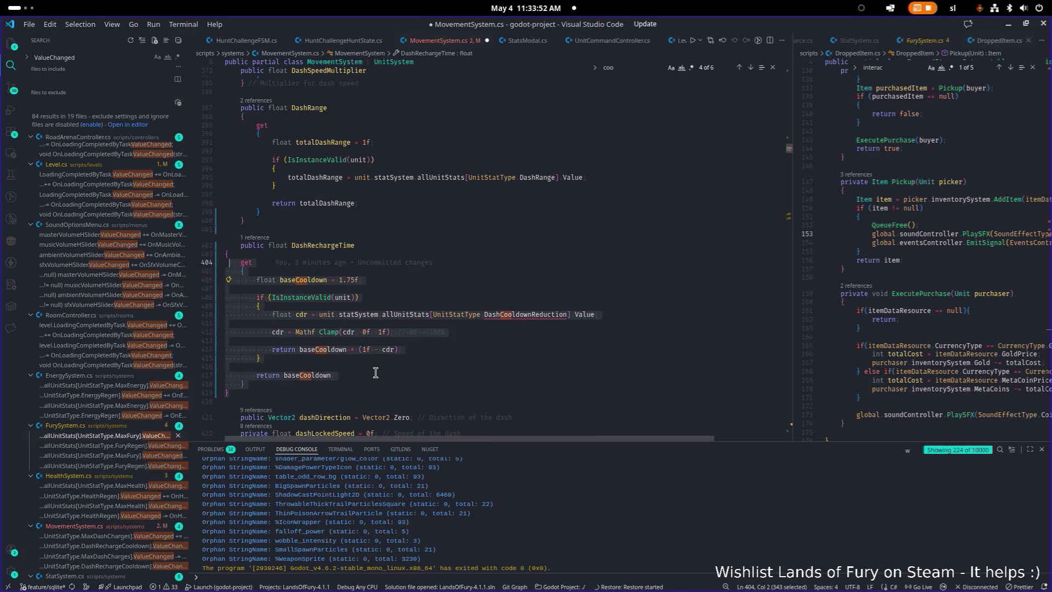
key(Tab)
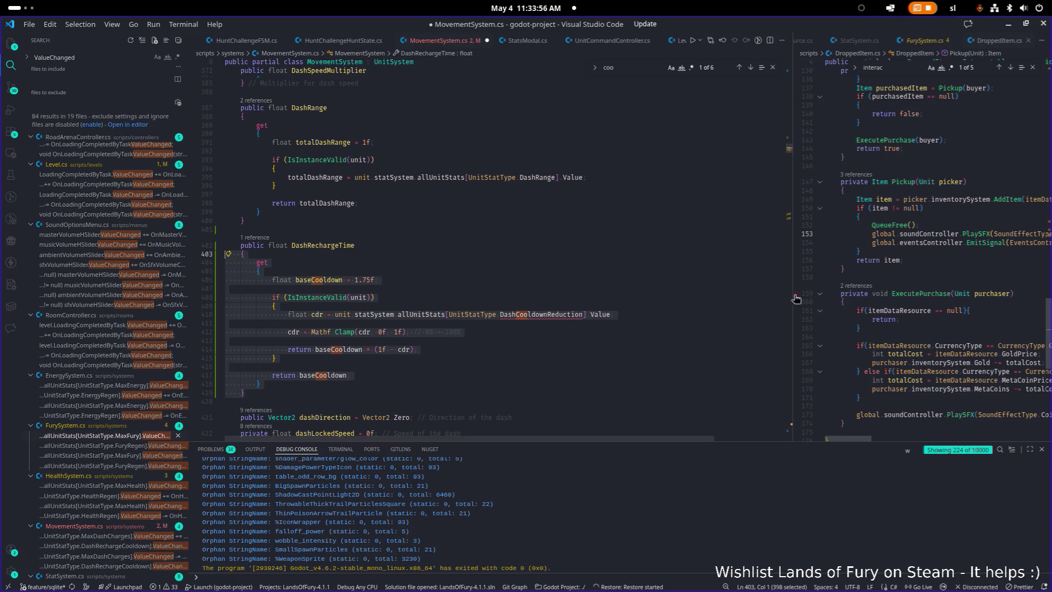
Widen the left editor further and place the caret in DashCooldownReduction
drag(803, 293, 891, 293)
click(751, 287)
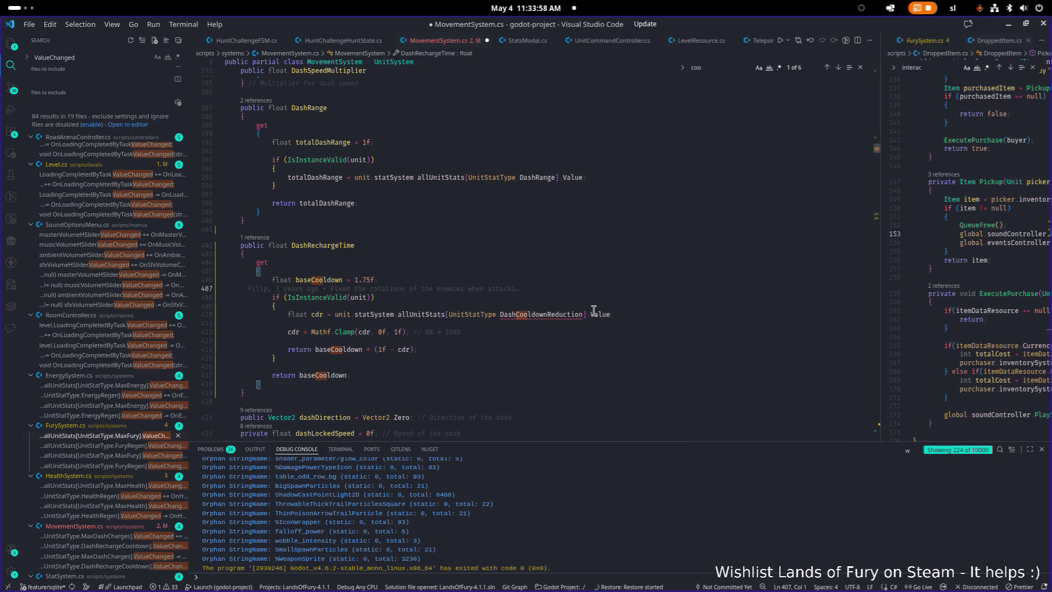
click(544, 314)
Change the getter's stat name to DashRechargeCooldown and save MovementSystem.cs
key(ctrl+Delete)
key(BackSpace)
key(BackSpace)
key(BackSpace)
text(Das)
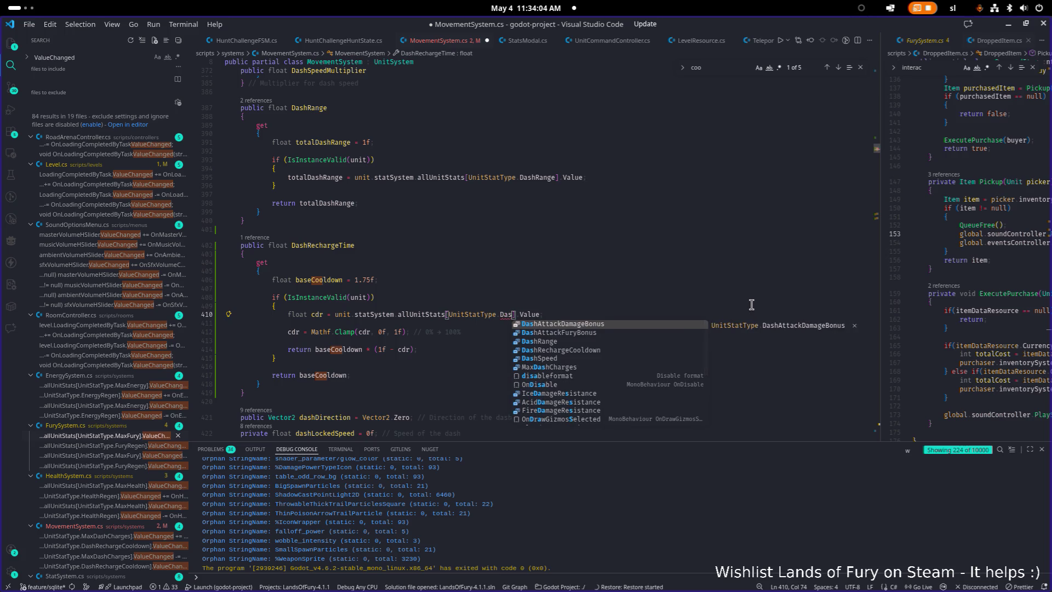
key(Down)
key(Down)
key(Down)
key(Return)
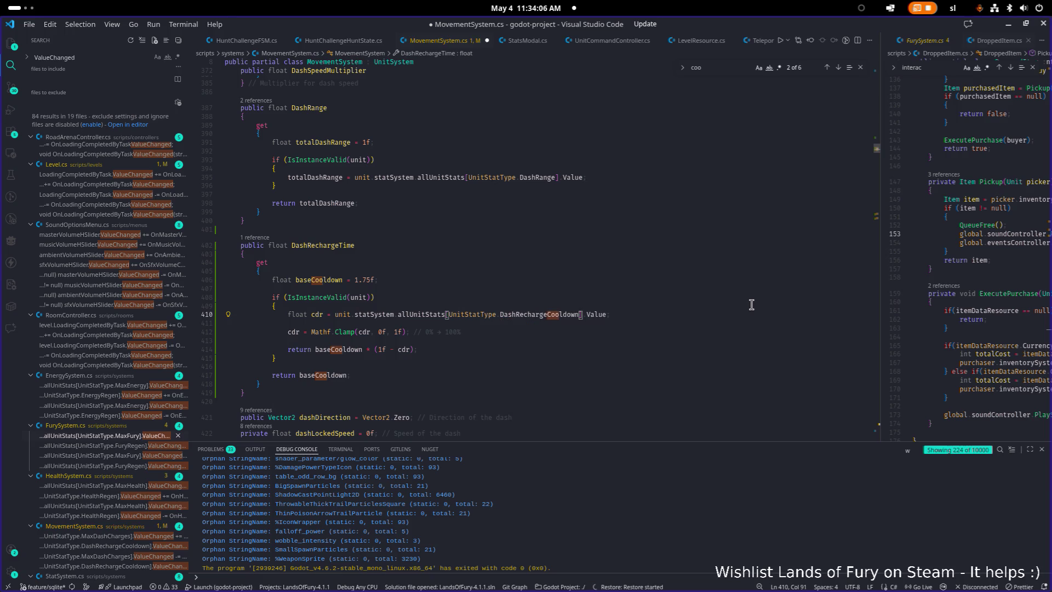
key(ctrl+s)
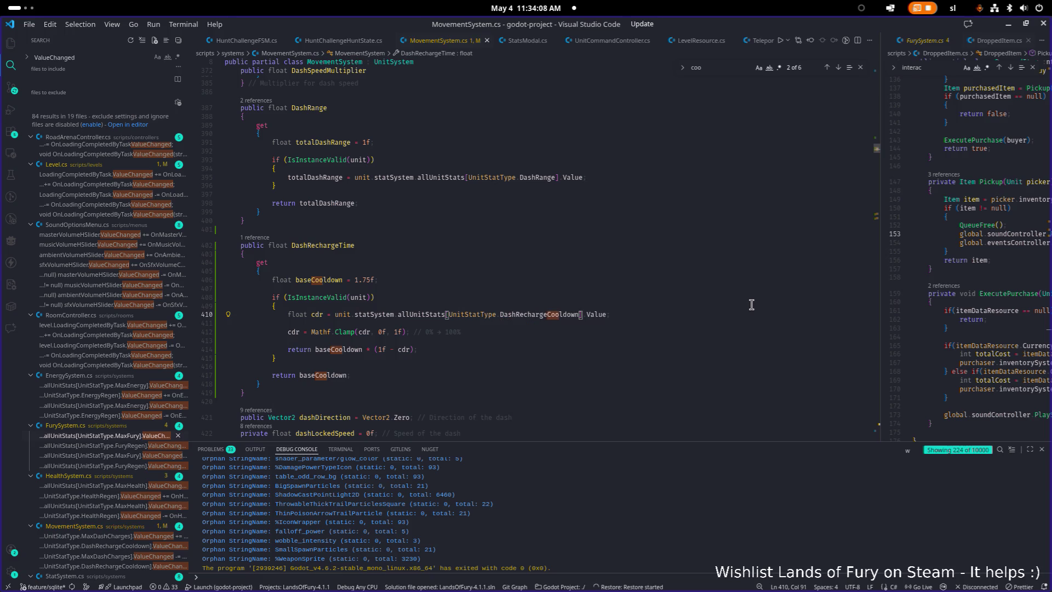
Review the clamp line, the baseCooldown uses and the 1.75f base value in the getter
key(Up)
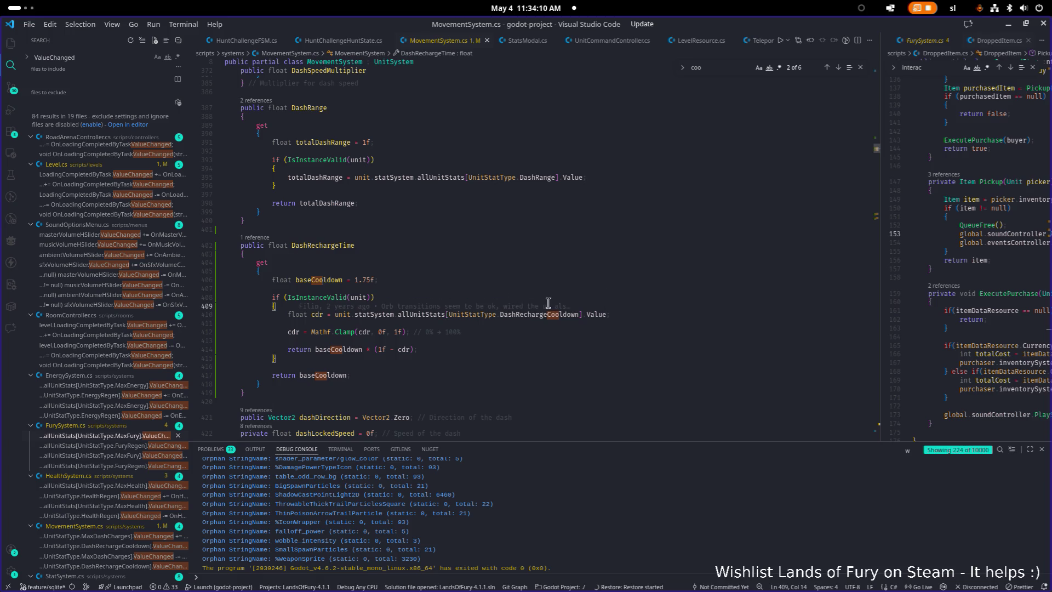
click(524, 323)
click(476, 332)
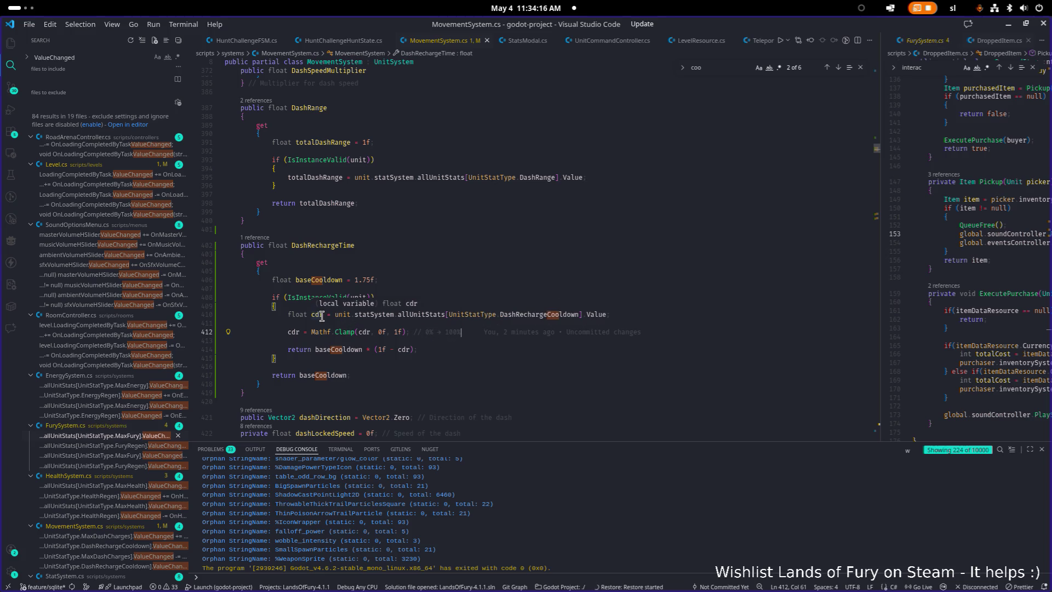
mouse_move(587, 315)
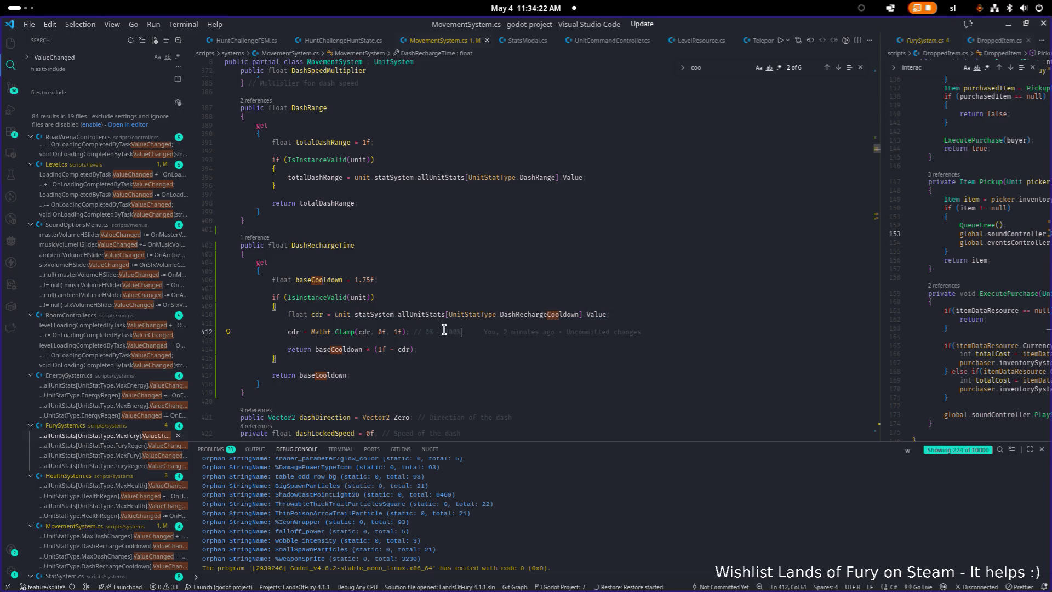
scroll(539, 323, down, 1)
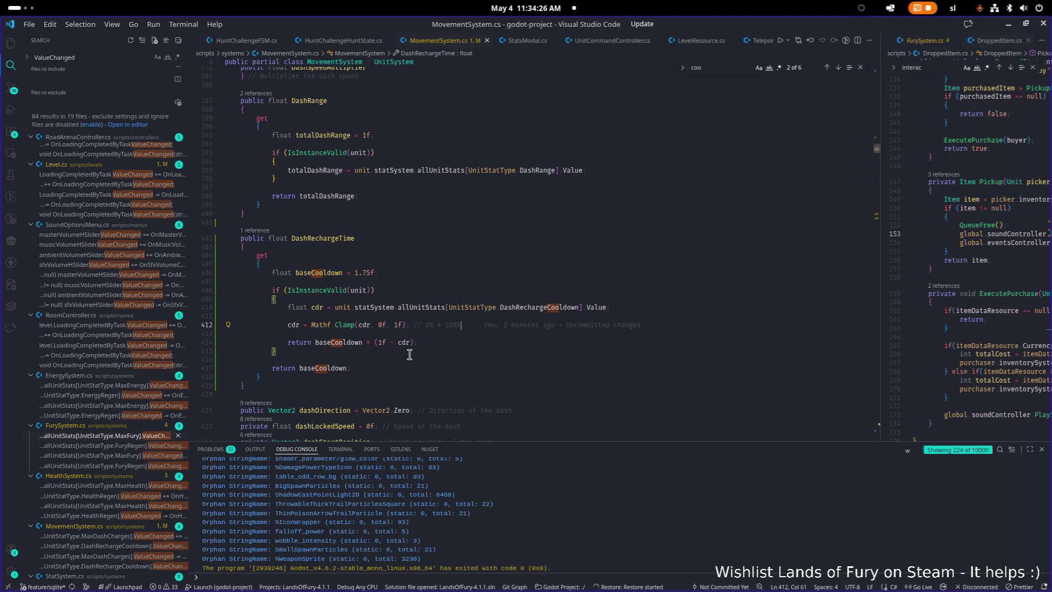
mouse_move(385, 342)
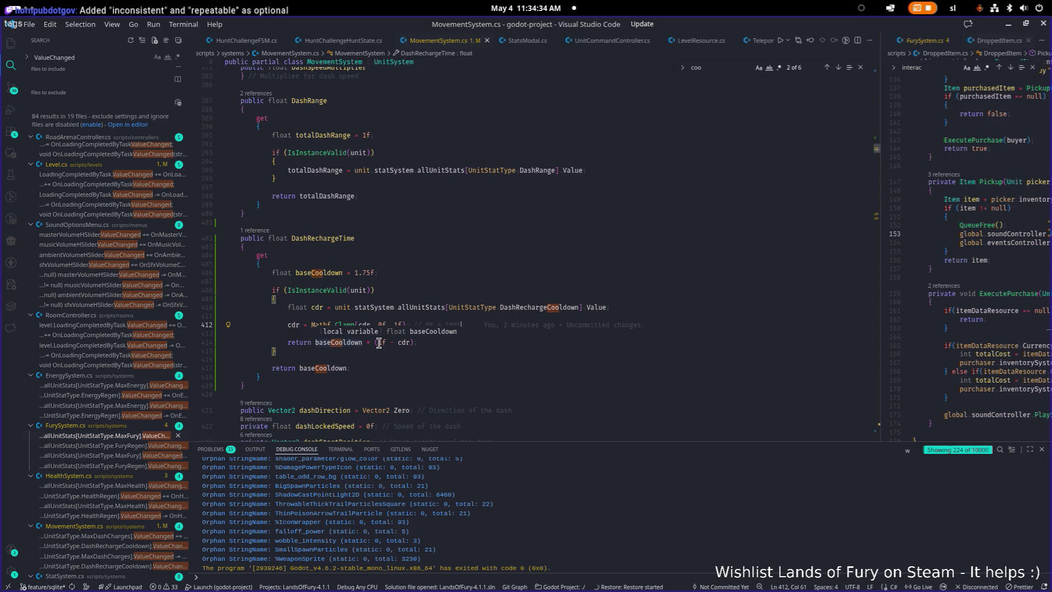
double_click(338, 342)
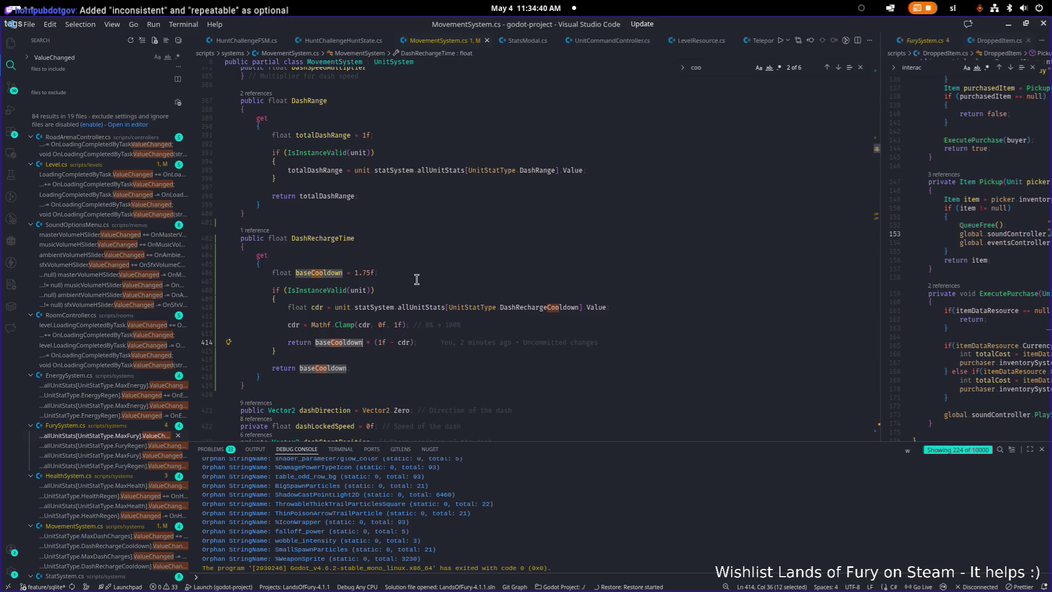
drag(377, 272, 355, 273)
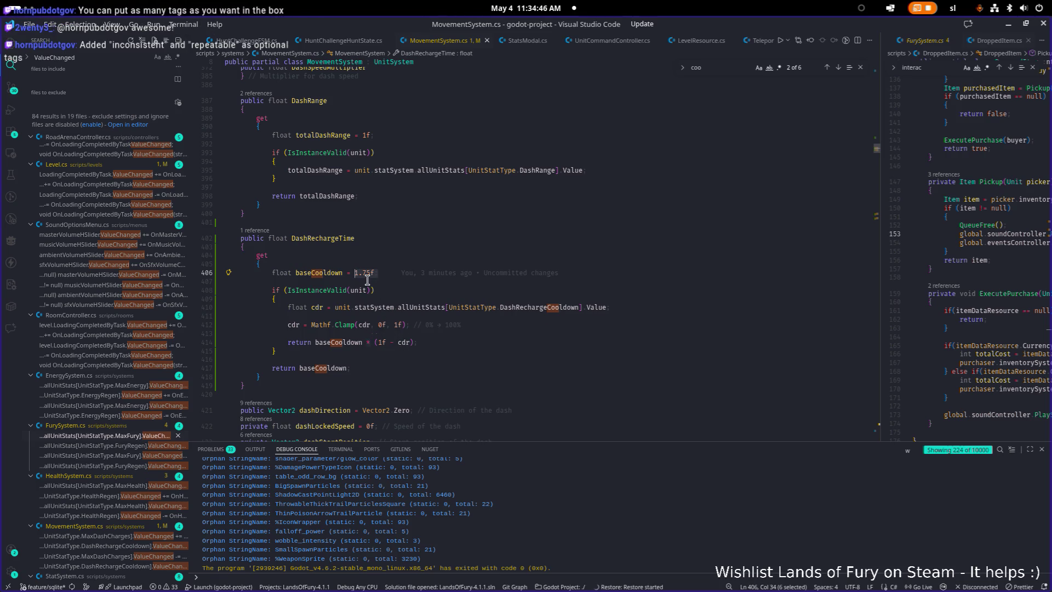
click(523, 308)
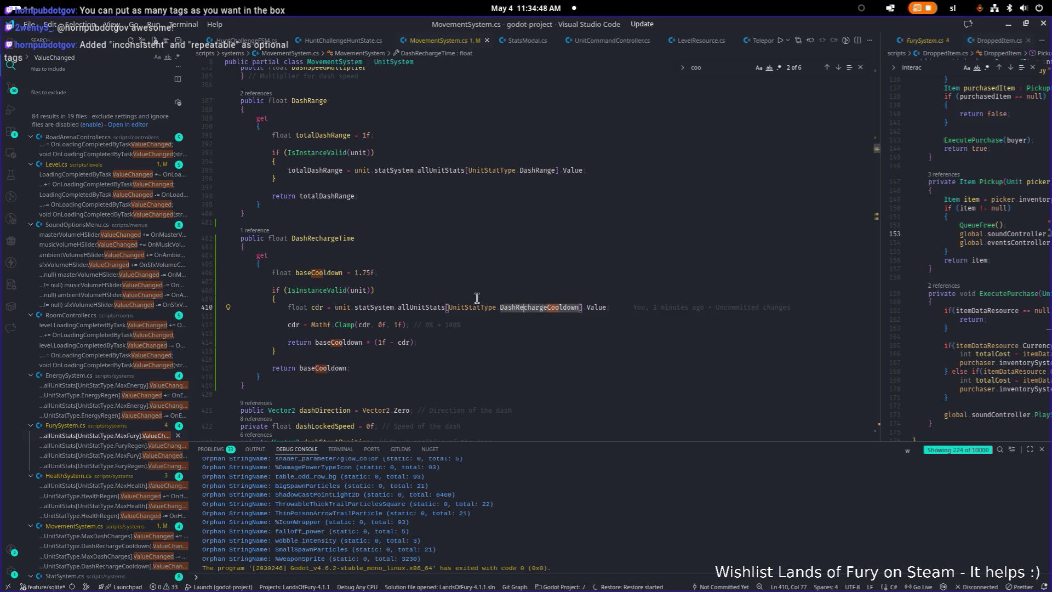
Find the DashRechargeCooldown usage and rename OnDashRechargeRateChanged to OnDashRechargeCooldownChanged everywhere
double_click(545, 309)
key(ctrl+f)
key(Return)
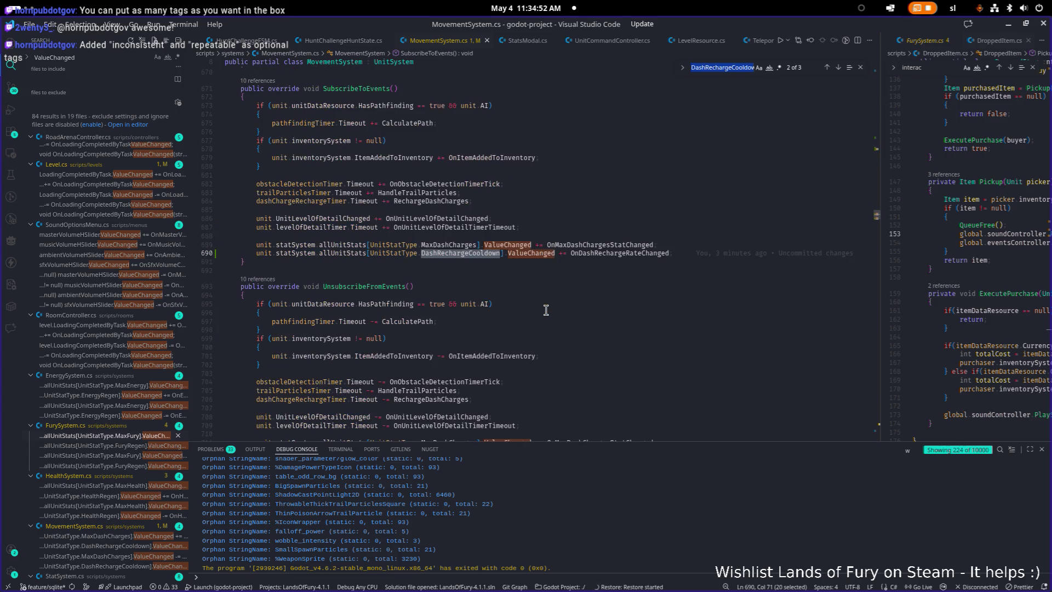
click(637, 253)
key(F2)
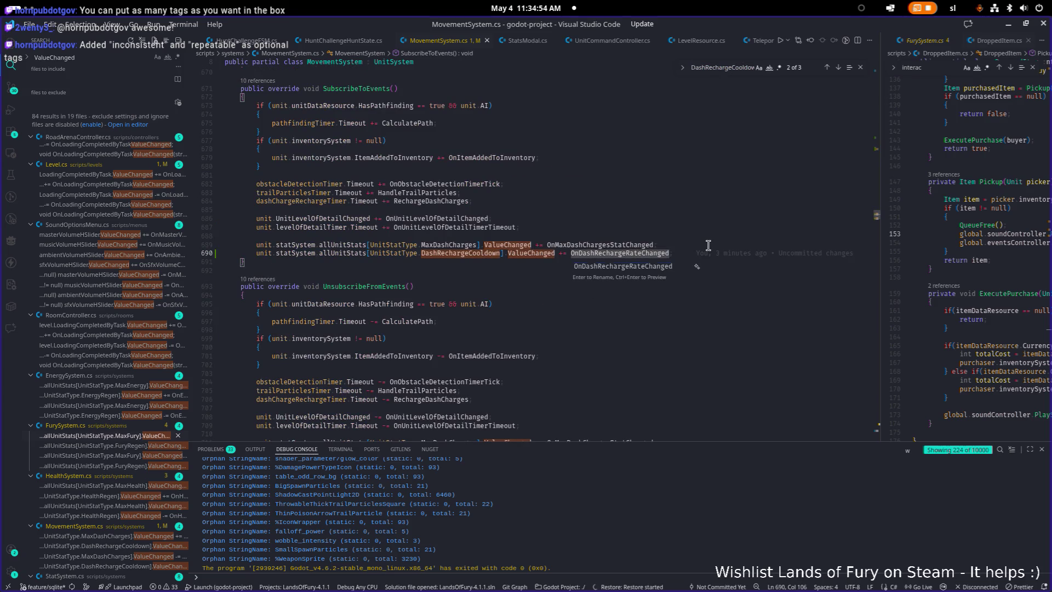
key(Left)
key(shift+Left)
key(shift+Left)
key(shift+Left)
text(Cooldown)
key(Return)
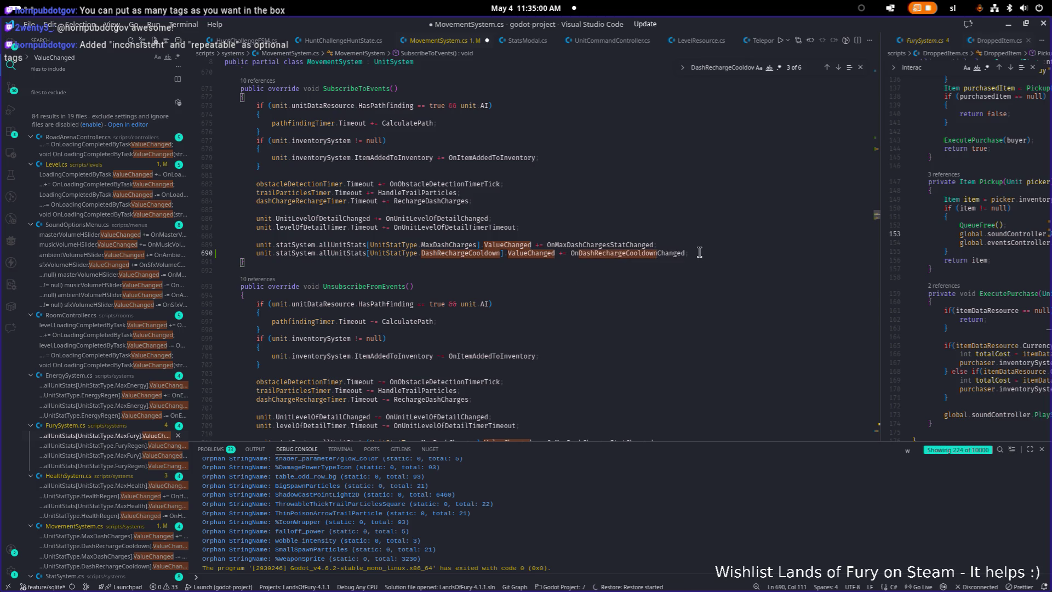
Go to the renamed handler's definition and begin its body with DashRechargeTime
click(669, 254)
key(F12)
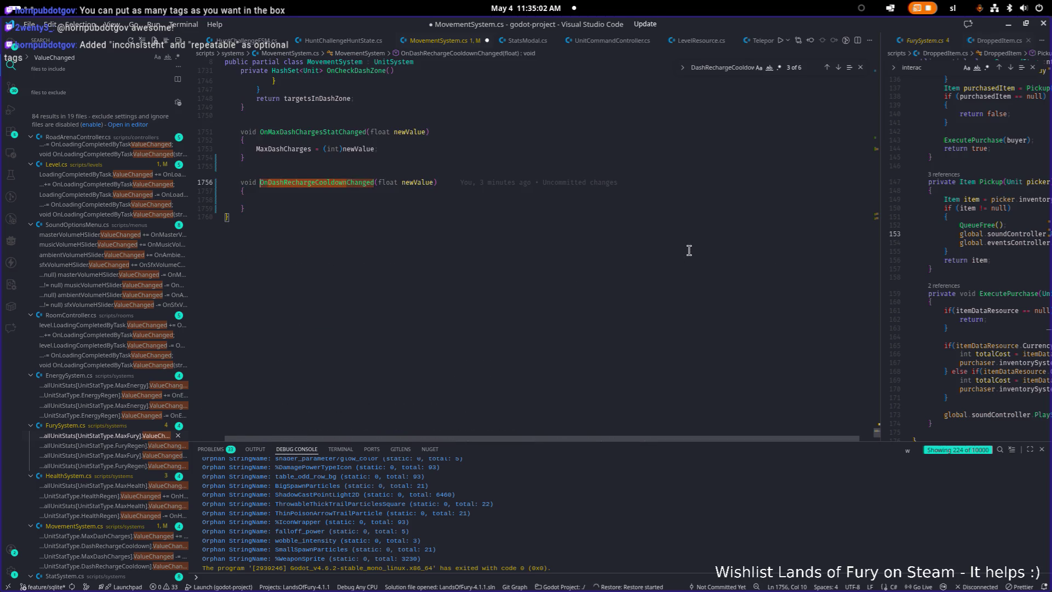
click(524, 197)
text(DashRechargeTime)
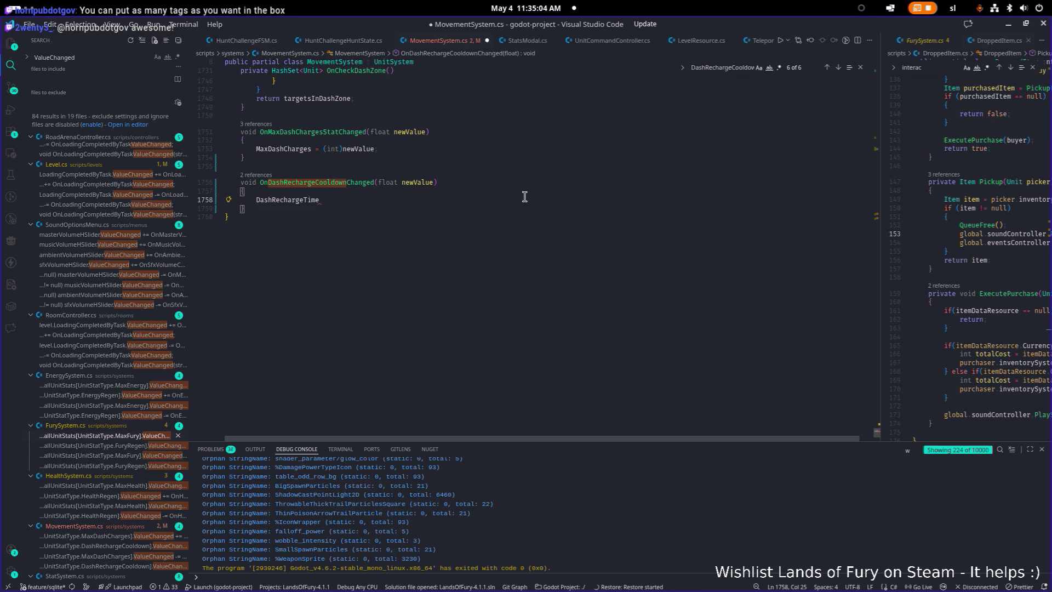
key(ctrl+shift+Return)
key(ctrl+shift+Return)
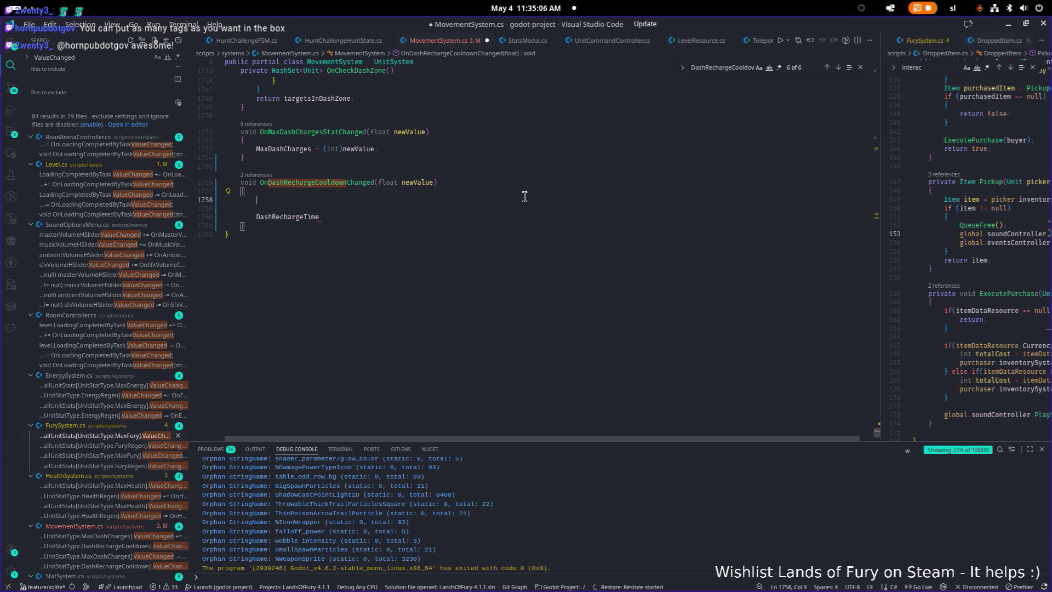
Write dashChargeRechargeTimer.WaitTime = DashRechargeTime; in the handler
text(dashre)
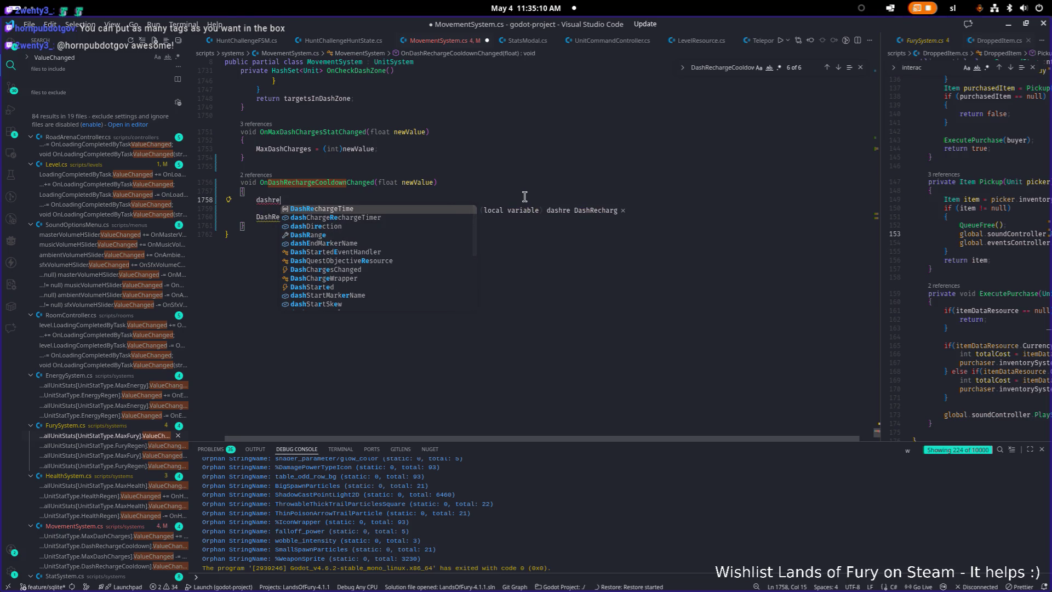
key(Down)
key(Down)
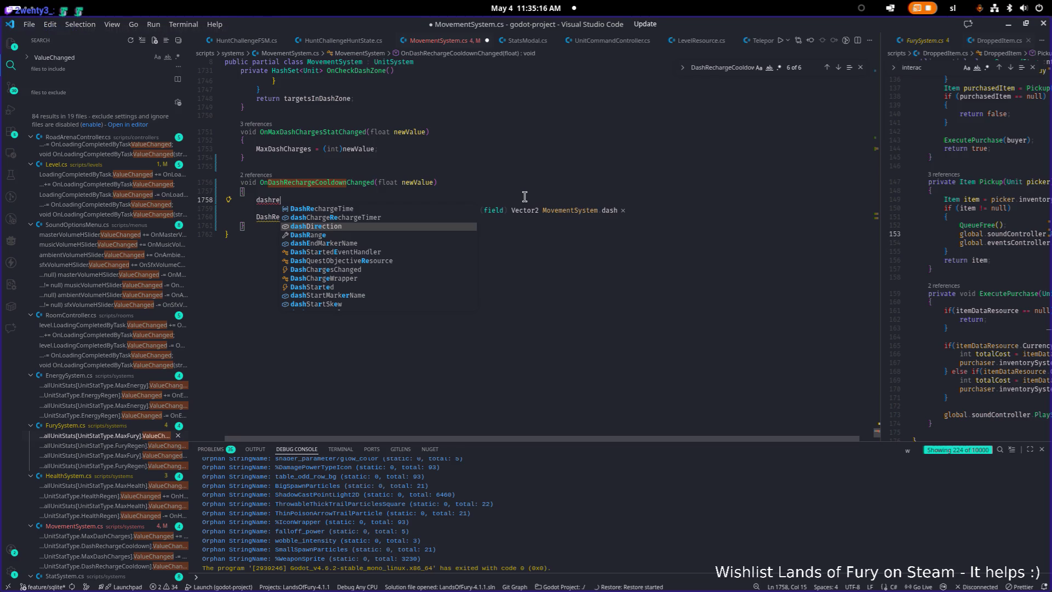
key(Up)
key(Tab)
text(.)
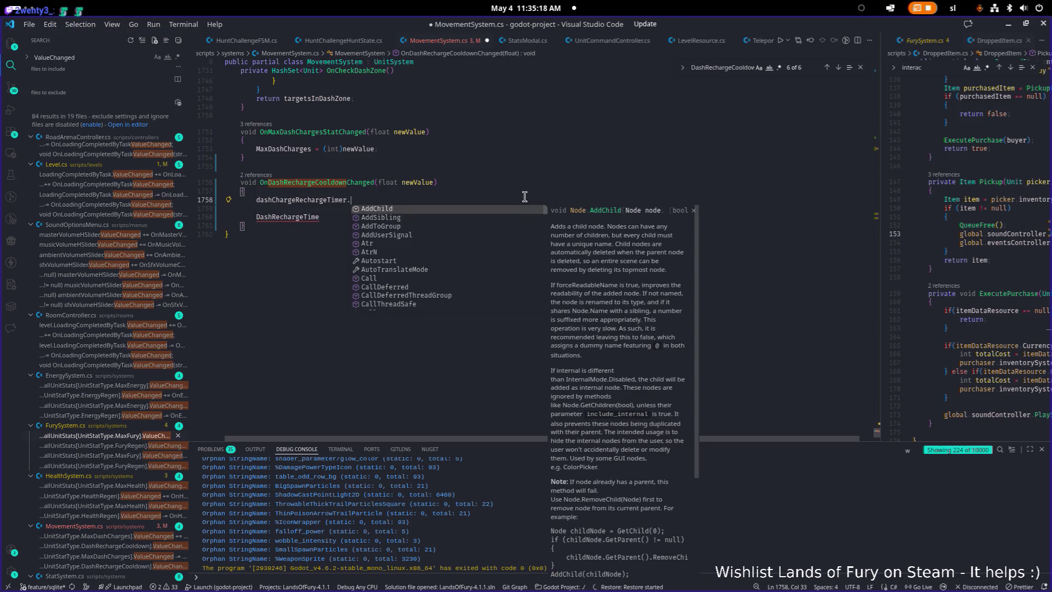
text(wait)
key(Tab)
text(= )
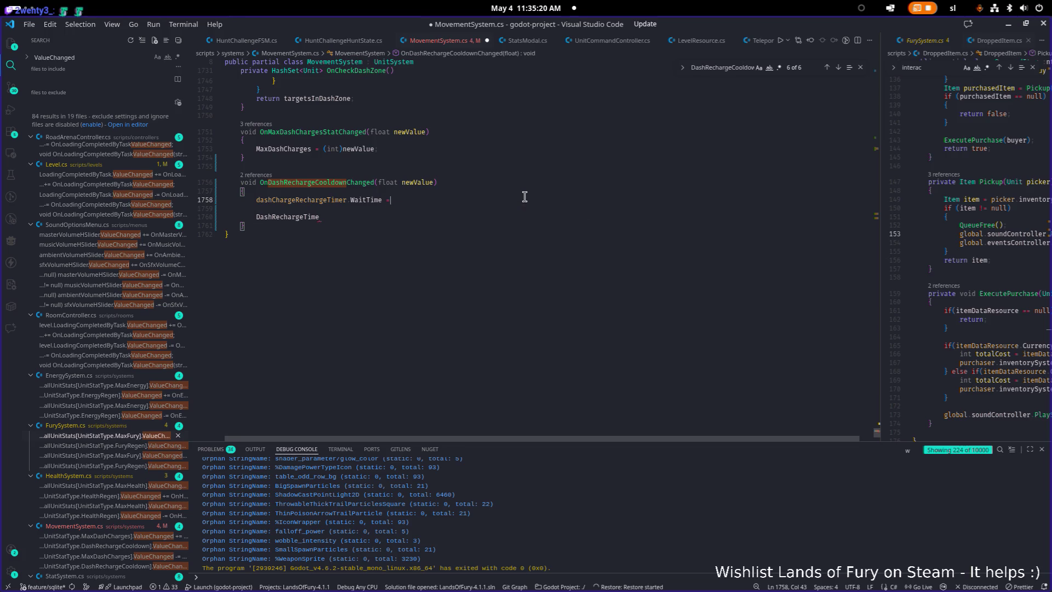
text(DashRechar)
key(Tab)
text(;)
Remove the stray DashRechargeTime line, save, and trim the whitespace after newValue
key(Down)
key(Down)
key(shift+Home)
key(BackSpace)
key(BackSpace)
key(BackSpace)
key(ctrl+s)
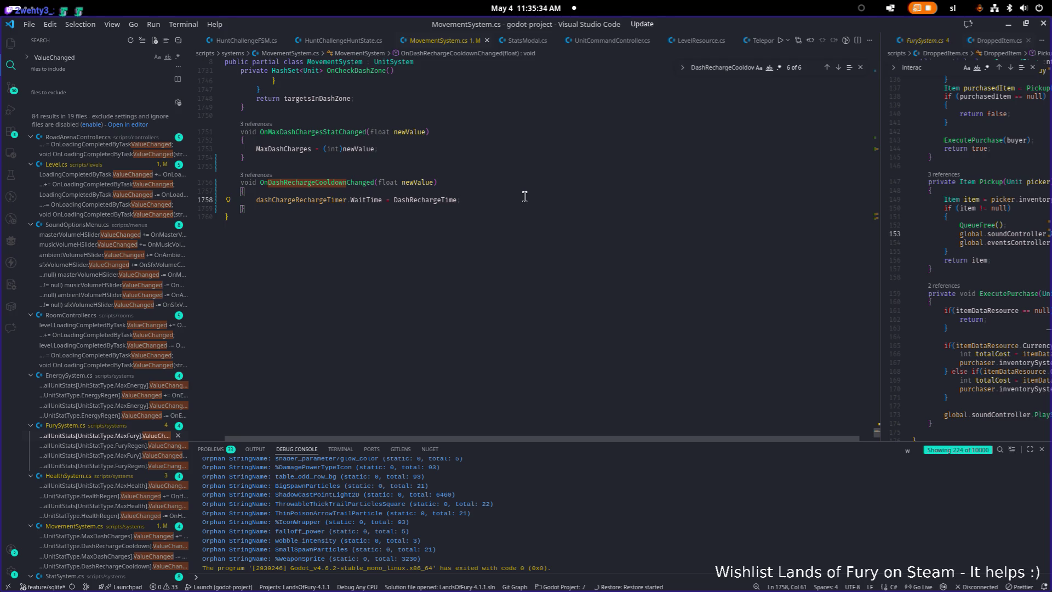
key(Up)
key(Up)
key(Up)
key(Up)
key(BackSpace)
key(BackSpace)
key(BackSpace)
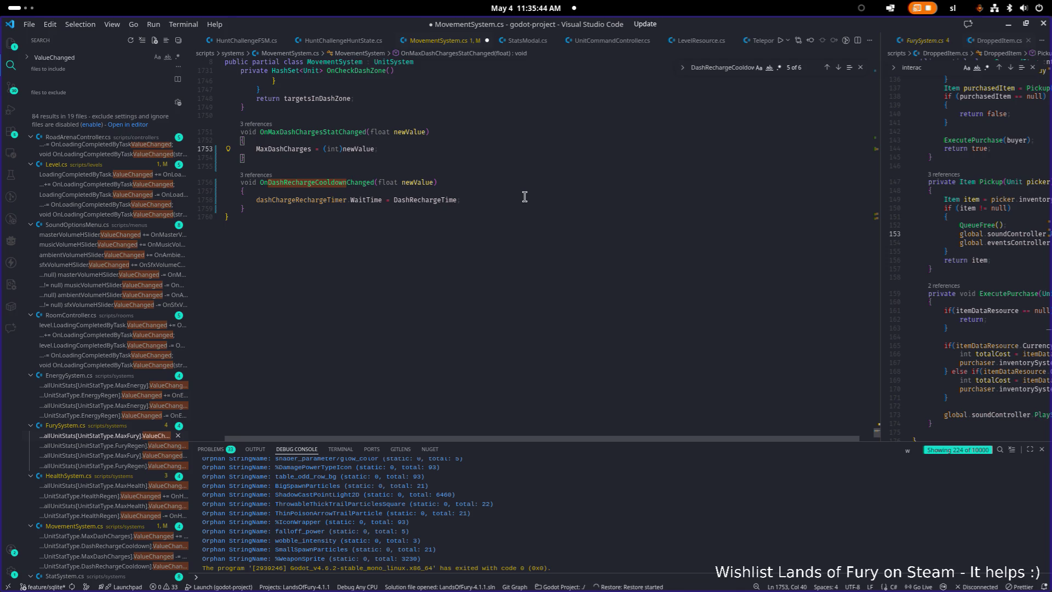
Add dashChargeRechargeTimer.Start(); below the WaitTime assignment in the cooldown handler
key(Return)
key(Down)
key(Down)
key(Down)
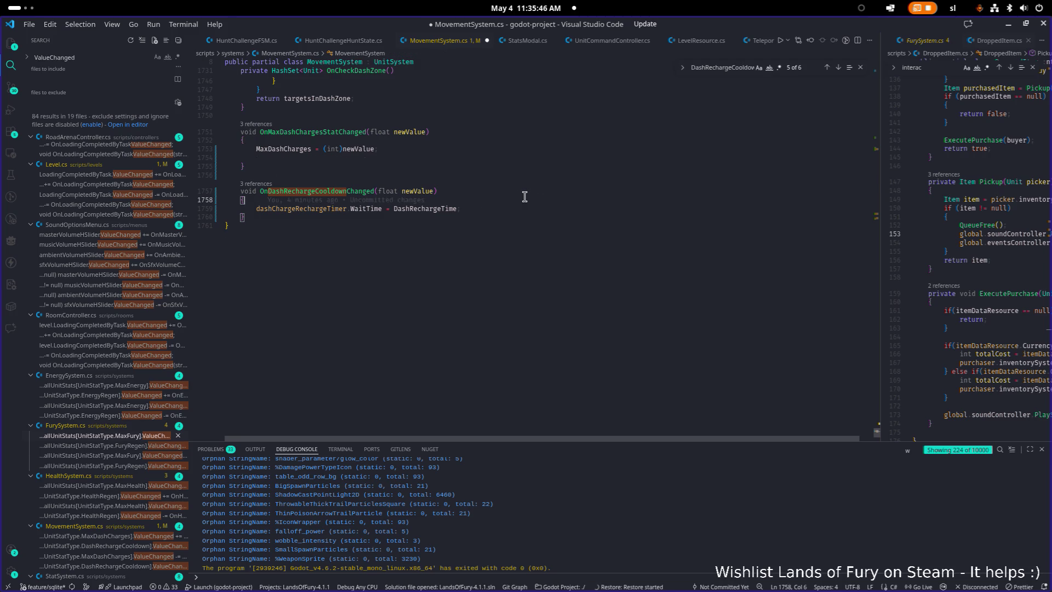
key(End)
key(Return)
text(dashChargeRechargeTimer,T)
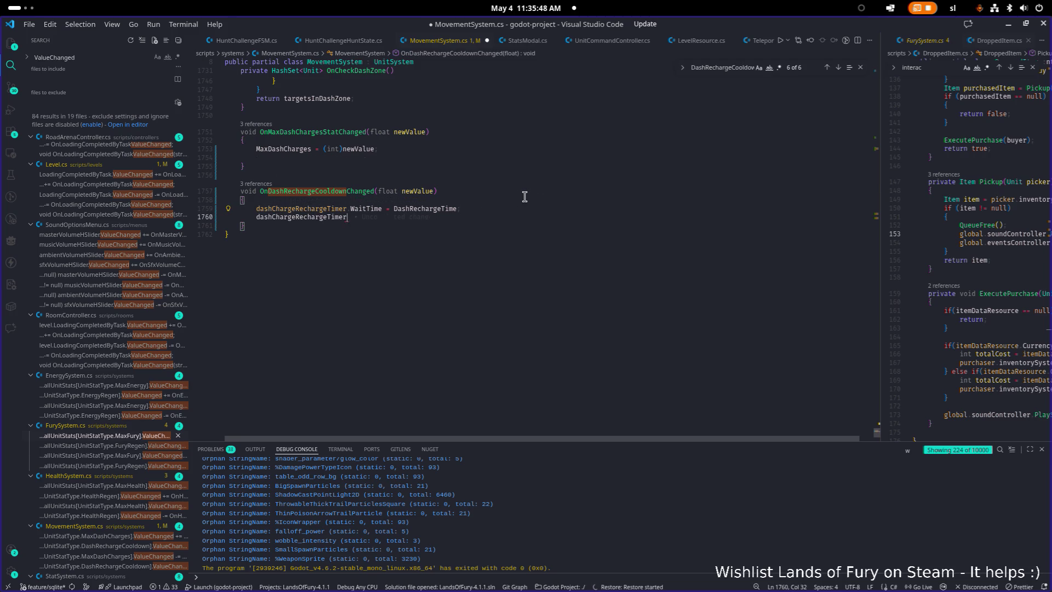
key(BackSpace)
key(BackSpace)
text(.Start();)
Add the same timer restart to OnMaxDashChargesStatChanged, save, and switch to Godot
key(Up)
key(Up)
key(Up)
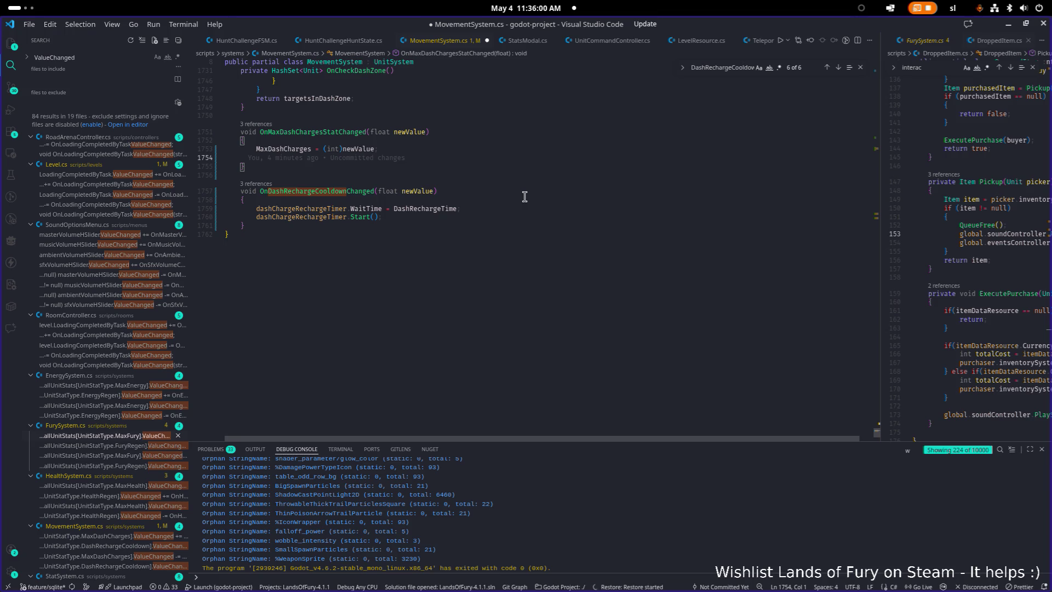
key(Tab)
text(dashChargeRechargeTimer.Start();)
key(ctrl+s)
key(Down)
key(Down)
key(Down)
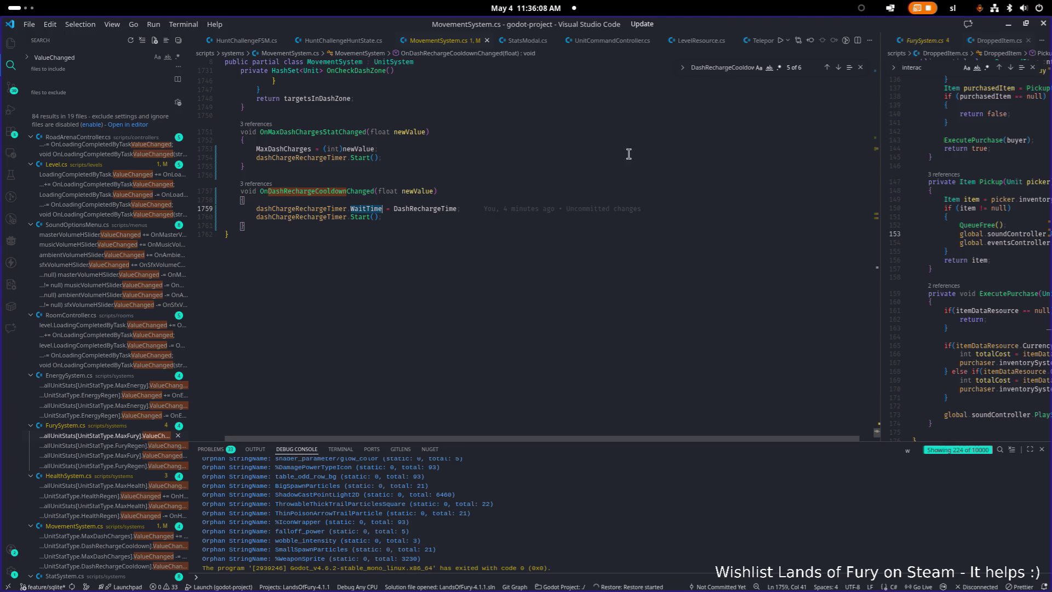
key(alt+Tab)
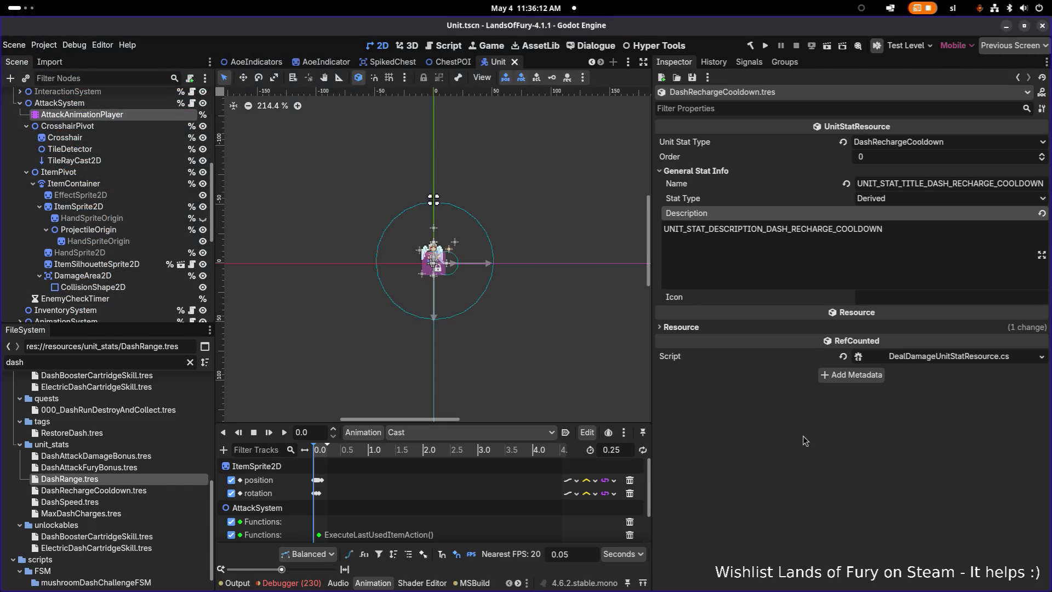
Filter the FileSystem for 'ring', open RingOfFury.tres, and duplicate it, editing the new name
double_click(78, 363)
text(ring)
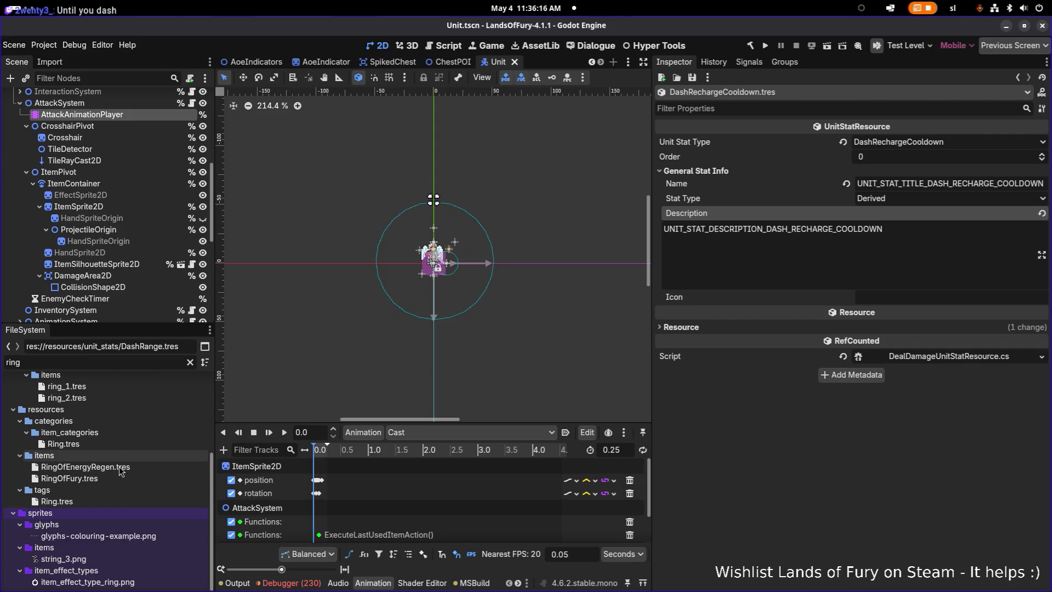
click(113, 477)
key(ctrl+d)
key(Left)
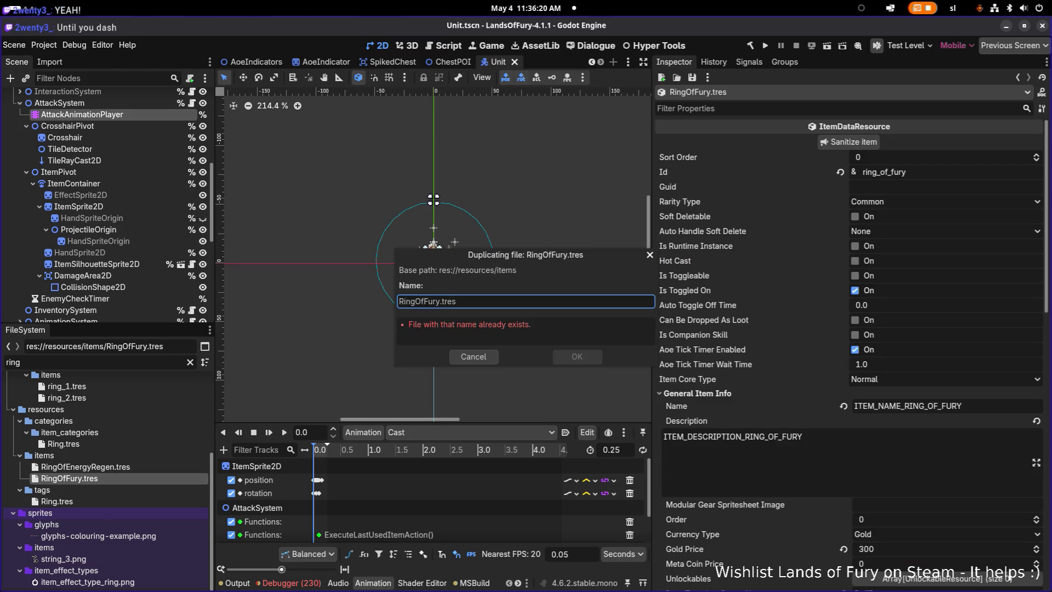
key(Left)
key(Left)
key(Left)
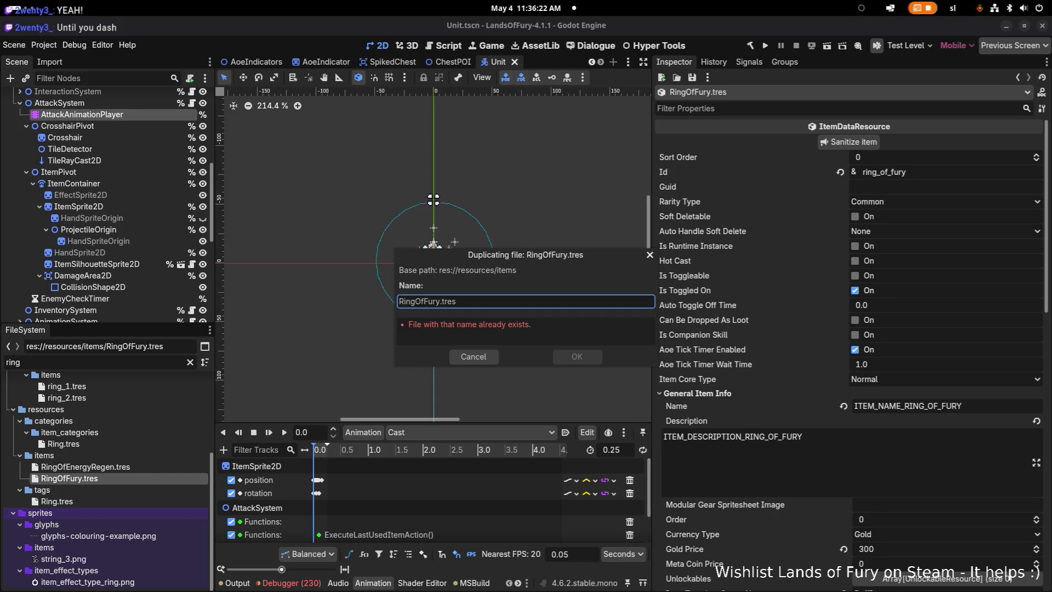
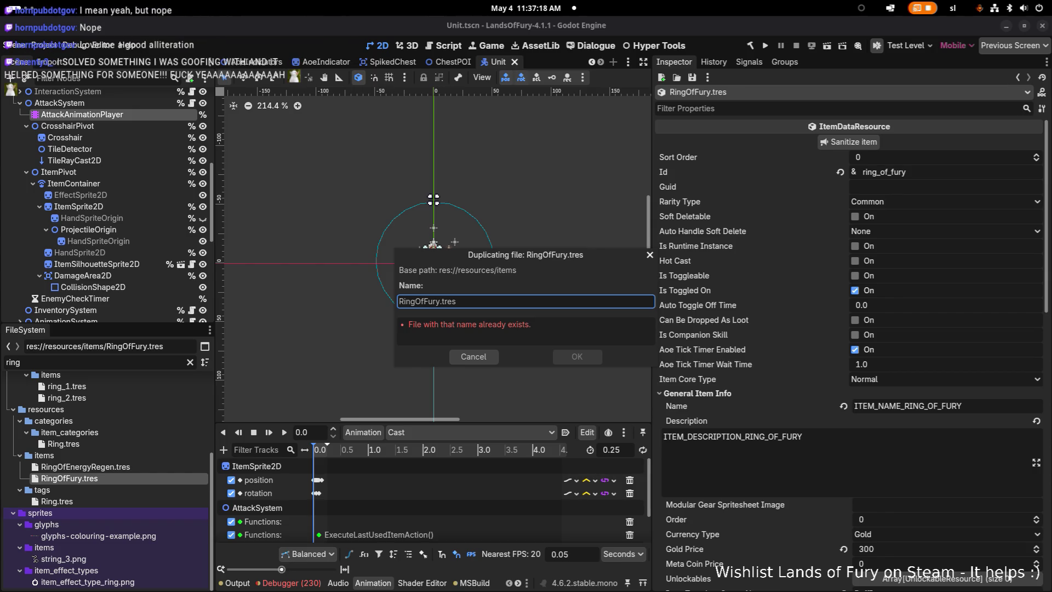
Replace Fury with Rabbit in the duplicate's name to create RingOfRabbit.tres
click(424, 301)
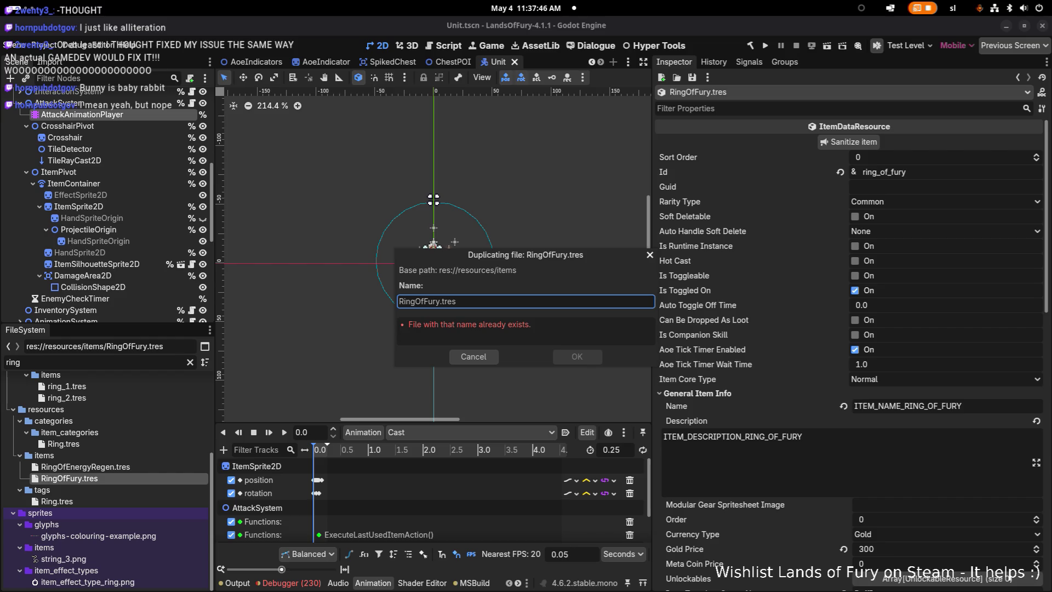
click(425, 301)
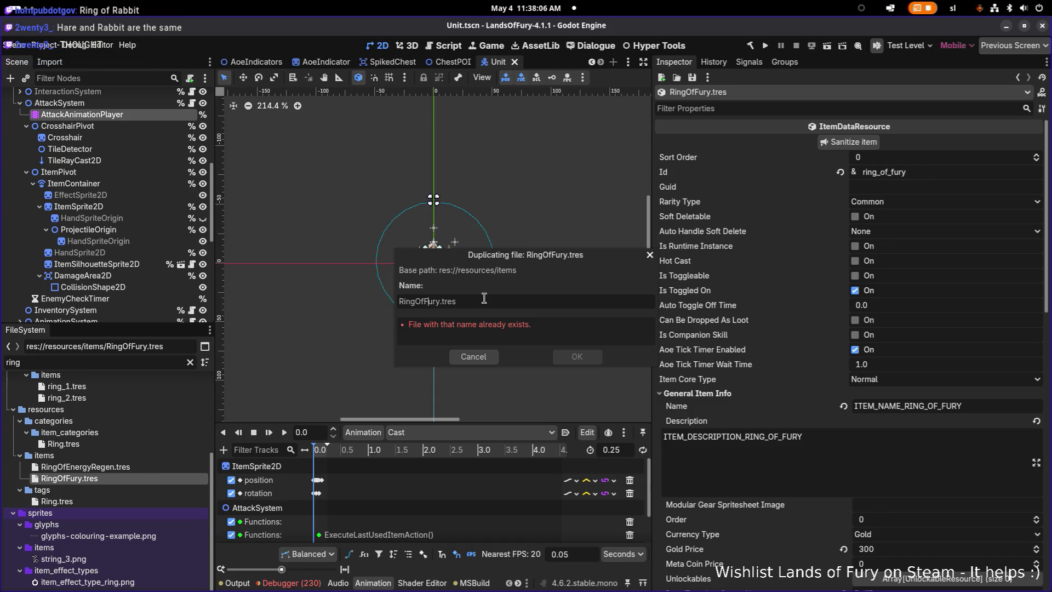
key(ctrl+shift+Right)
text(Rab)
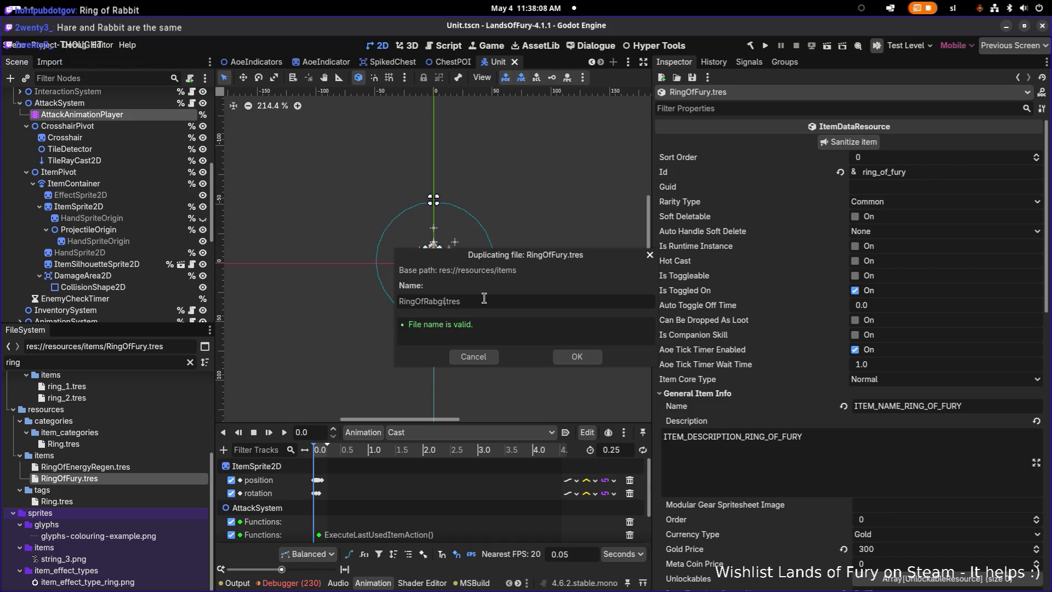
text(bit)
key(Return)
Change the Id to ring_of_rabbit and the name and description keys to RABBIT, then save
click(134, 489)
drag(888, 172, 1050, 175)
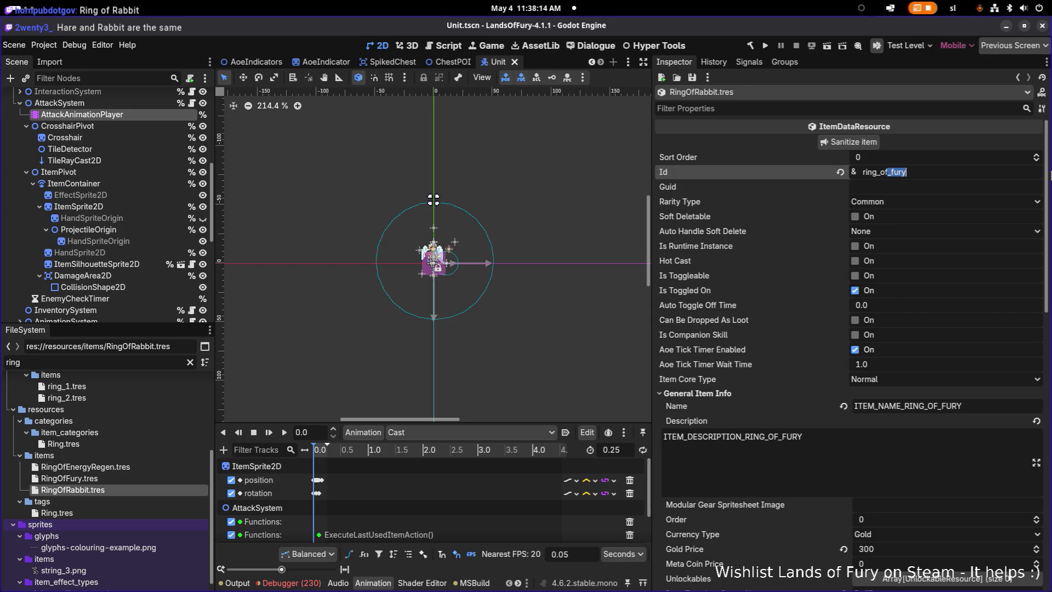
text(ring_of_rabbit)
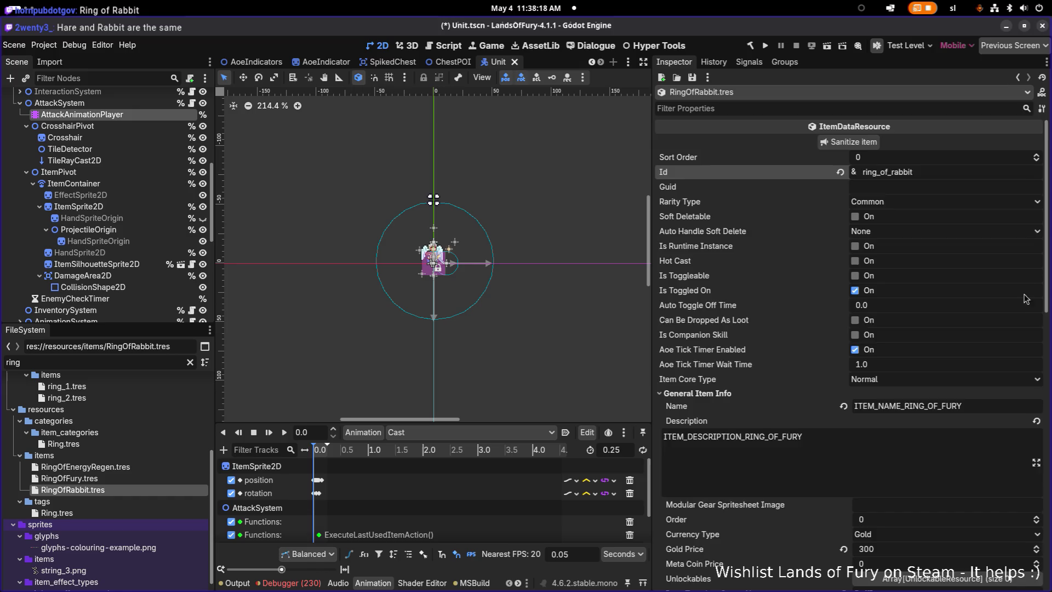
scroll(1026, 299, down, 3)
drag(941, 347, 1050, 348)
text(RABBIT)
key(Tab)
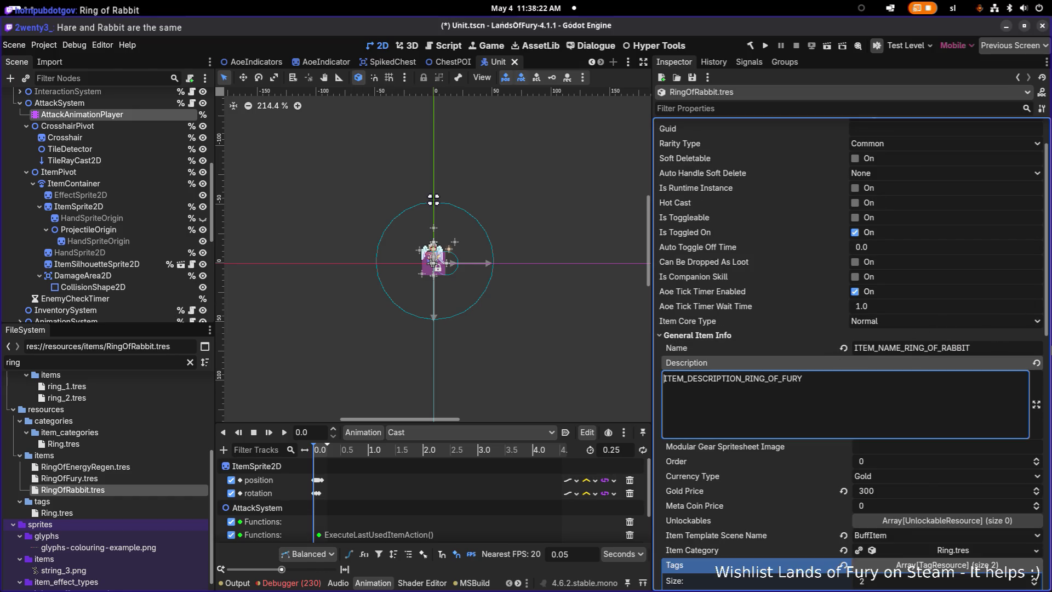
drag(783, 378, 803, 378)
text(RABBIT)
key(ctrl+s)
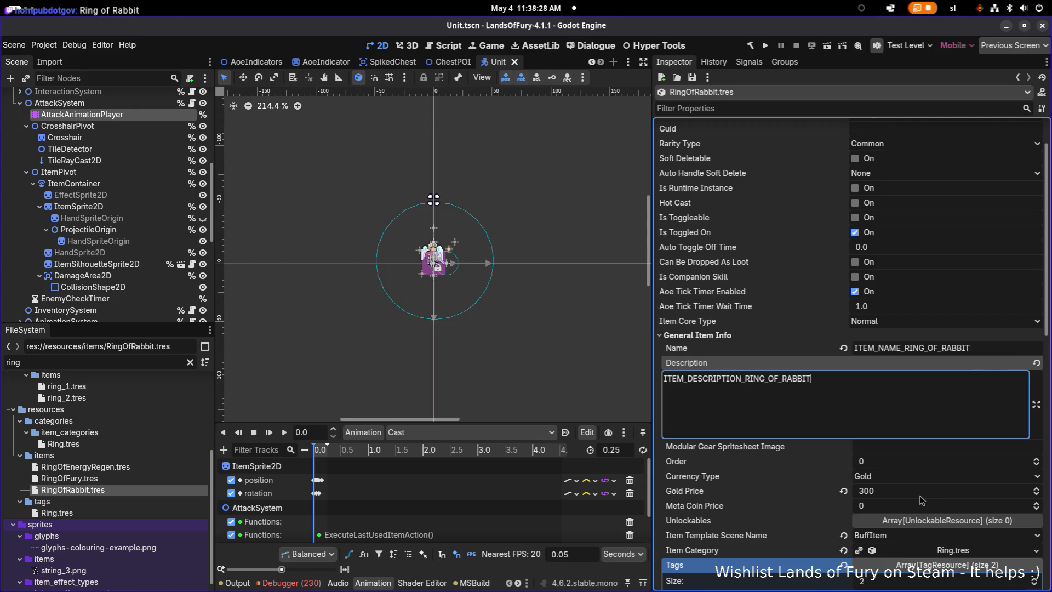
Change the Icon entry to items_ring_of_rabbit and save
scroll(920, 500, down, 4)
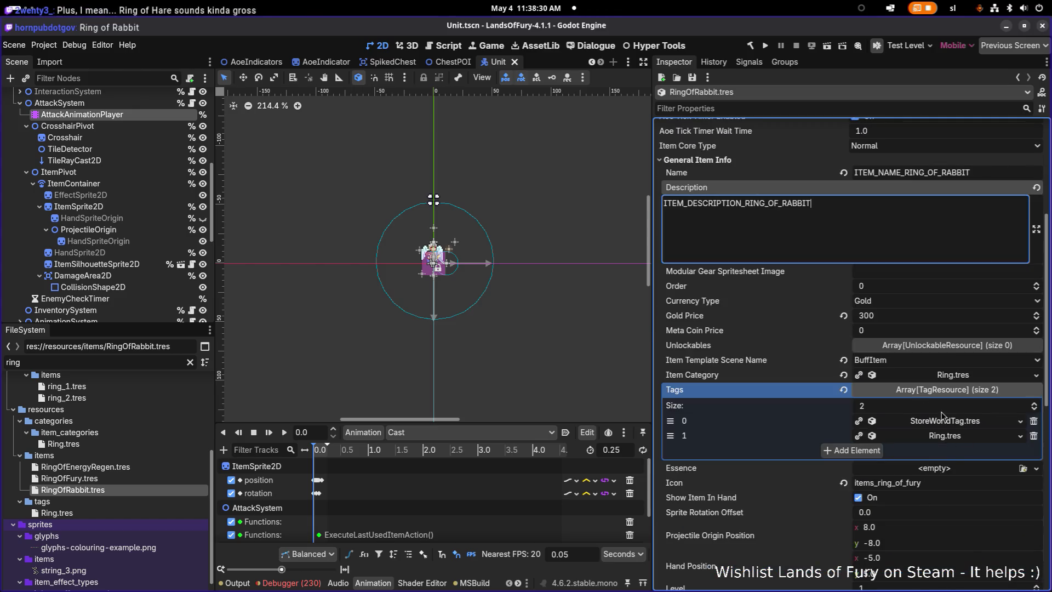
scroll(942, 361, down, 3)
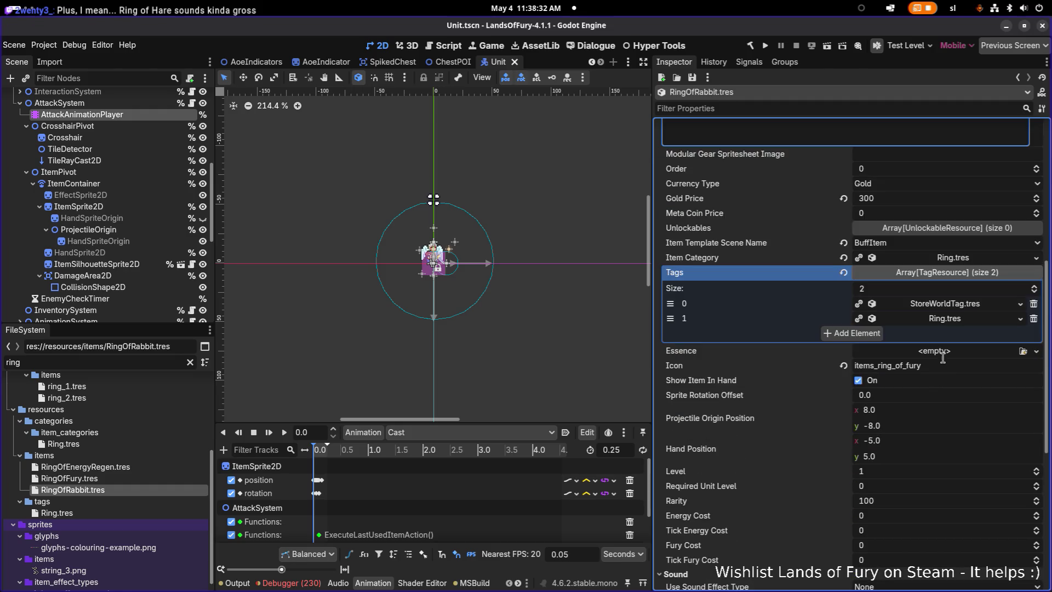
click(906, 366)
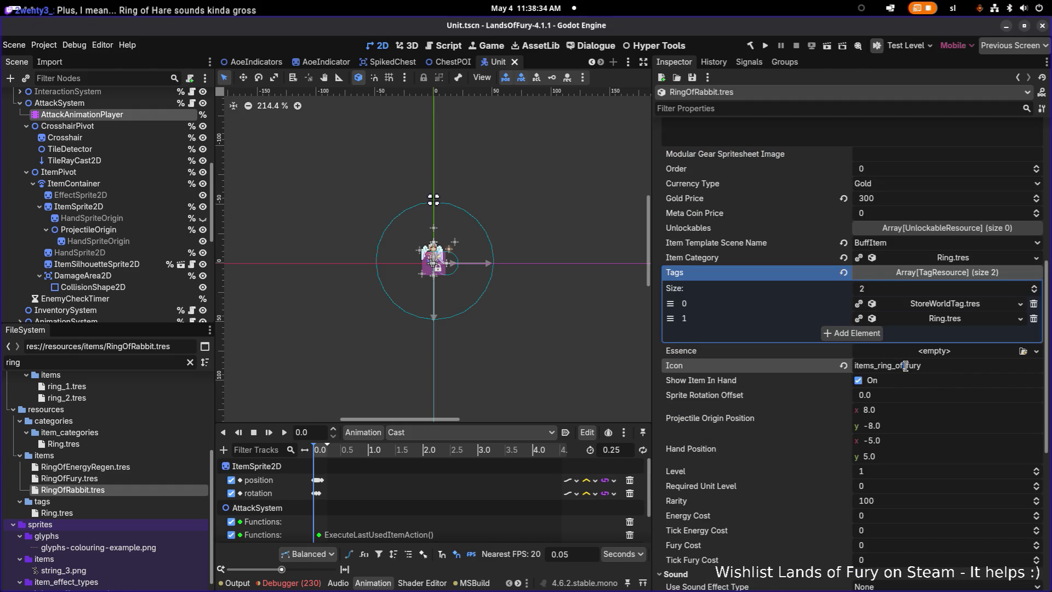
drag(914, 366, 1013, 372)
key(BackSpace)
key(BackSpace)
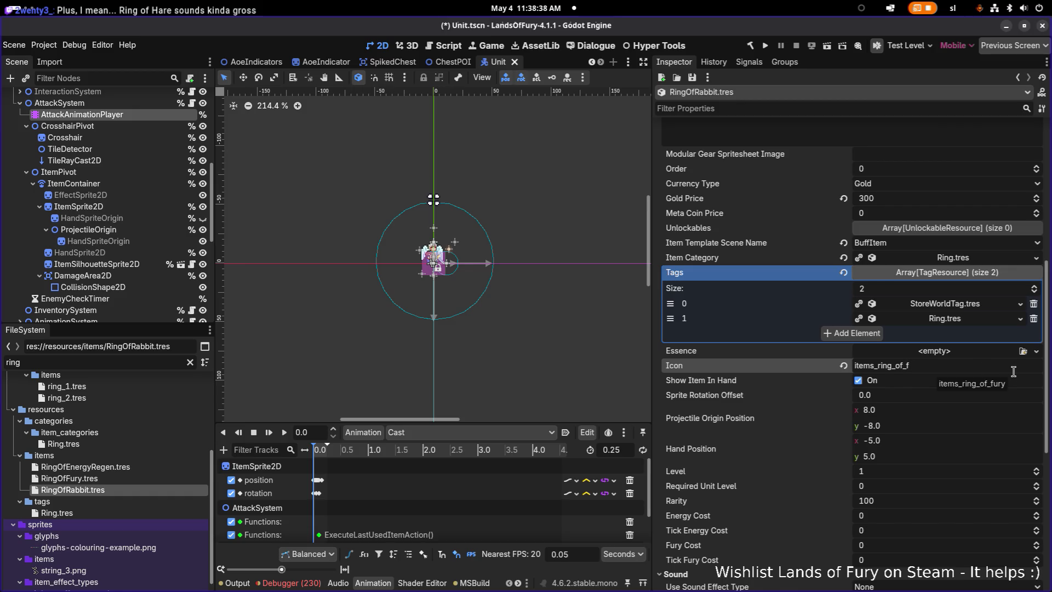
key(BackSpace)
text(rabbit)
key(ctrl+s)
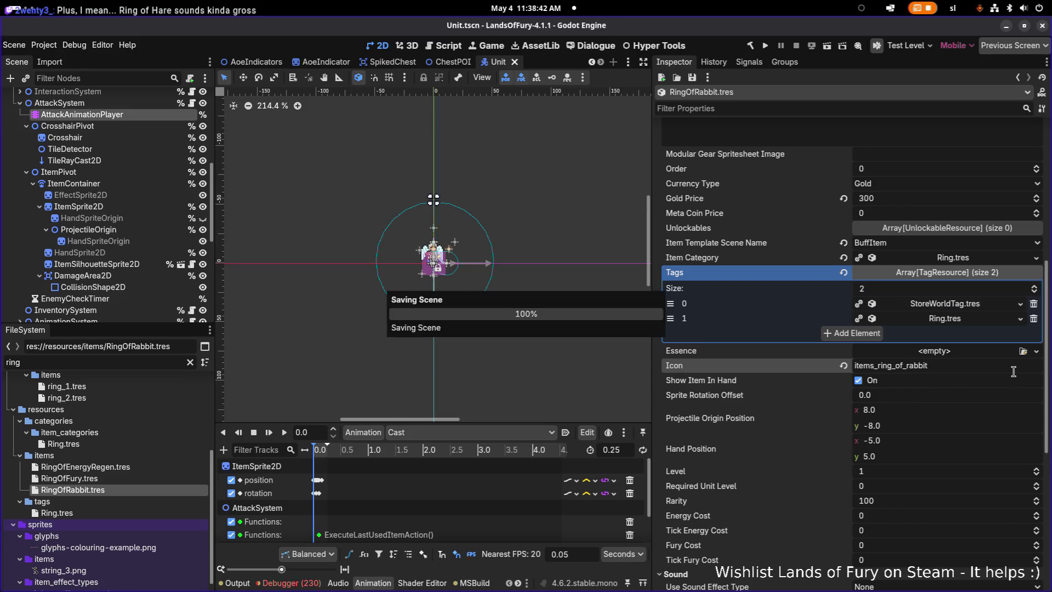
scroll(972, 390, down, 10)
scroll(969, 399, up, 10)
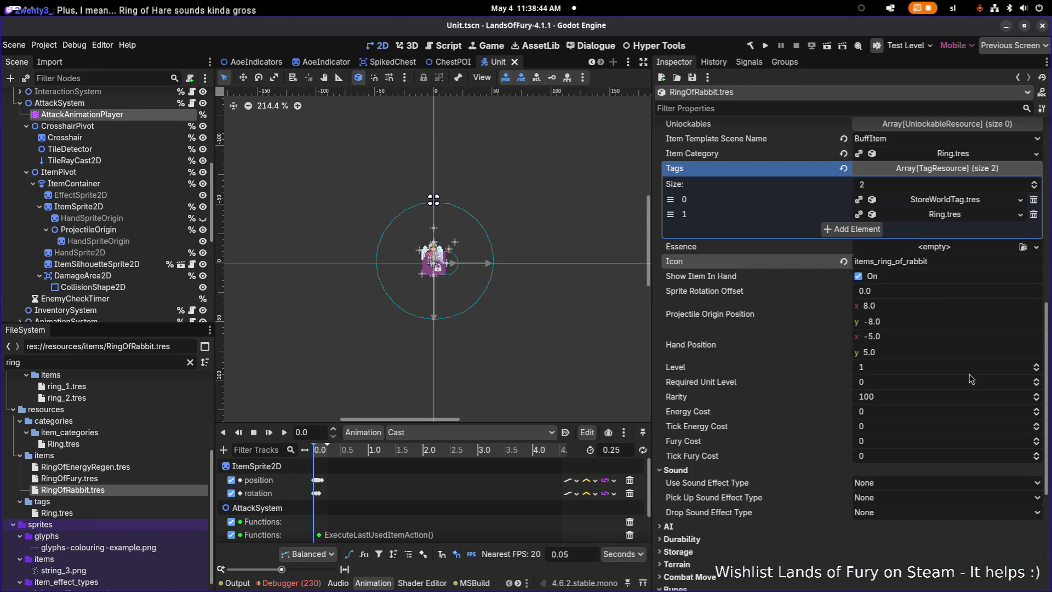
Make the first item effect unique recursively, leaving the MaxFury stat shared
double_click(943, 262)
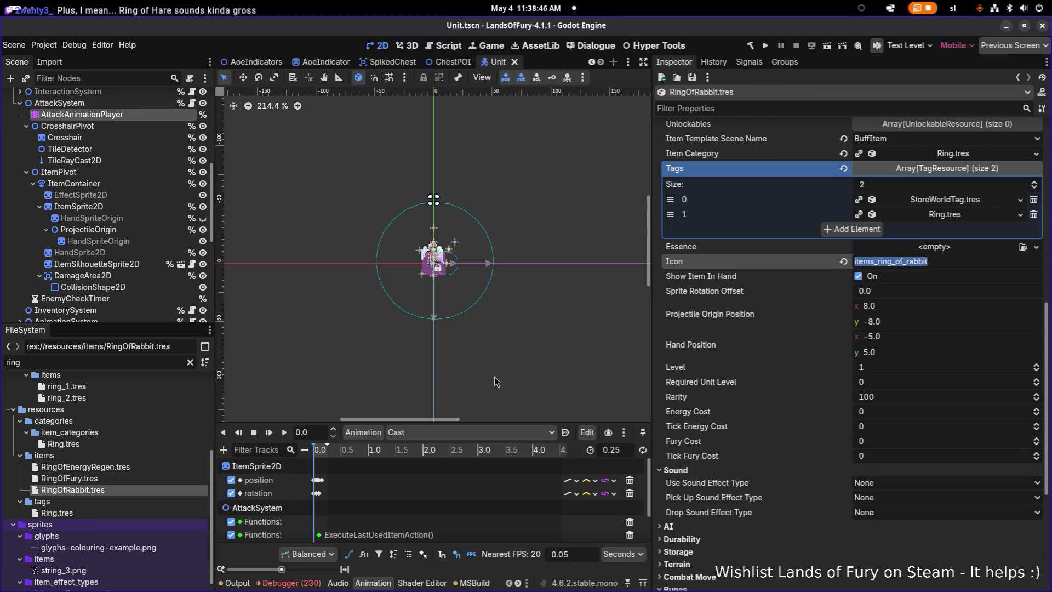
click(96, 359)
scroll(880, 431, down, 5)
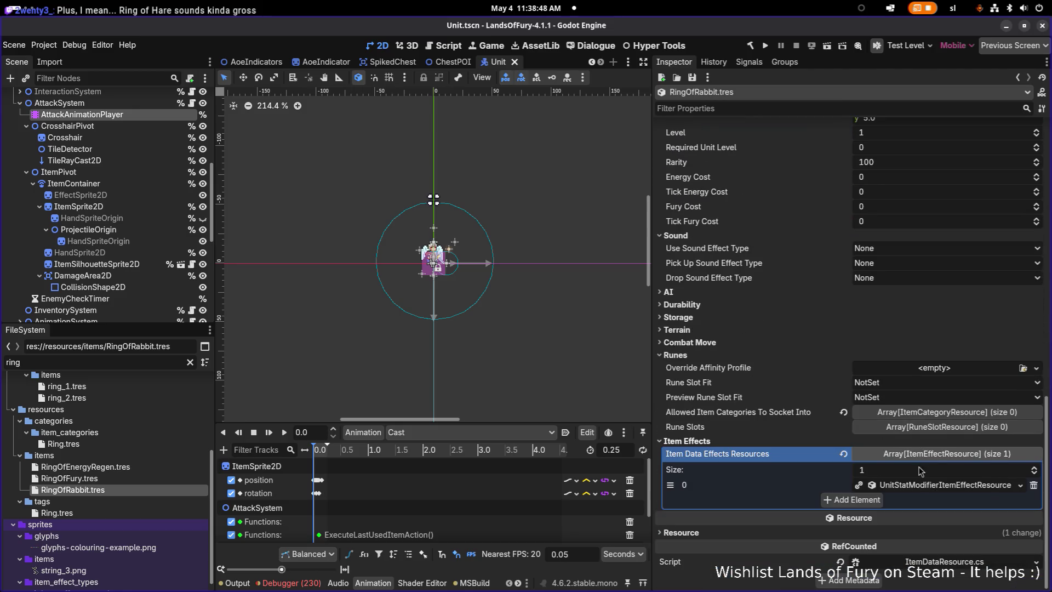
right_click(912, 486)
click(947, 548)
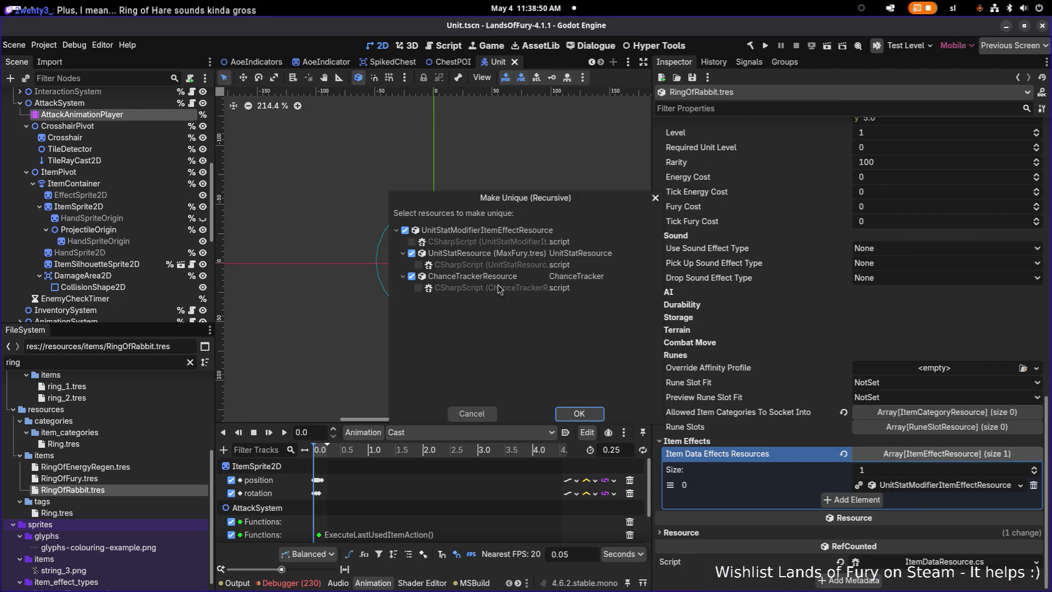
click(486, 255)
click(592, 414)
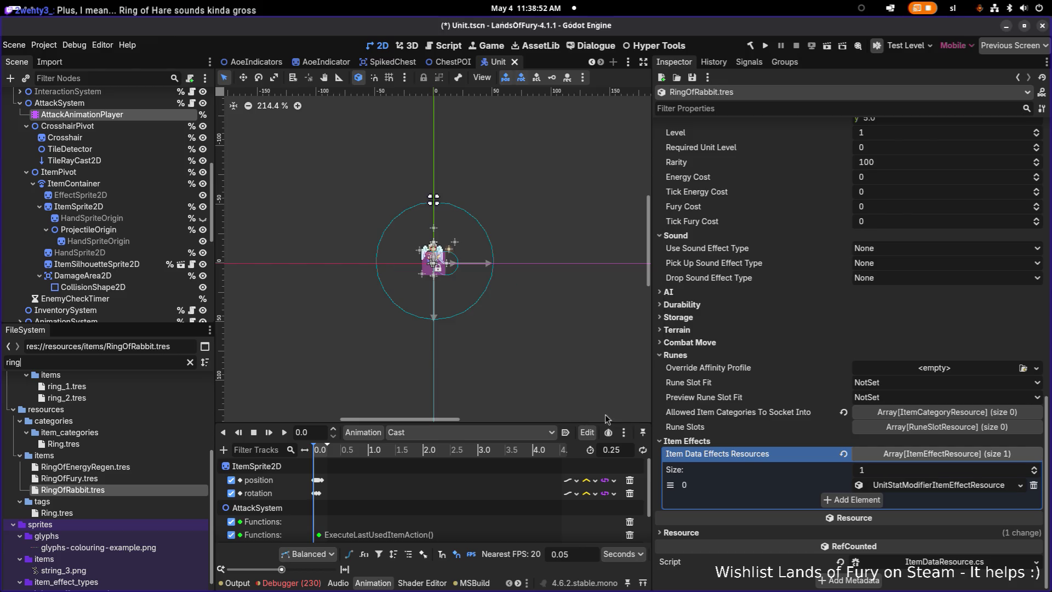
Set the first effect's affected stat to MaxMovementSpeed
click(991, 486)
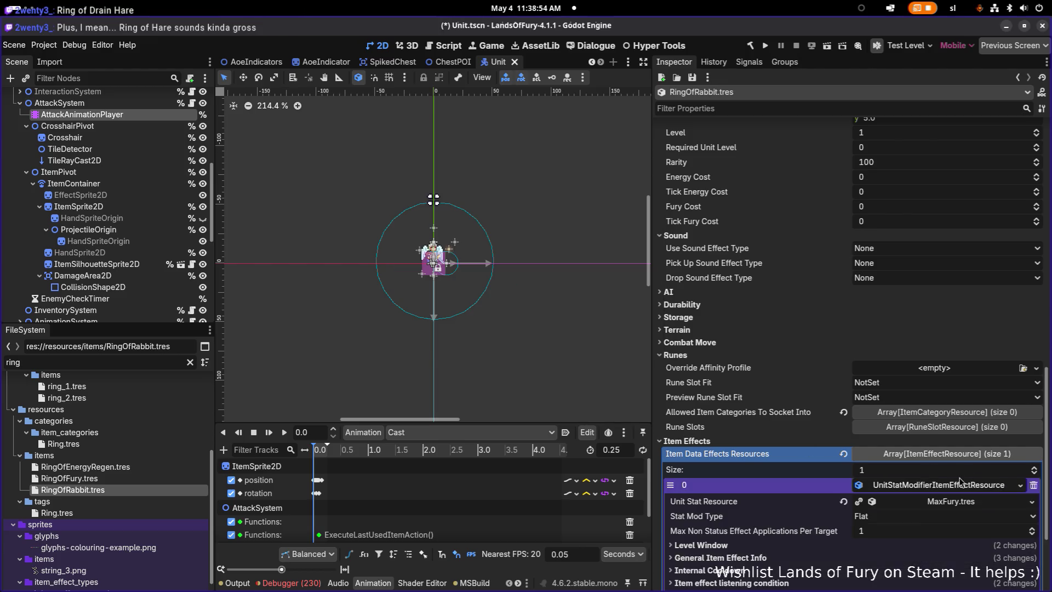
scroll(962, 480, down, 3)
click(1032, 364)
click(960, 416)
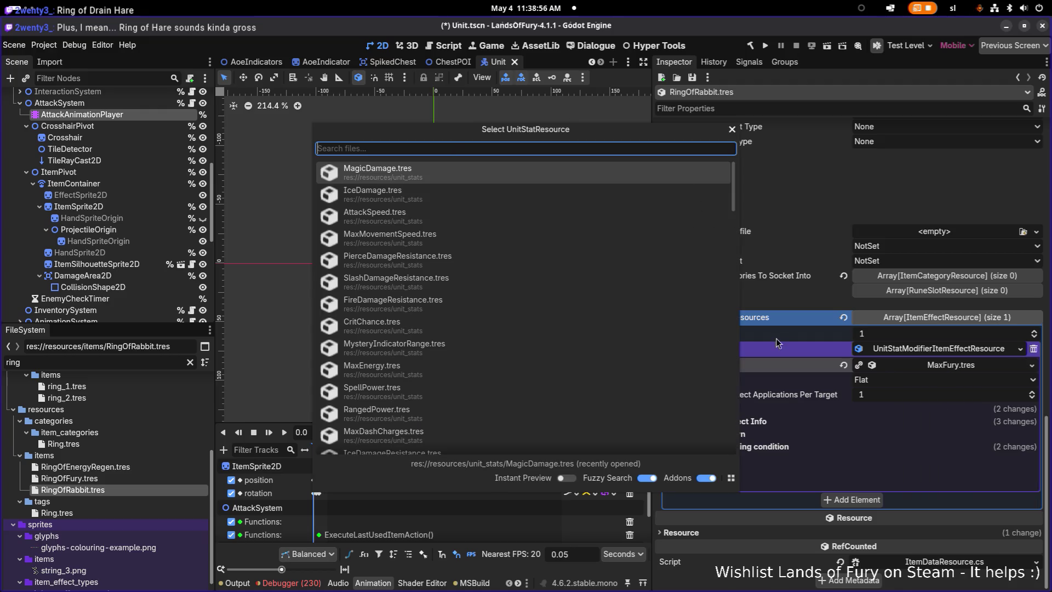
text(maxm)
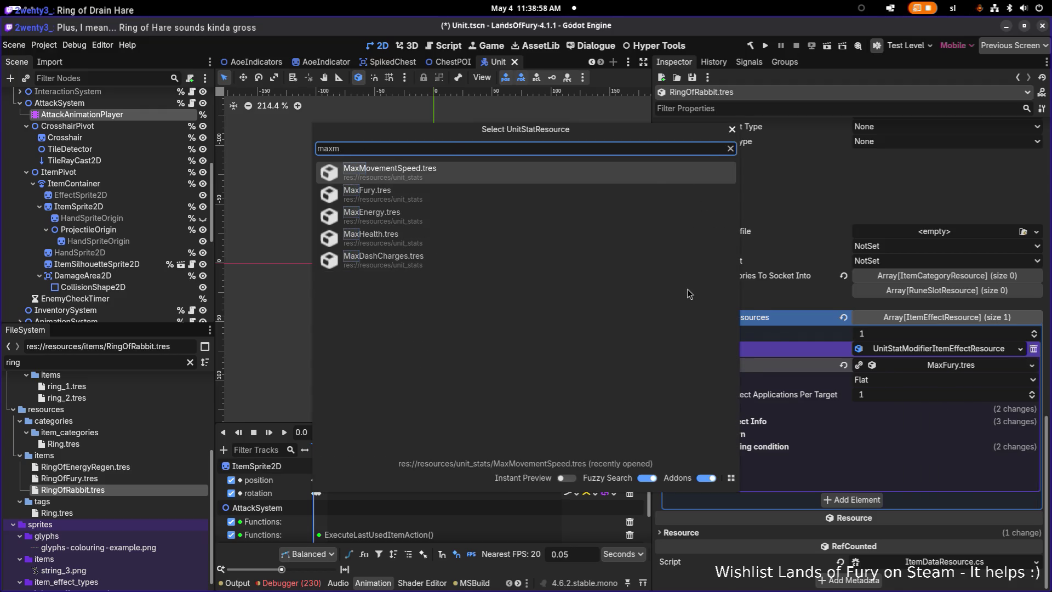
key(Return)
Set the effect's amount type to Coefficient and stat mod type to PercentAdd
click(733, 421)
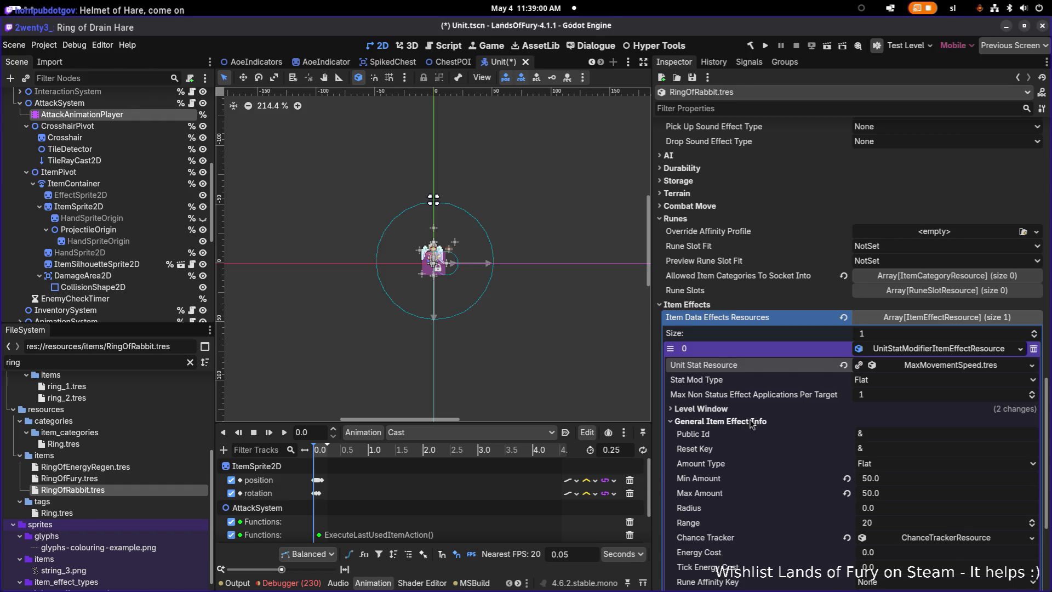
click(906, 470)
click(889, 488)
click(781, 411)
click(785, 410)
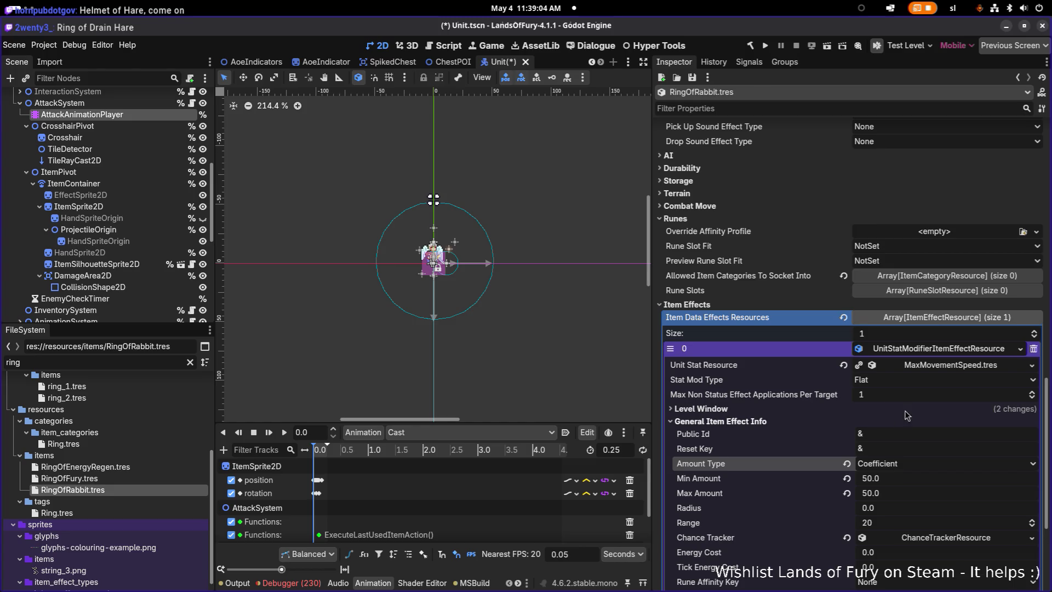
click(911, 380)
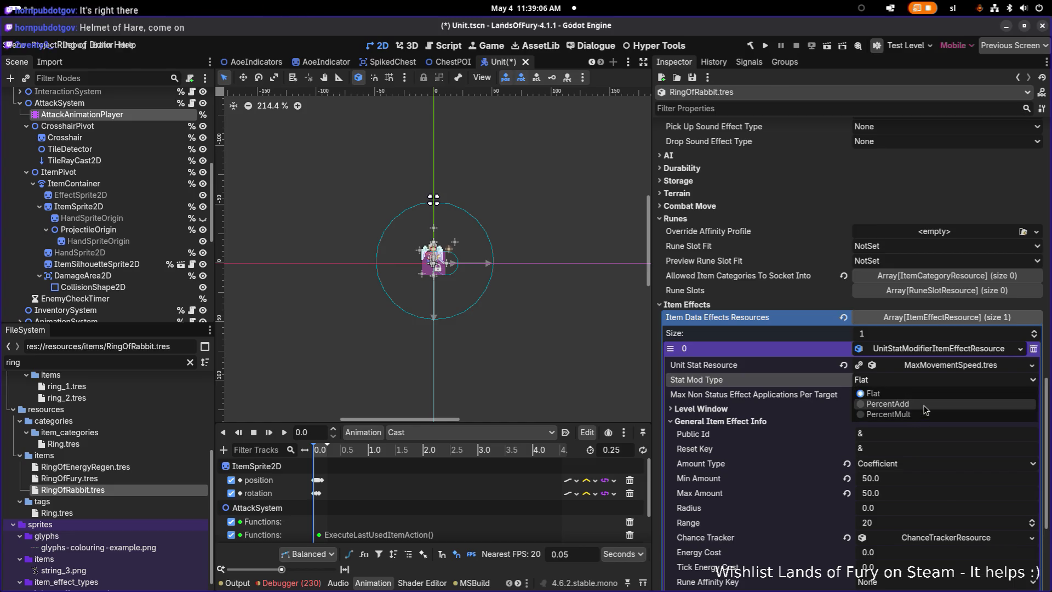
click(921, 406)
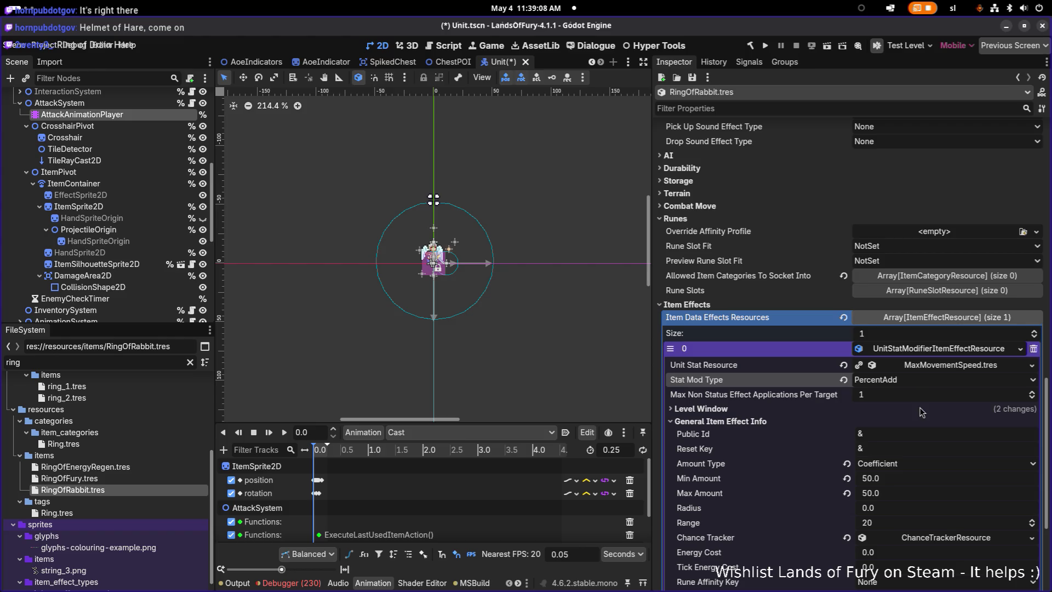
click(907, 382)
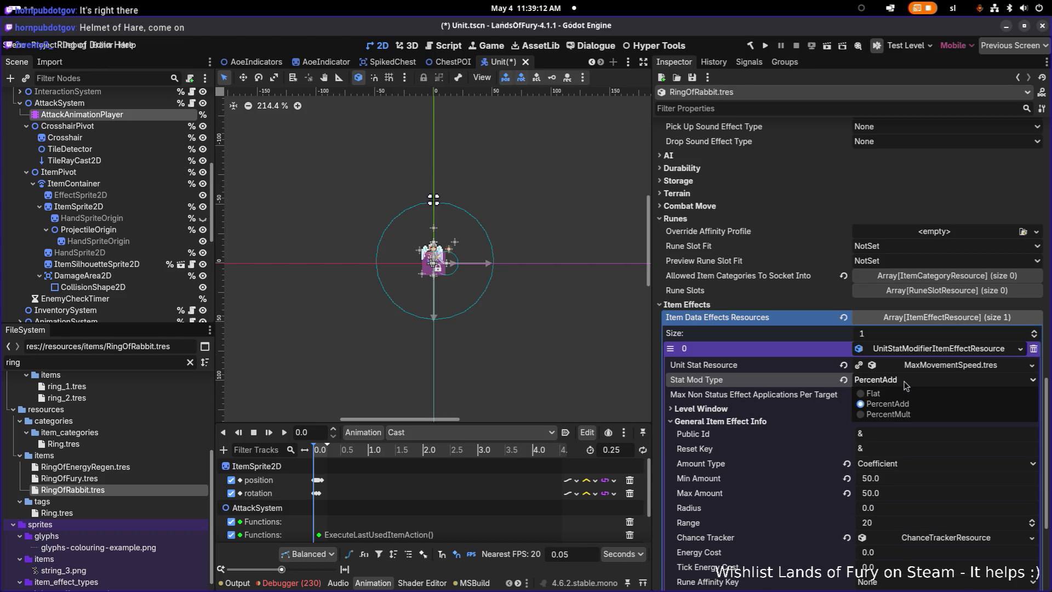
click(907, 405)
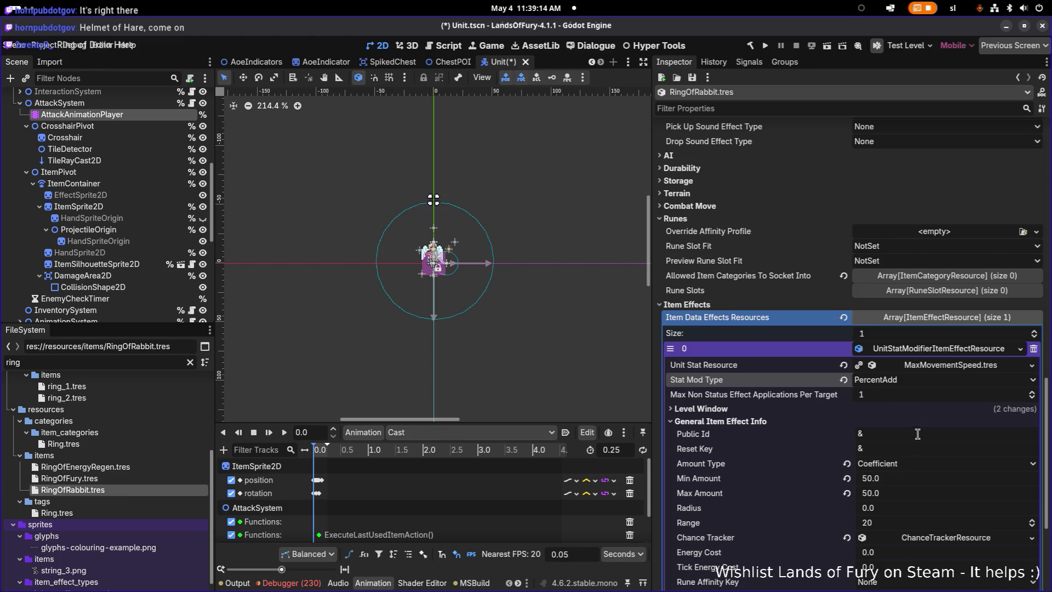
click(910, 384)
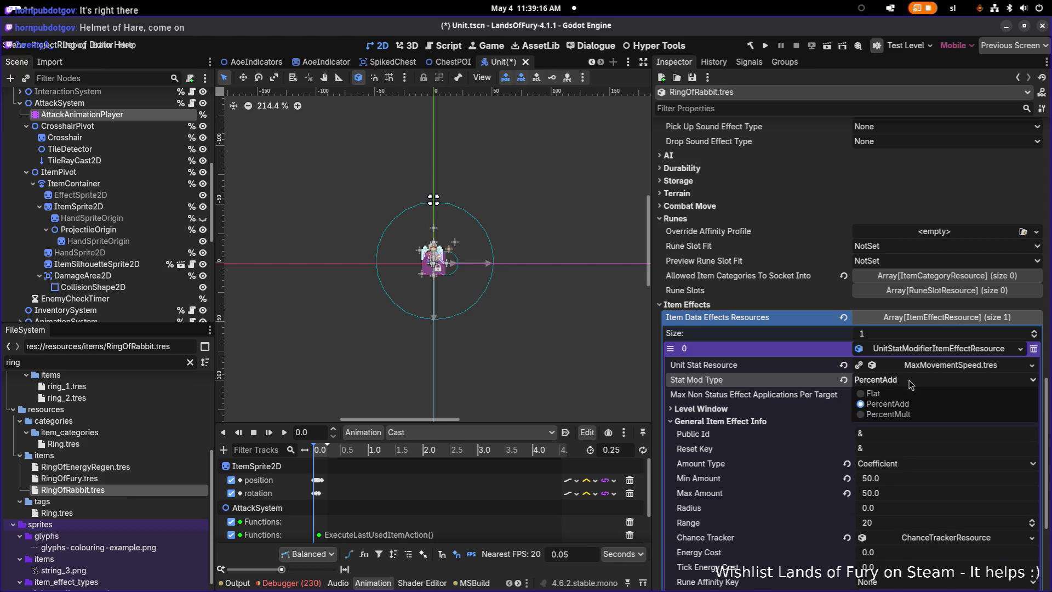
click(912, 478)
Set both Min Amount and Max Amount of the effect to 0.1
click(911, 478)
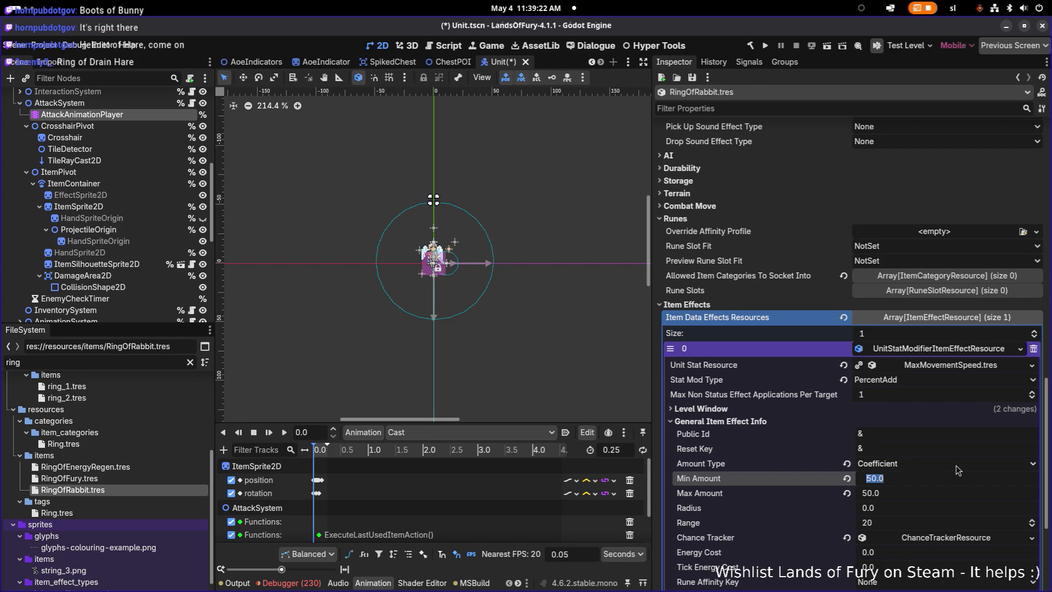
text(01)
key(BackSpace)
key(BackSpace)
text(.1)
key(Return)
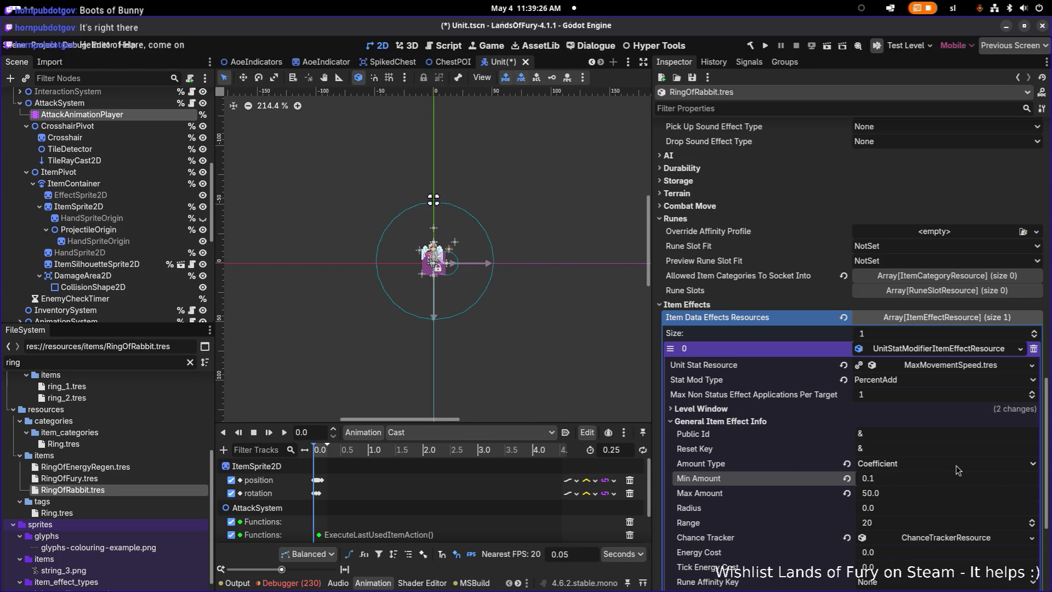
key(Tab)
text(0.1)
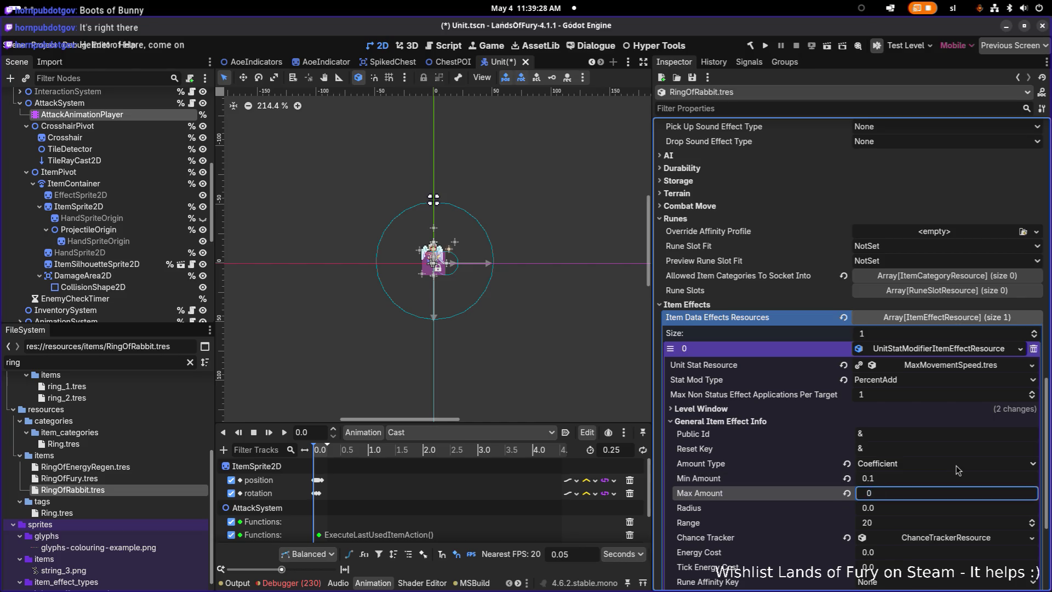
click(948, 351)
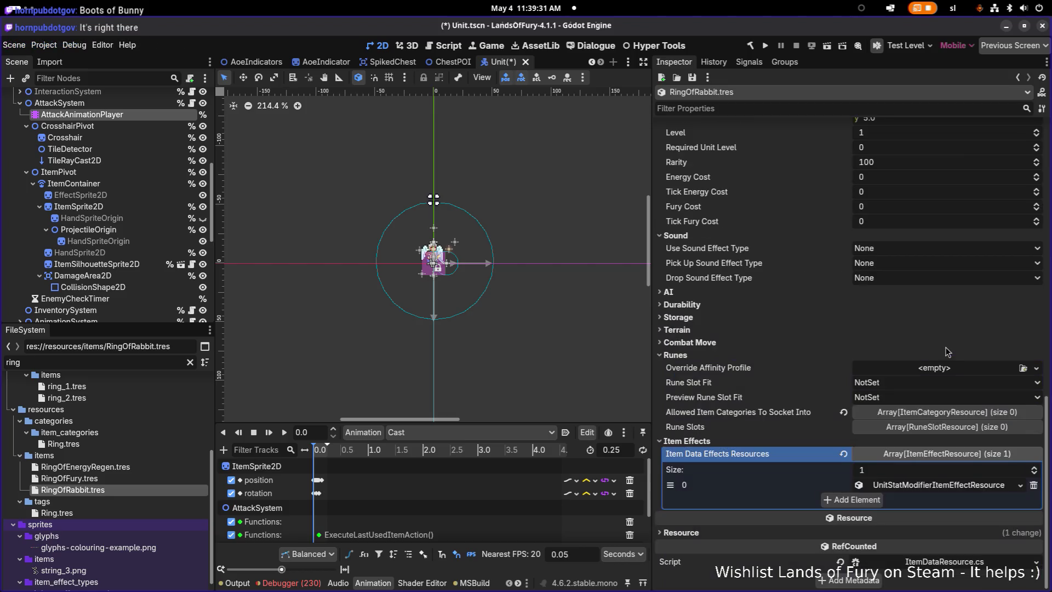
Add a second item effect as a recursively unique copy of the first
click(851, 500)
click(908, 500)
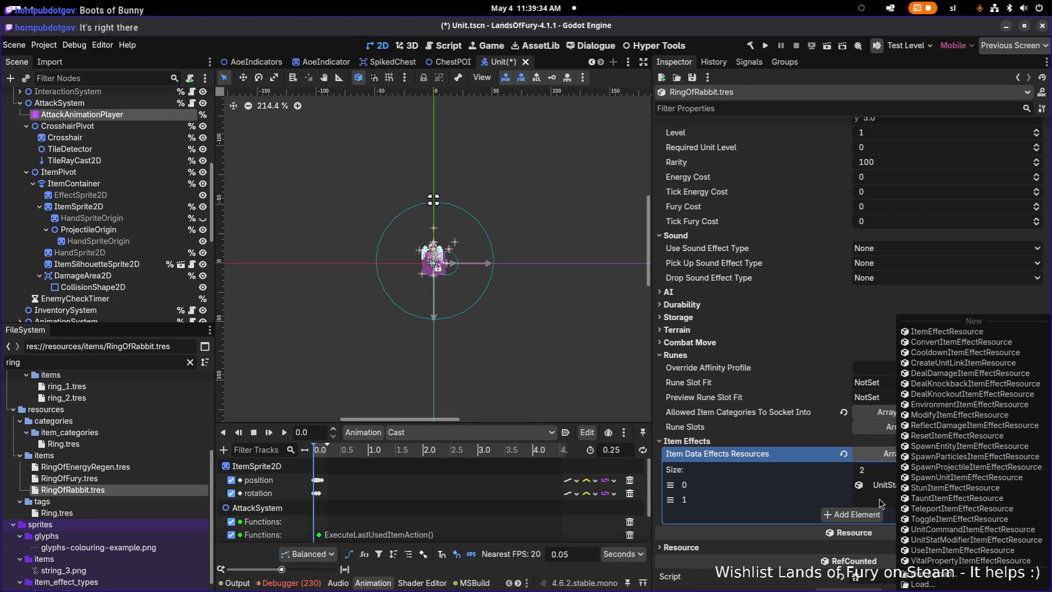
click(813, 495)
right_click(897, 486)
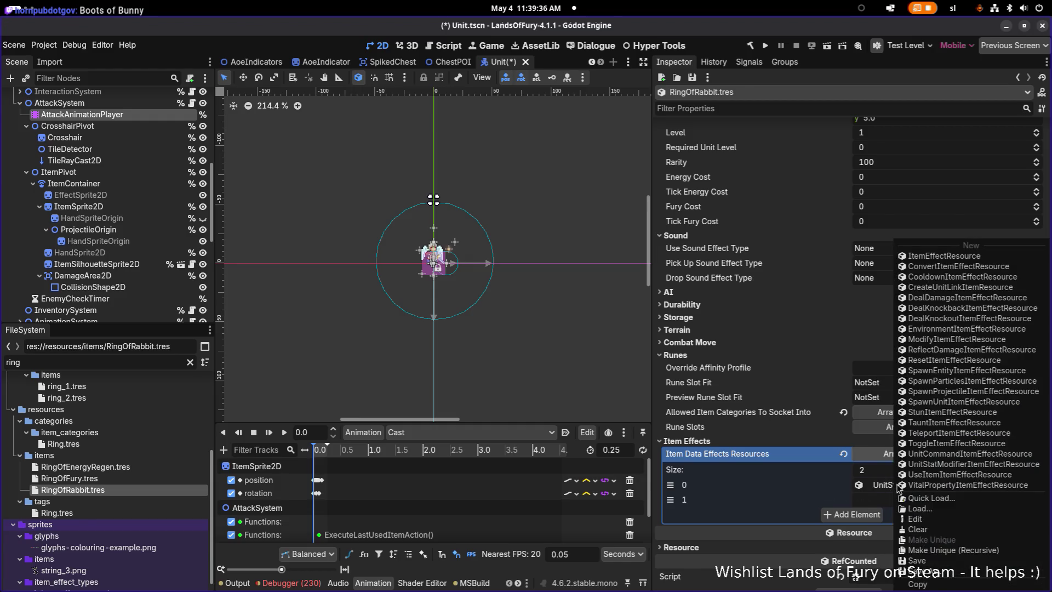
click(940, 583)
right_click(909, 486)
click(938, 553)
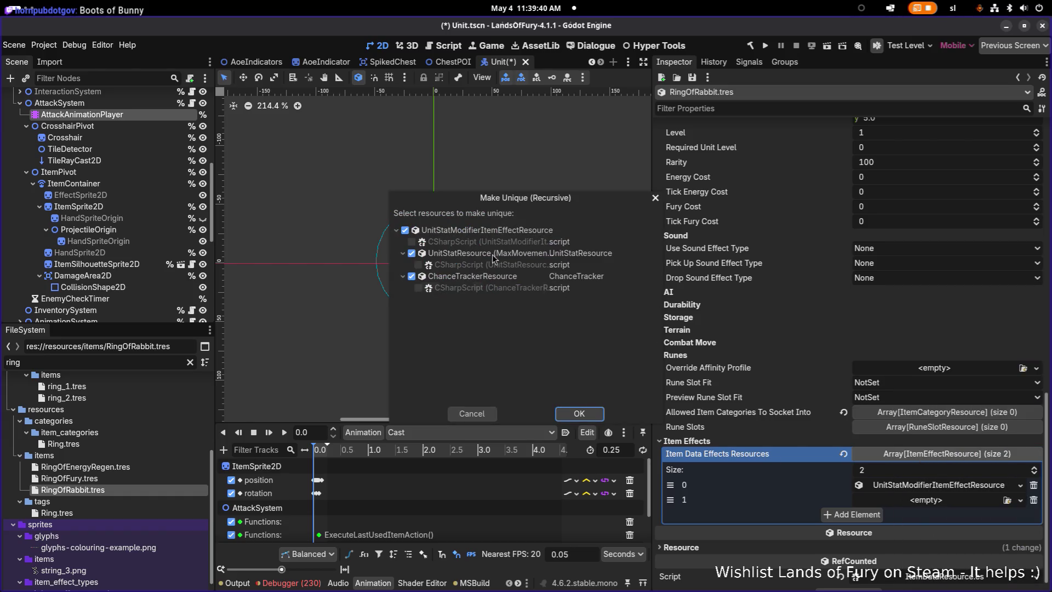
click(600, 414)
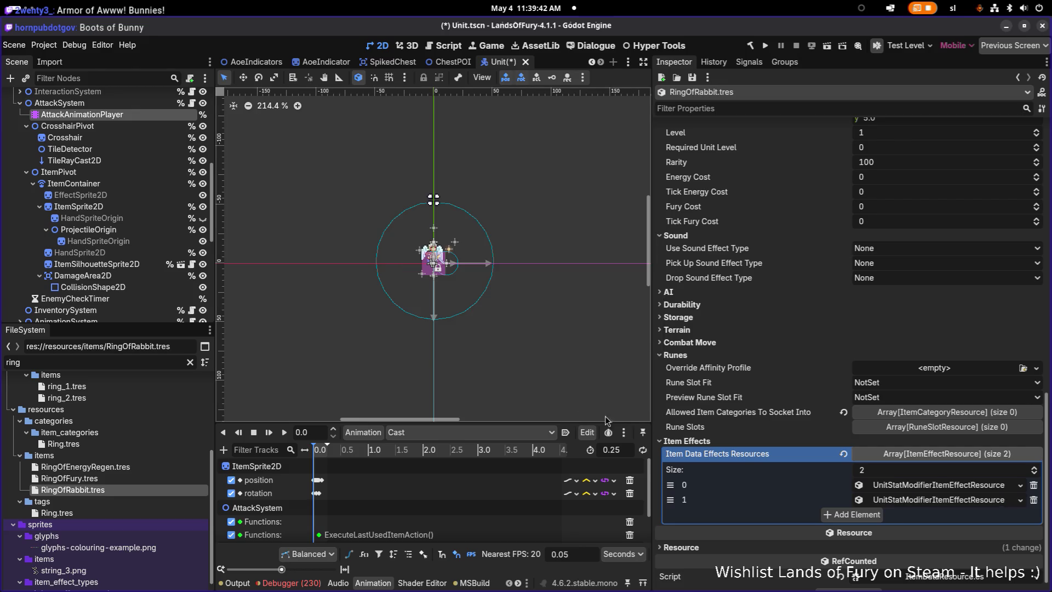
Point the second effect's stat at DashRechargeCooldown.tres
click(938, 499)
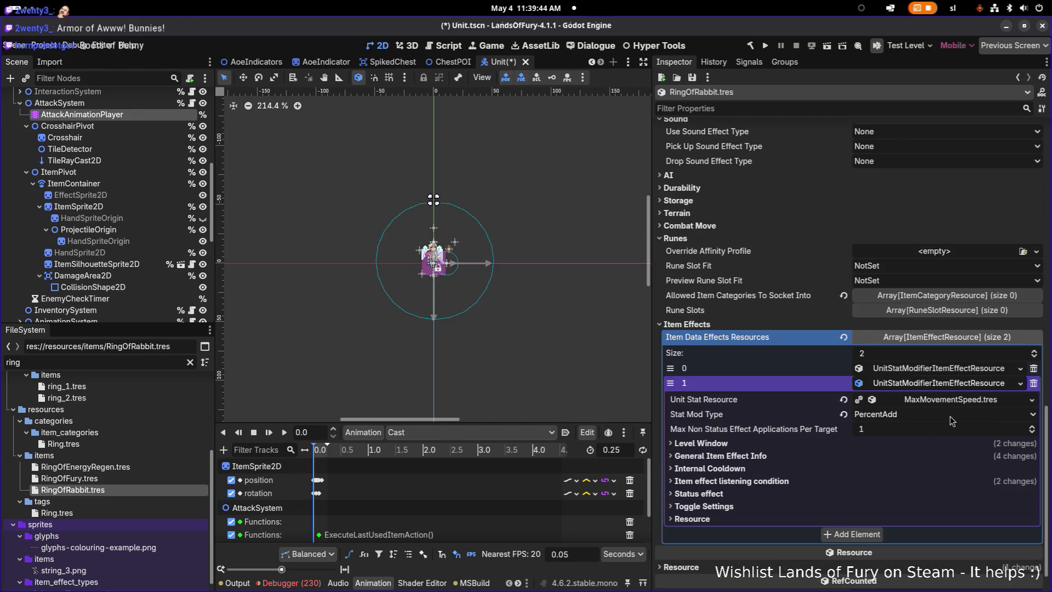
click(1032, 400)
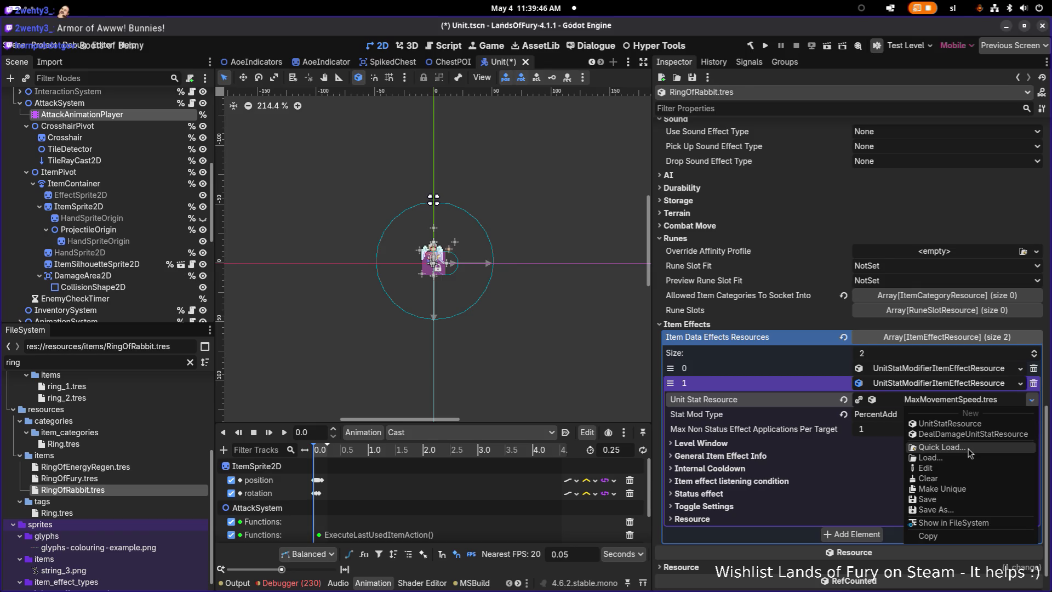
click(936, 447)
text(coold)
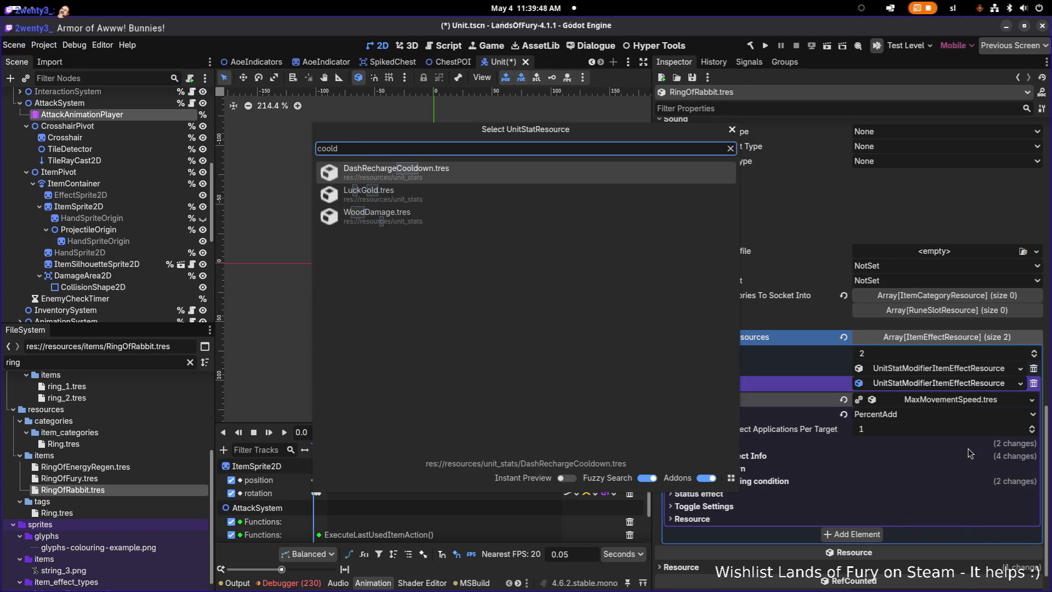
key(Return)
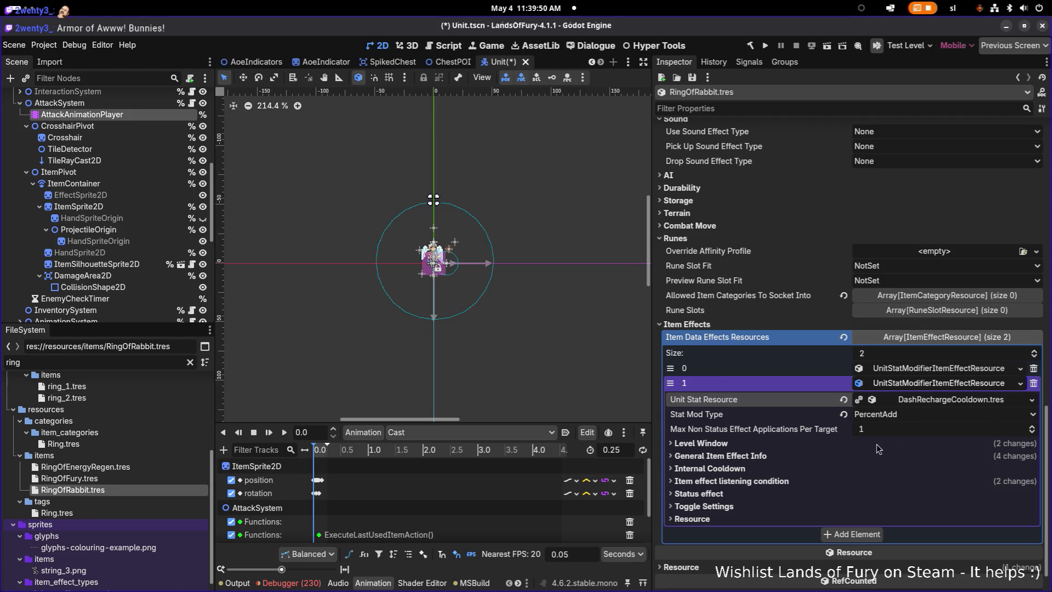
Set the second effect's Min and Max Amount to 0.8 and save
click(850, 455)
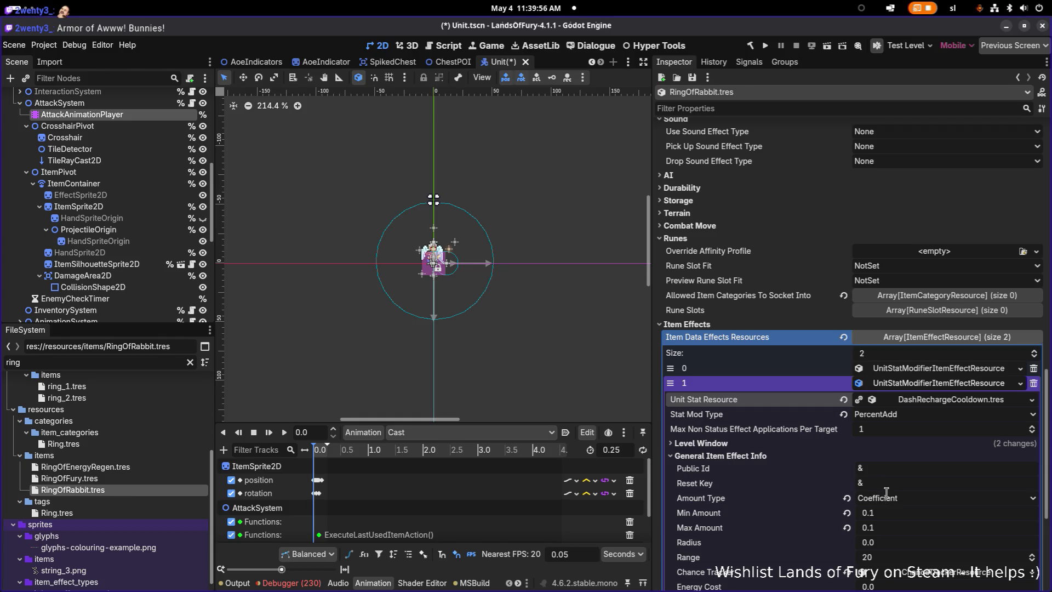
click(903, 518)
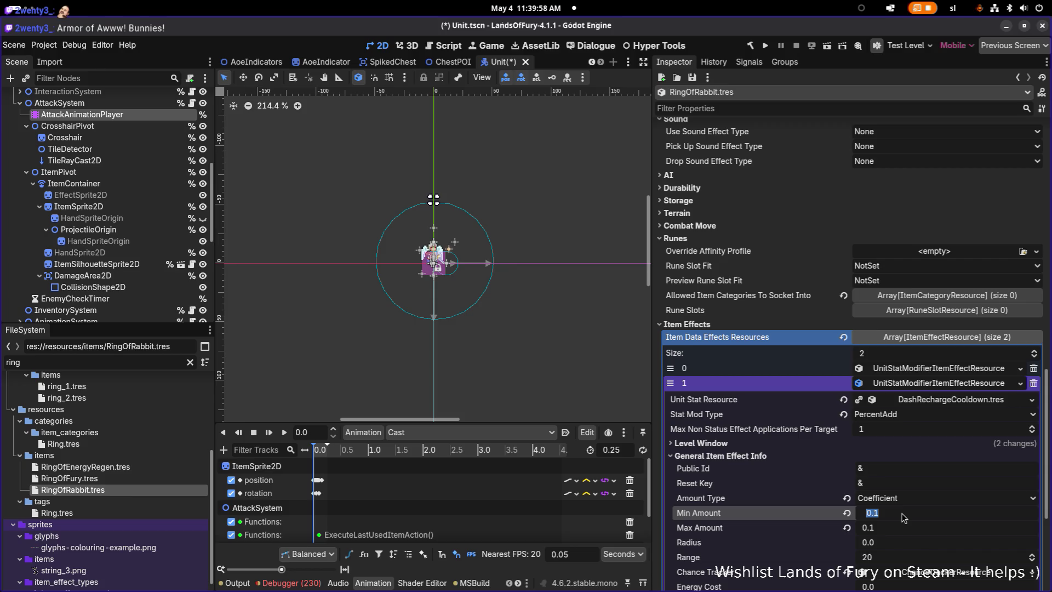
text(0.8)
key(Tab)
text(0)
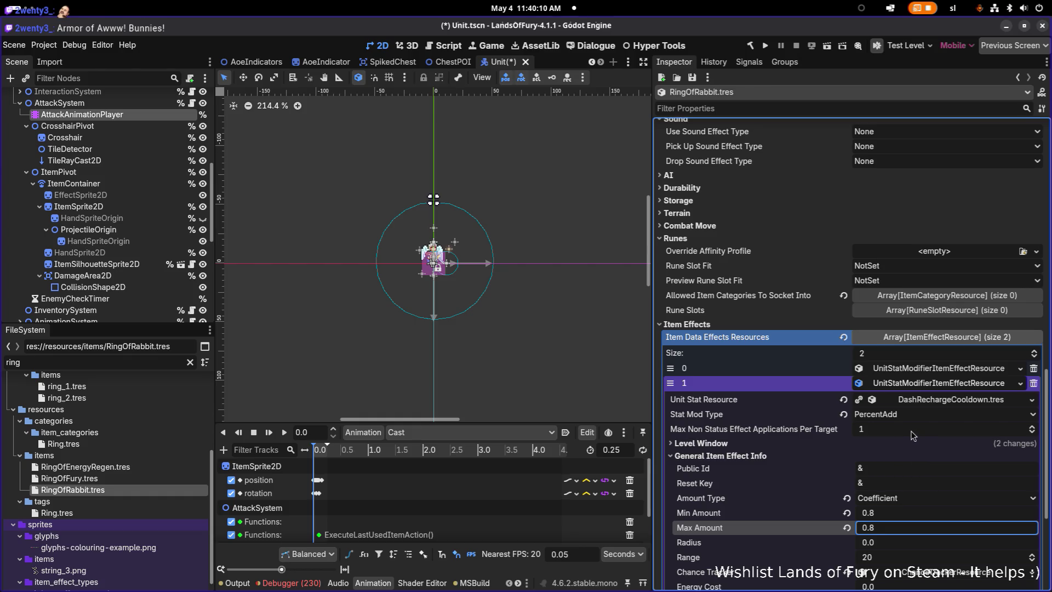
key(ctrl+s)
Set the second effect's Stack Key to recharge_cooldown and save
click(844, 444)
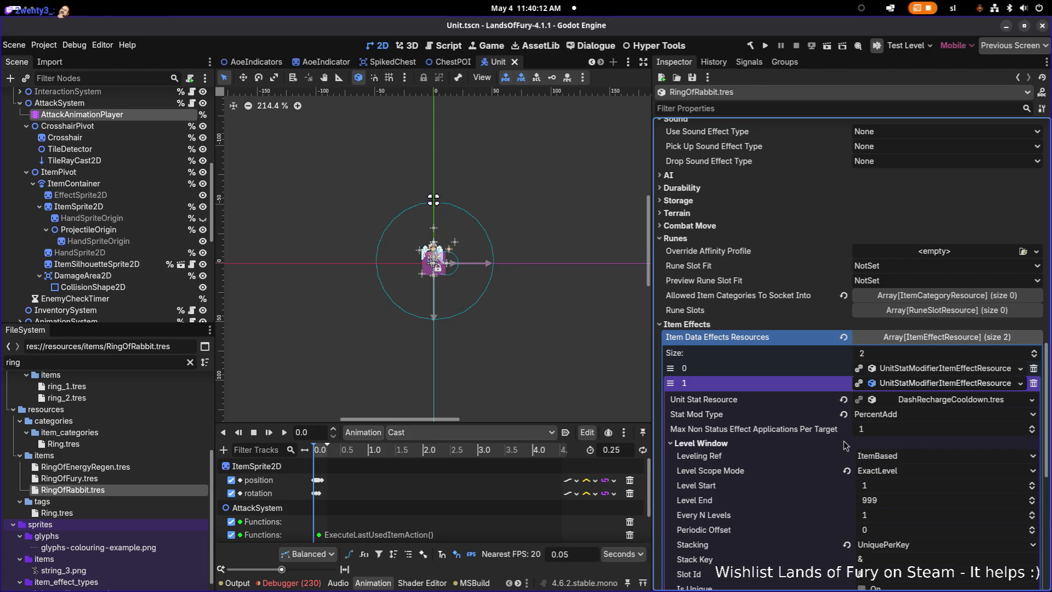
scroll(842, 448, down, 3)
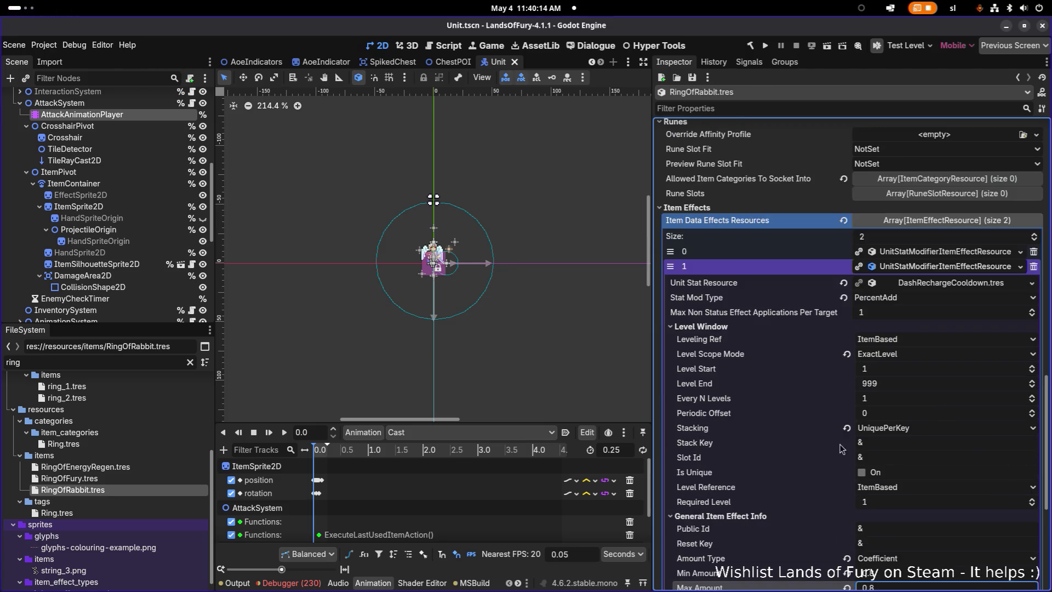
click(903, 442)
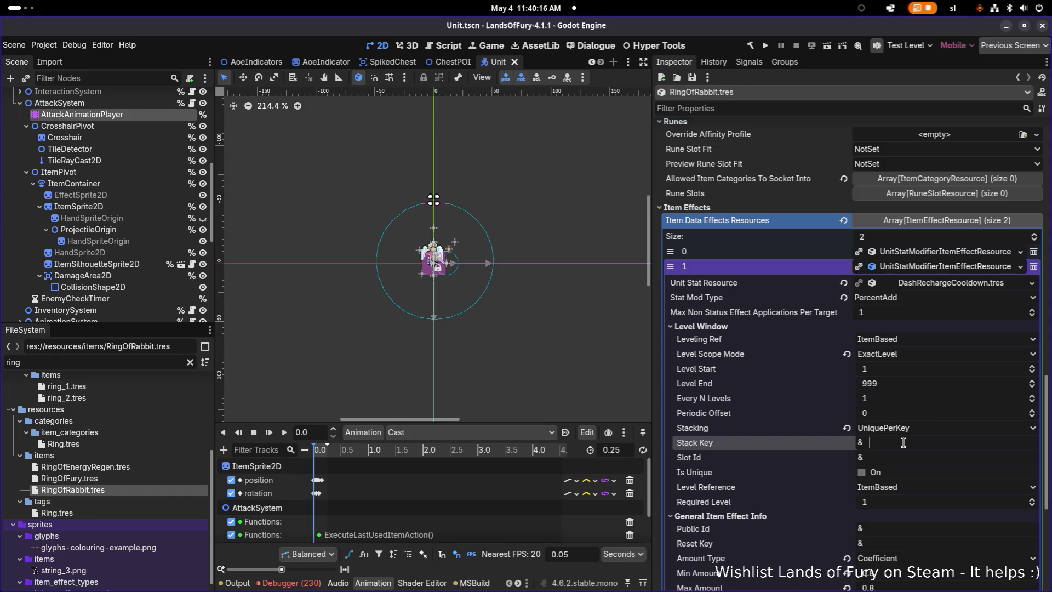
text(recharge_cooldown)
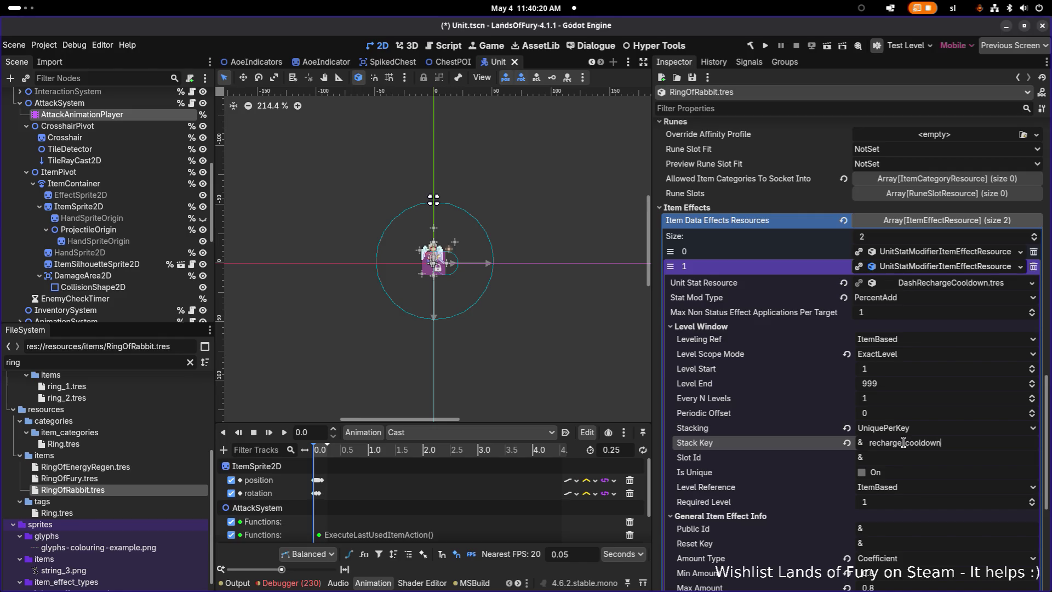
key(ctrl+s)
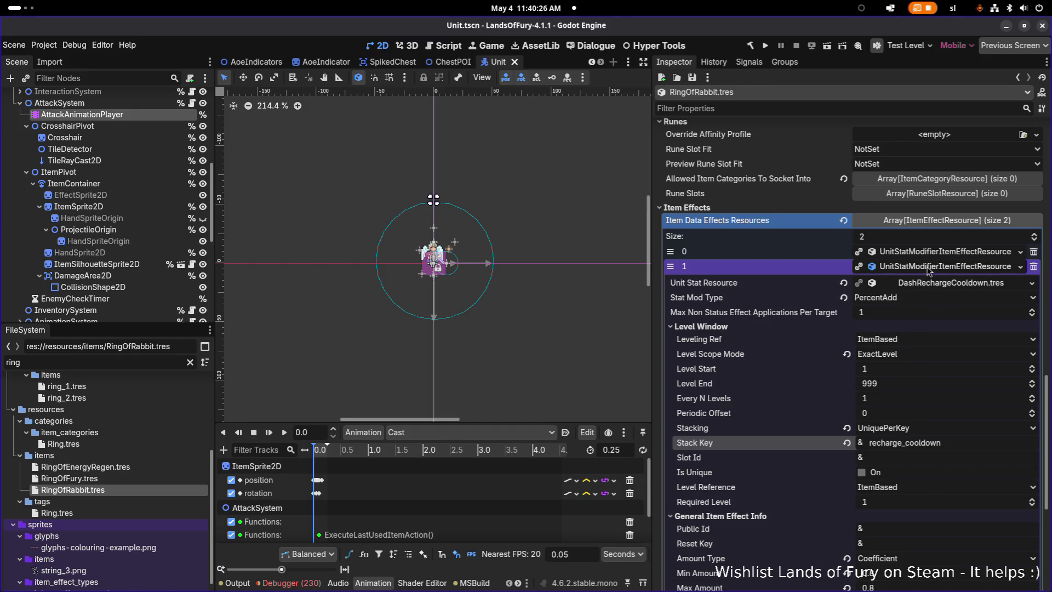
Filter the FileSystem dock by ring_of
click(928, 267)
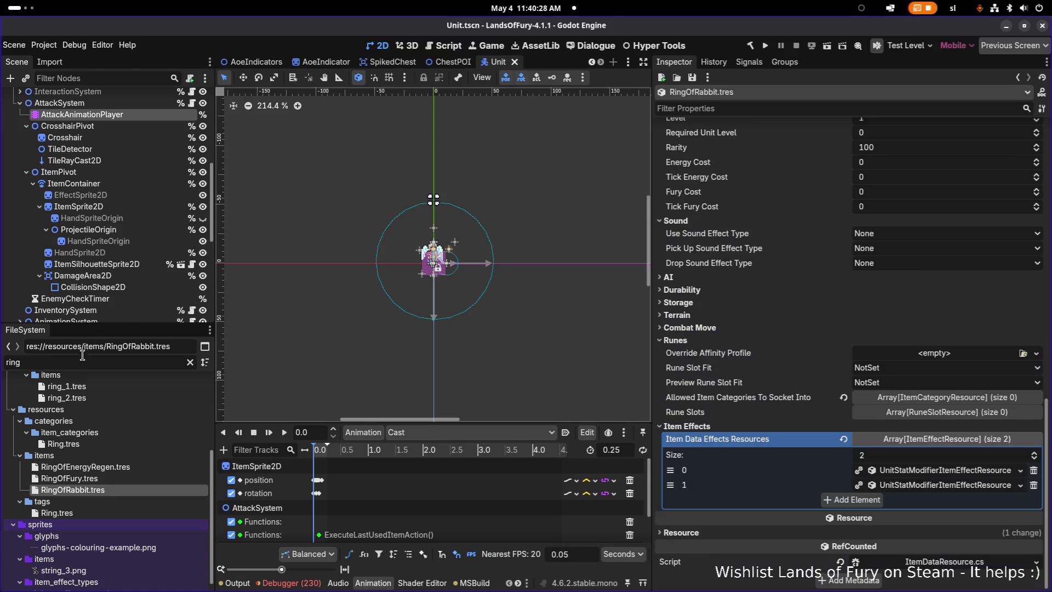
double_click(82, 363)
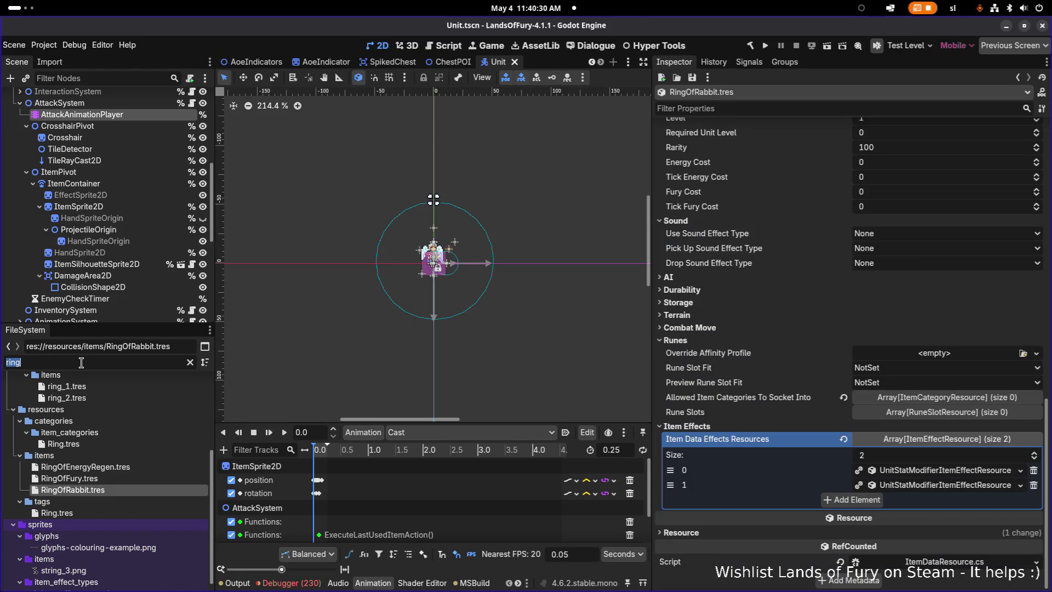
text(i)
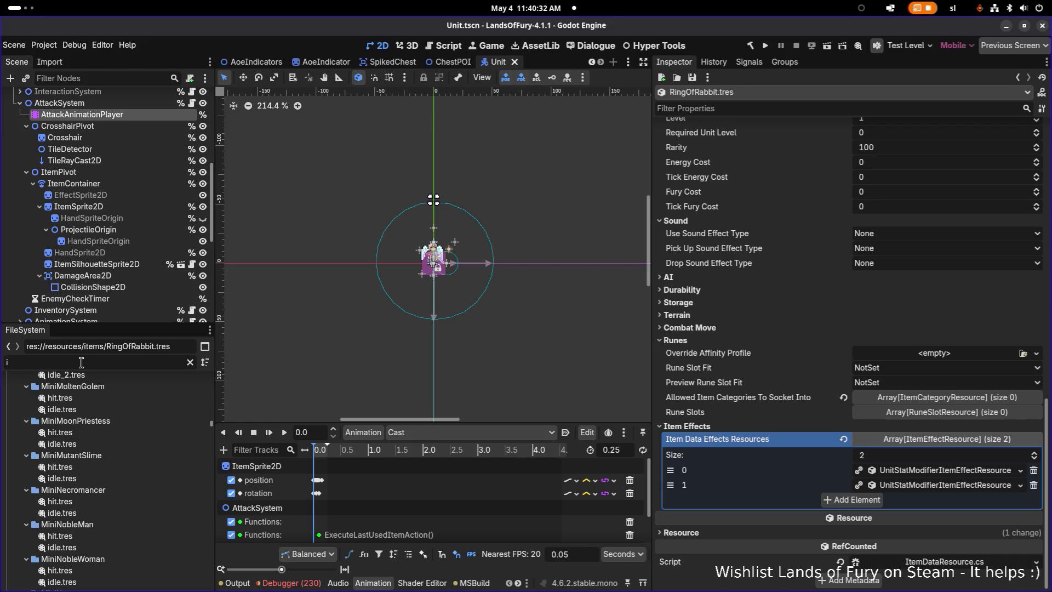
key(BackSpace)
text(ring_of)
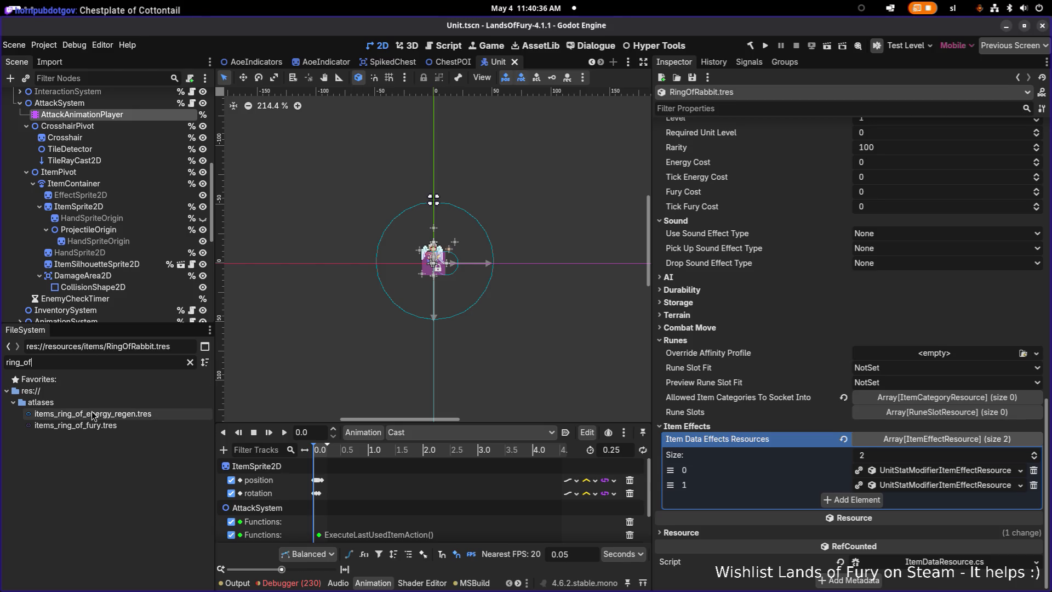
Duplicate items_ring_of_fury.tres as items_ring_of_bunny.tres and open its region editor
click(125, 423)
key(ctrl+d)
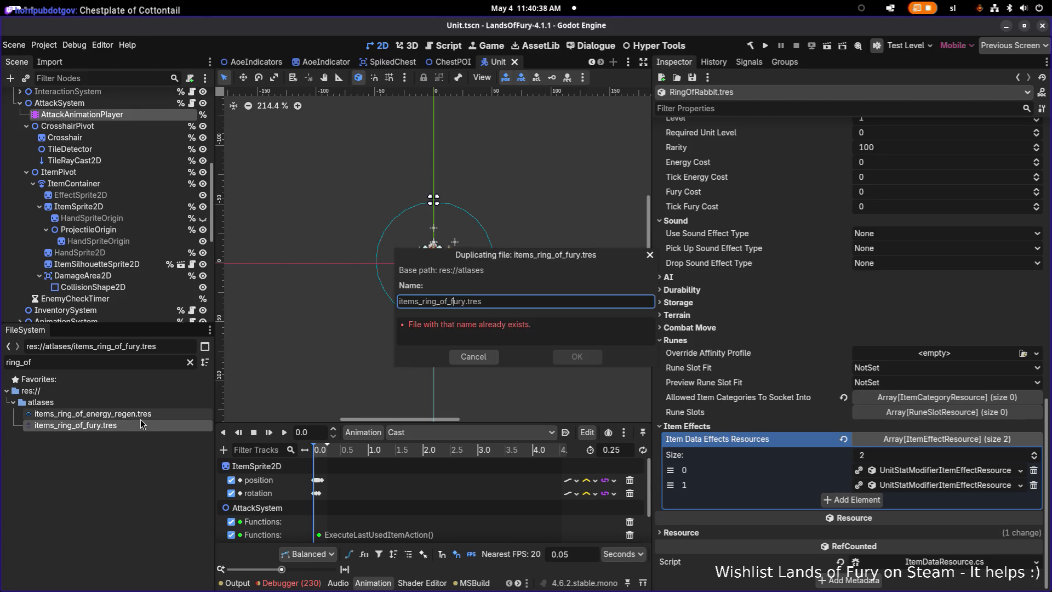
key(ctrl+shift+Right)
text(bunn)
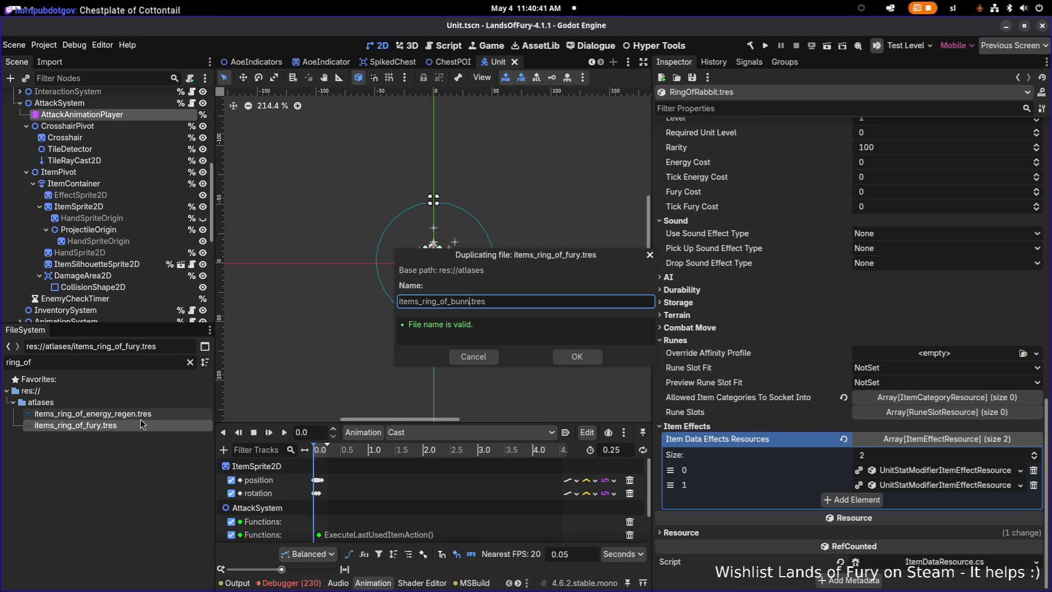
key(Return)
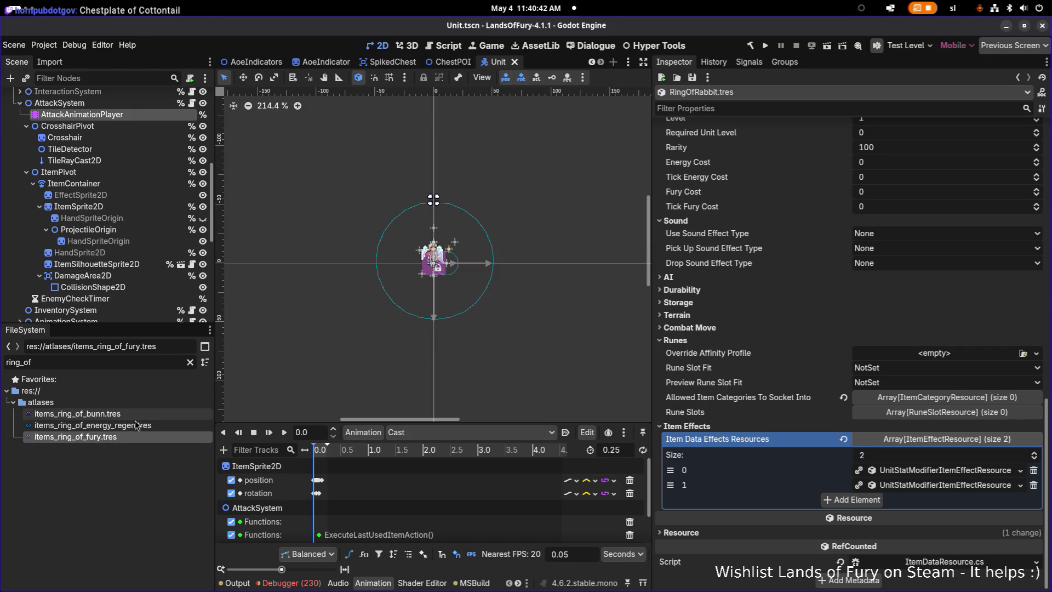
click(134, 415)
click(852, 364)
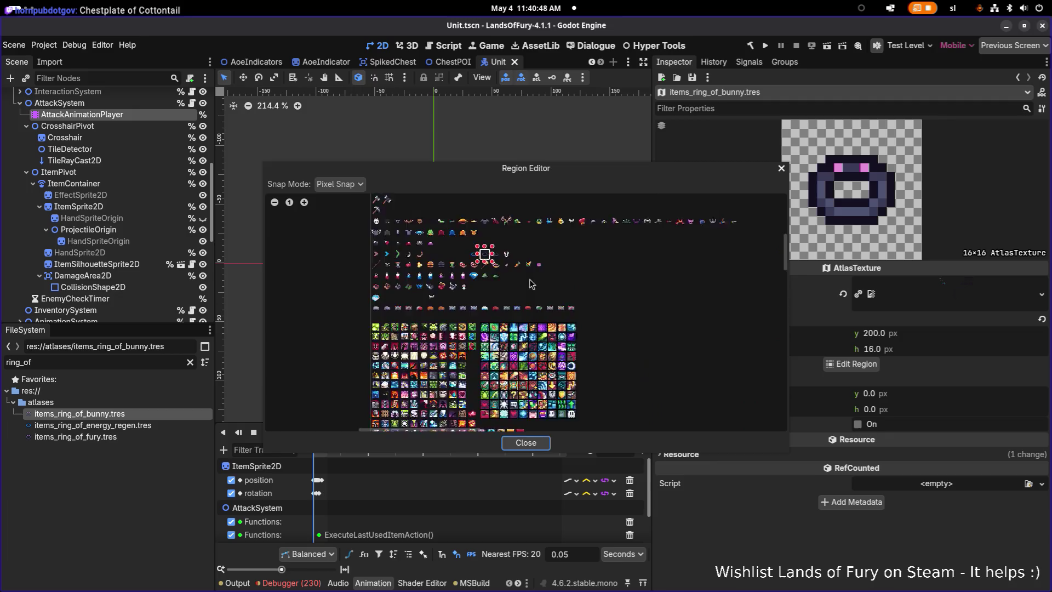
Fit the icon region to the bunny-head sprite at 16×16, x 217, y 199
drag(510, 231, 665, 363)
drag(510, 283, 517, 295)
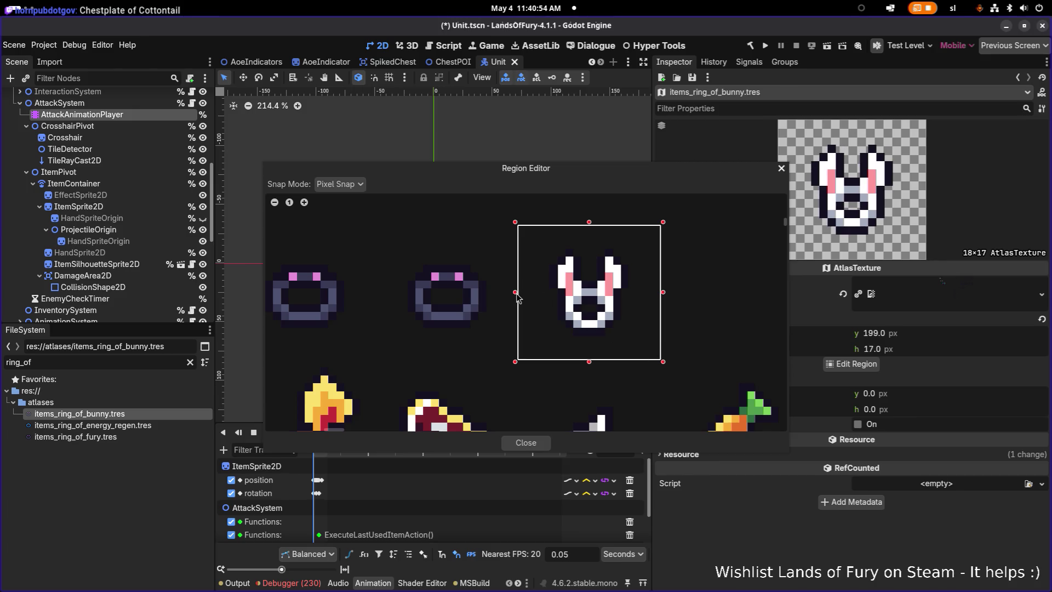
mouse_move(590, 172)
mouse_down()
mouse_move(394, 159)
mouse_move(470, 146)
mouse_move(411, 108)
mouse_up()
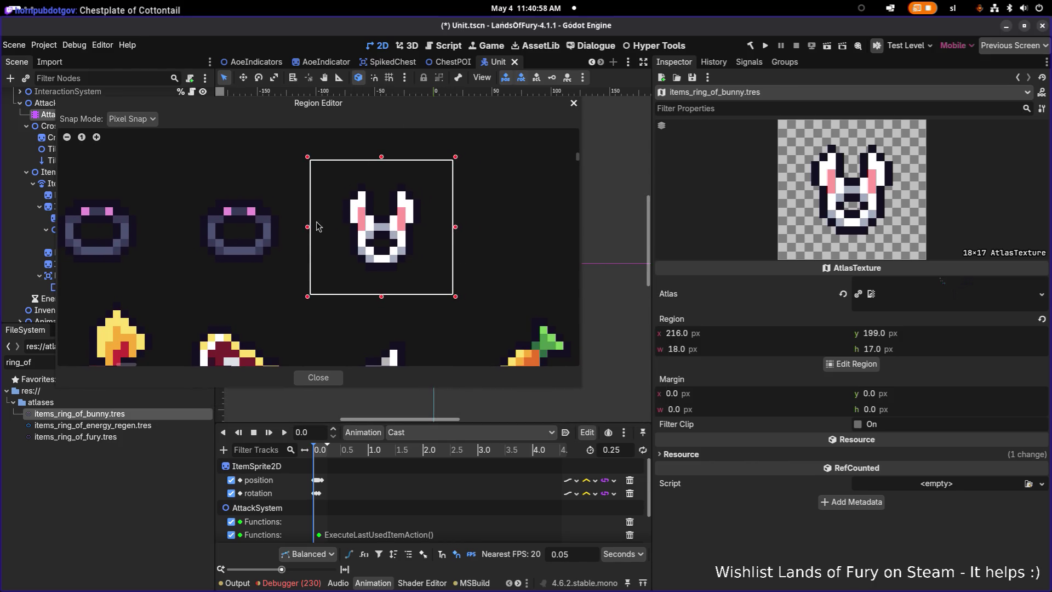
drag(310, 227, 317, 228)
drag(455, 227, 448, 227)
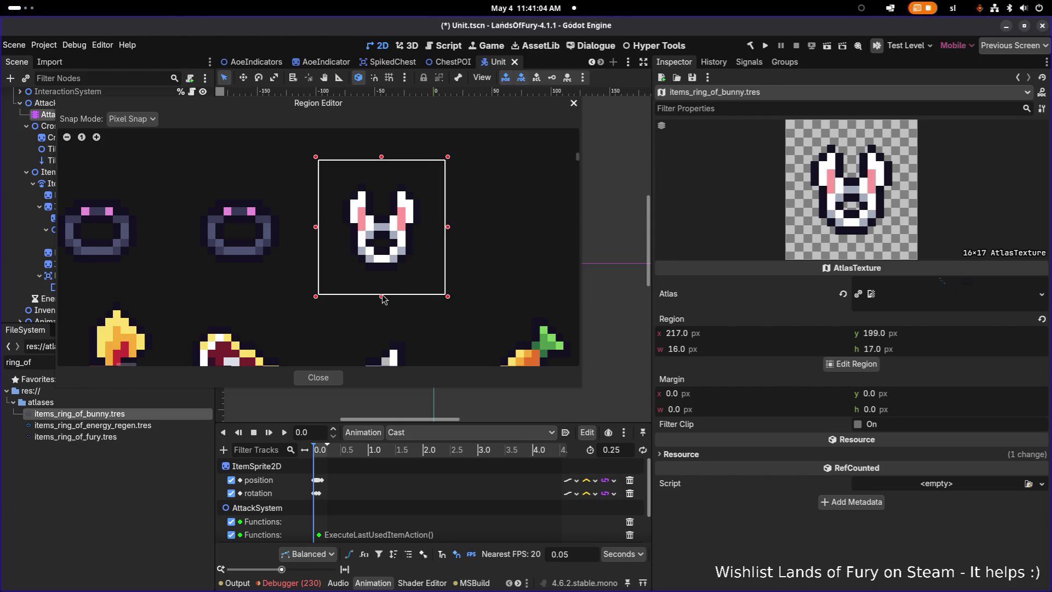
drag(382, 296, 383, 289)
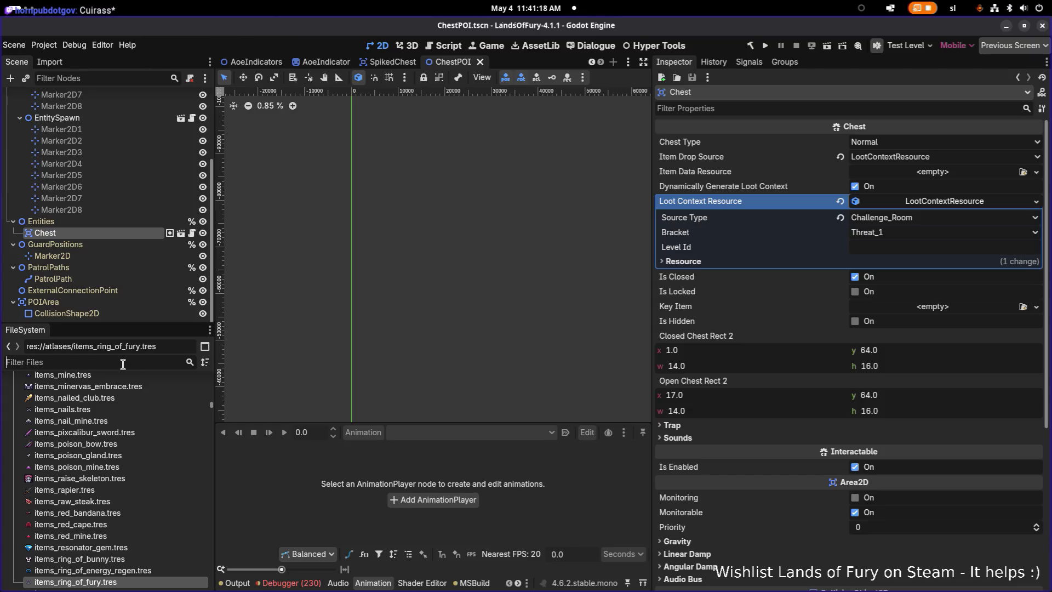
Filter files by 'bun' and open the items_ring_of_bunny.tres icon texture
text(dash)
key(BackSpace)
key(BackSpace)
key(BackSpace)
text(bunny)
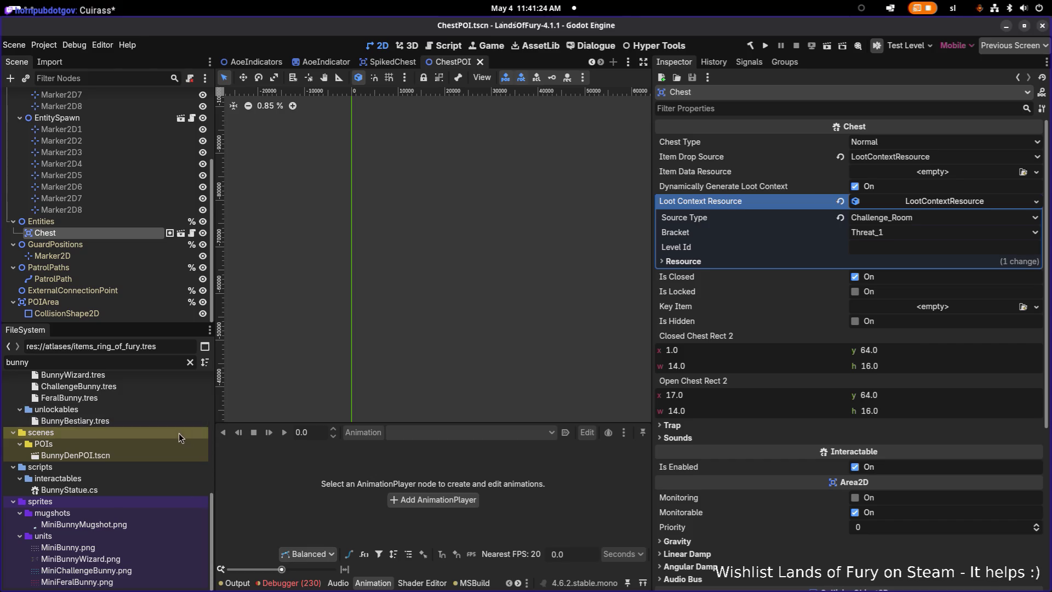
scroll(179, 433, up, 5)
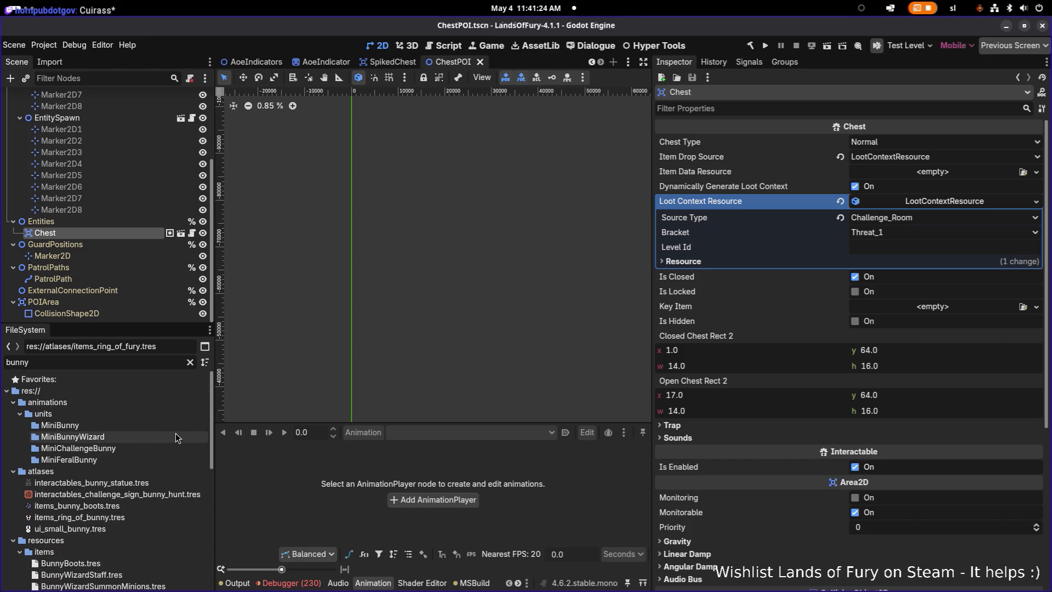
click(148, 437)
key(Up)
key(Down)
double_click(158, 438)
key(ctrl+s)
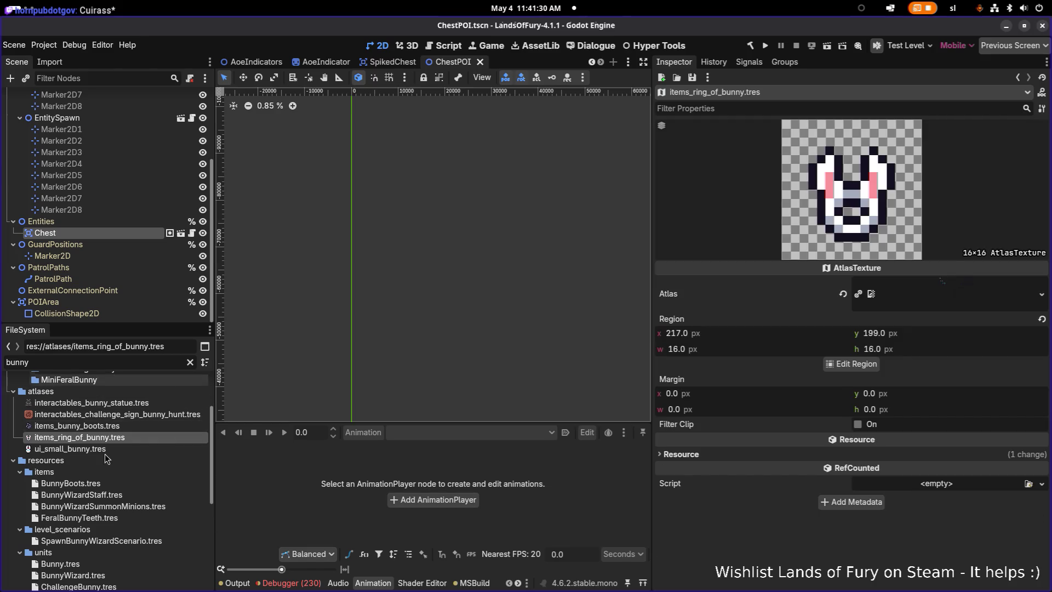
Select the BunnyBoots item resource for comparison
scroll(121, 474, down, 1)
click(121, 490)
click(131, 457)
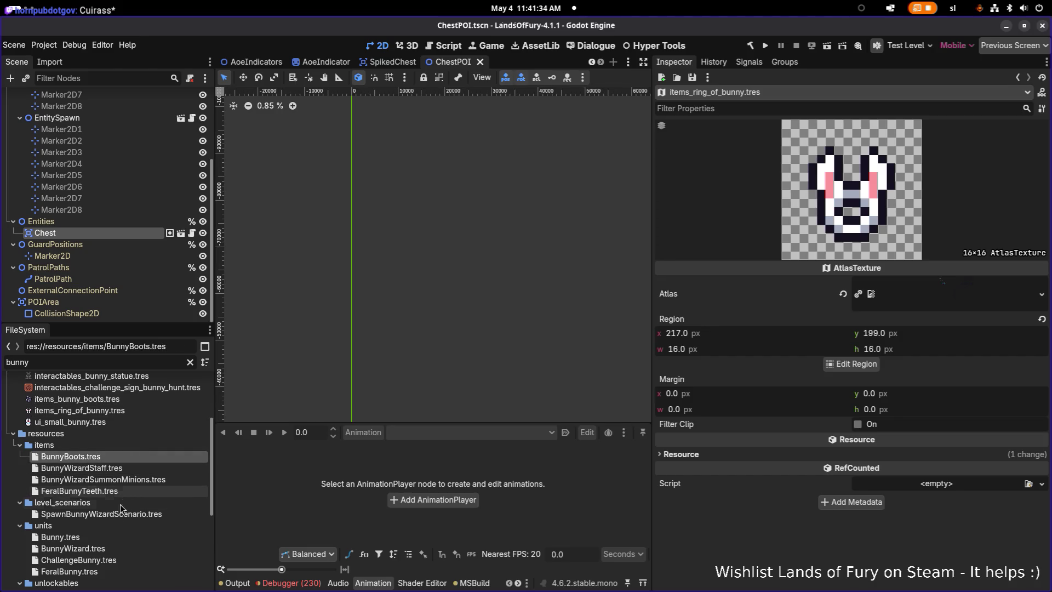
scroll(108, 536, down, 1)
scroll(115, 503, down, 1)
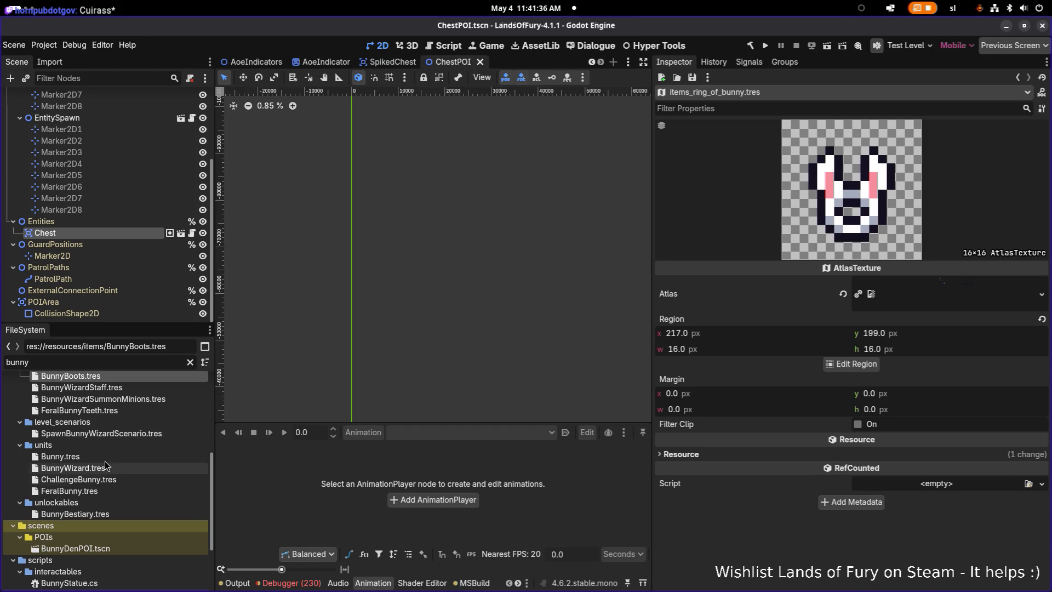
scroll(112, 463, up, 2)
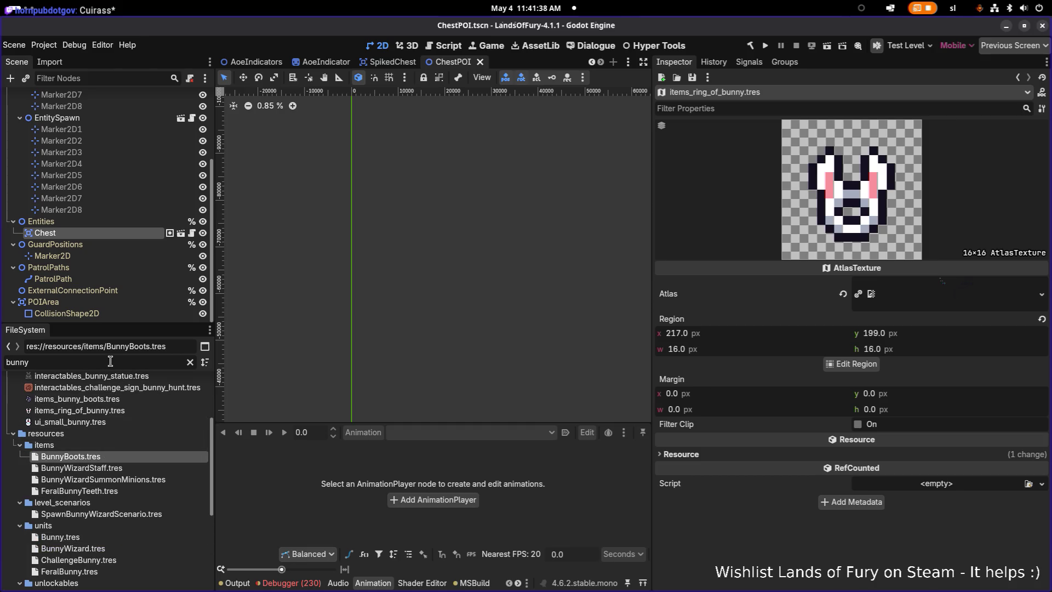
Filter files by 'ringof' and show RingOfRabbit.tres in the Inspector
key(ctrl+a)
text(ringof)
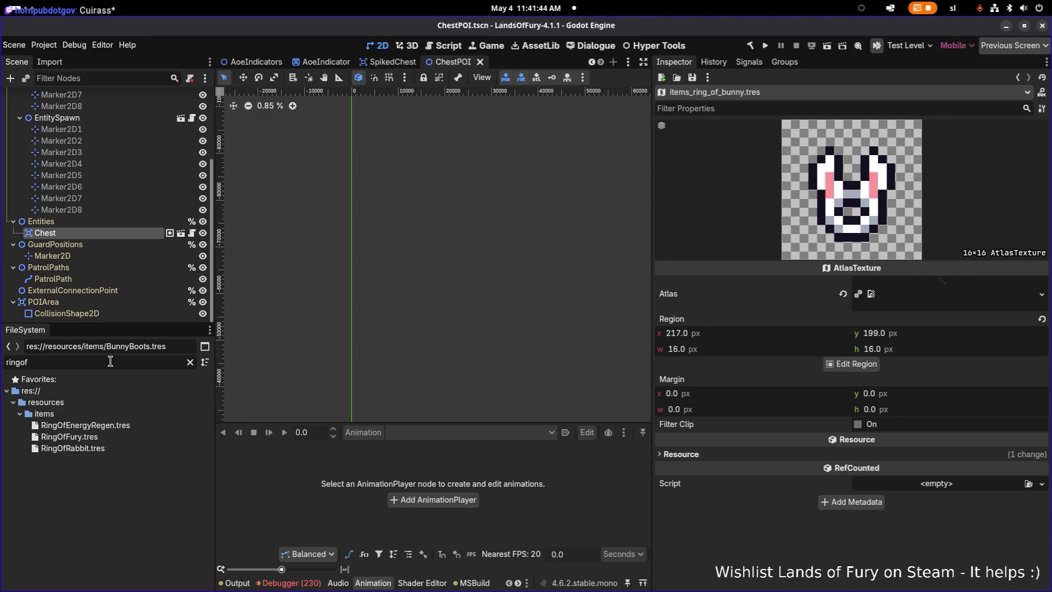
click(118, 451)
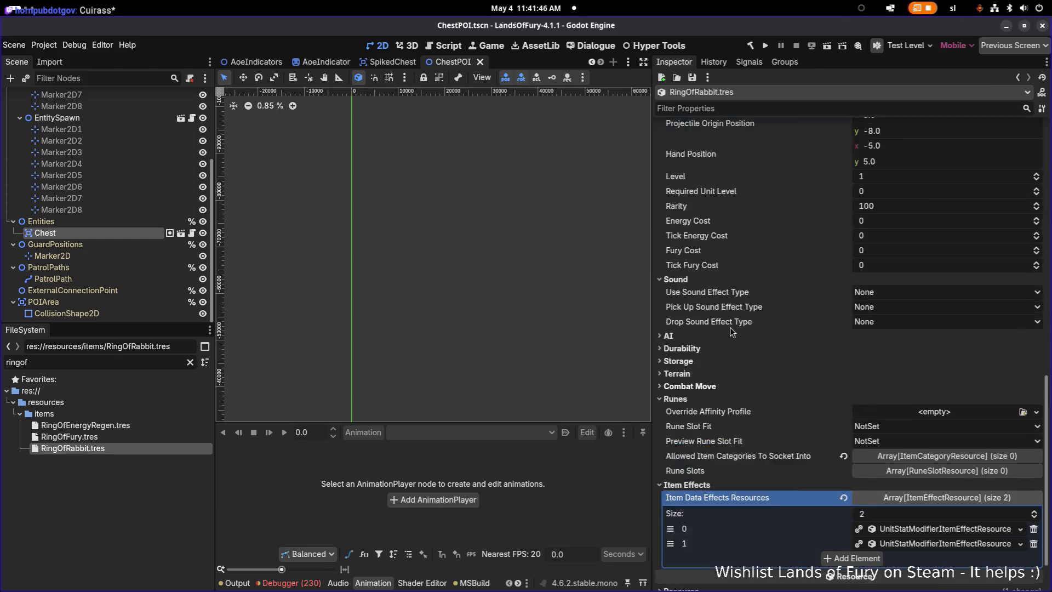
scroll(729, 328, down, 3)
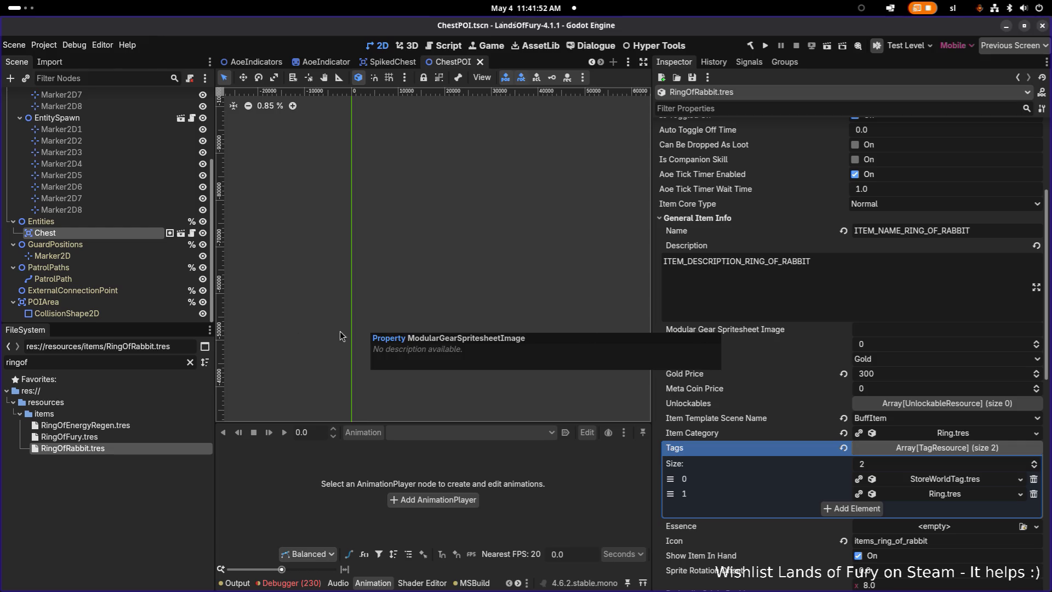
Try 'rabbit' and 'bunny' filters, then restore the list and select RingOfRabbit.tres
double_click(152, 366)
text(rabbit)
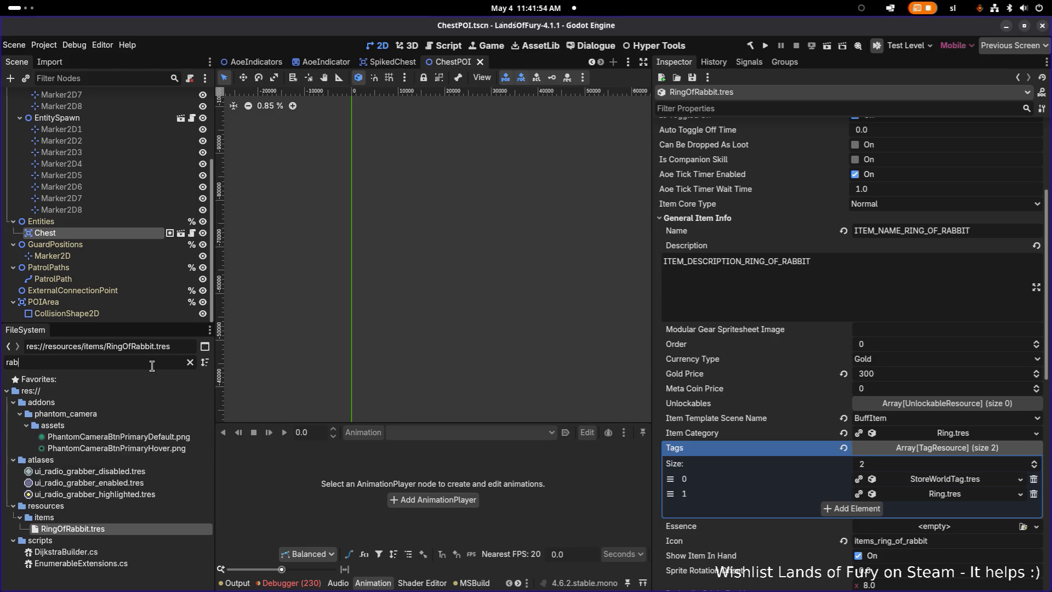
double_click(152, 366)
text(bunny)
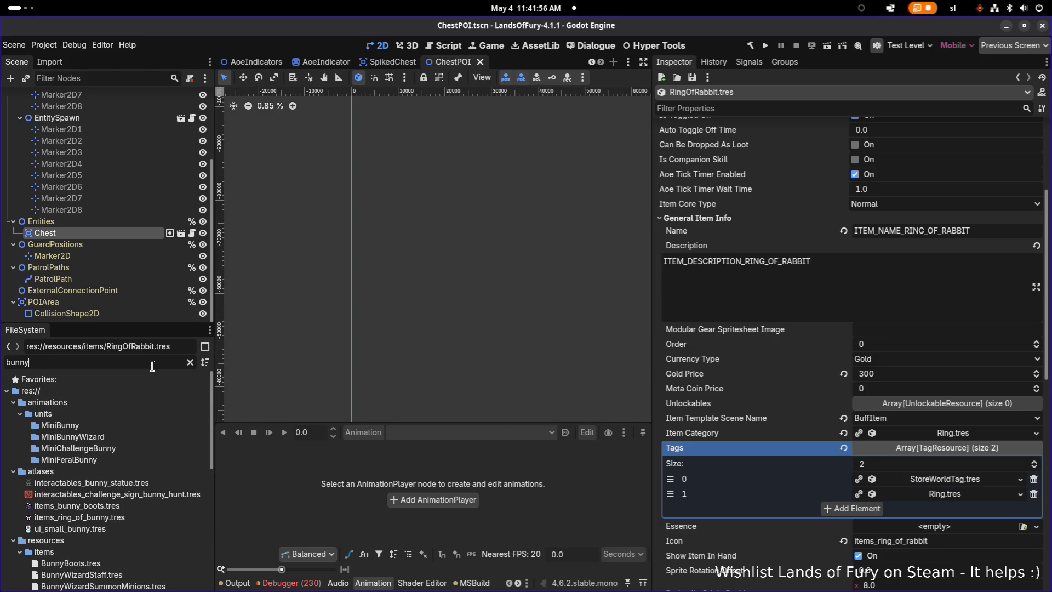
scroll(132, 424, down, 10)
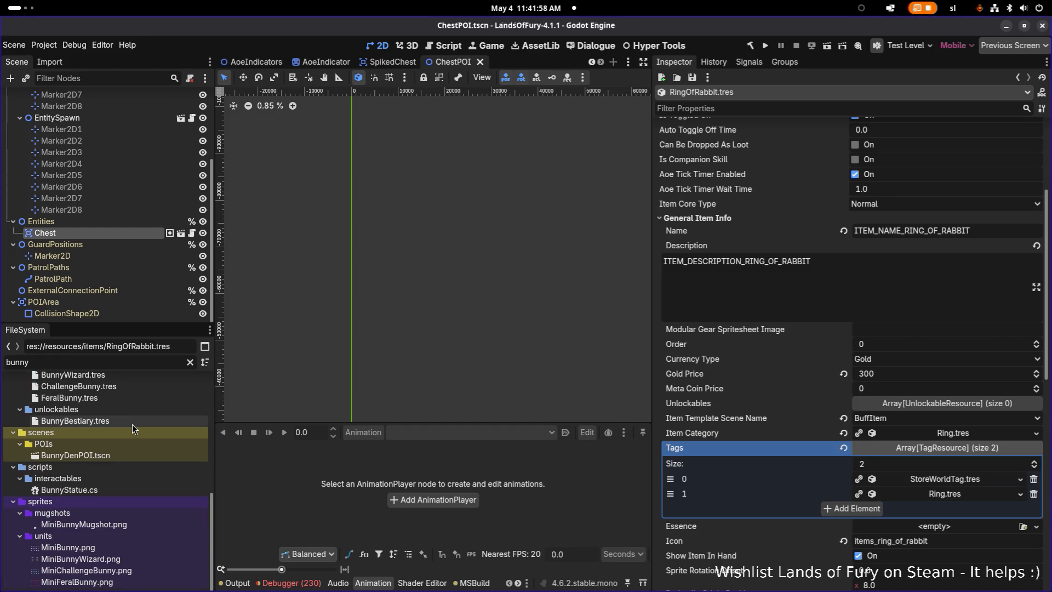
key(ctrl+z)
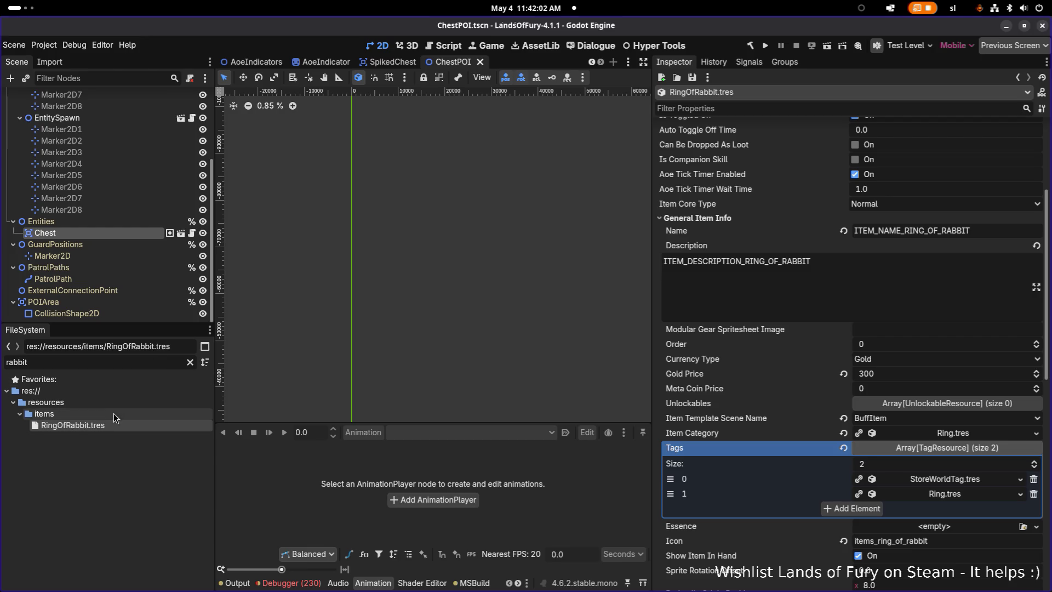
click(106, 424)
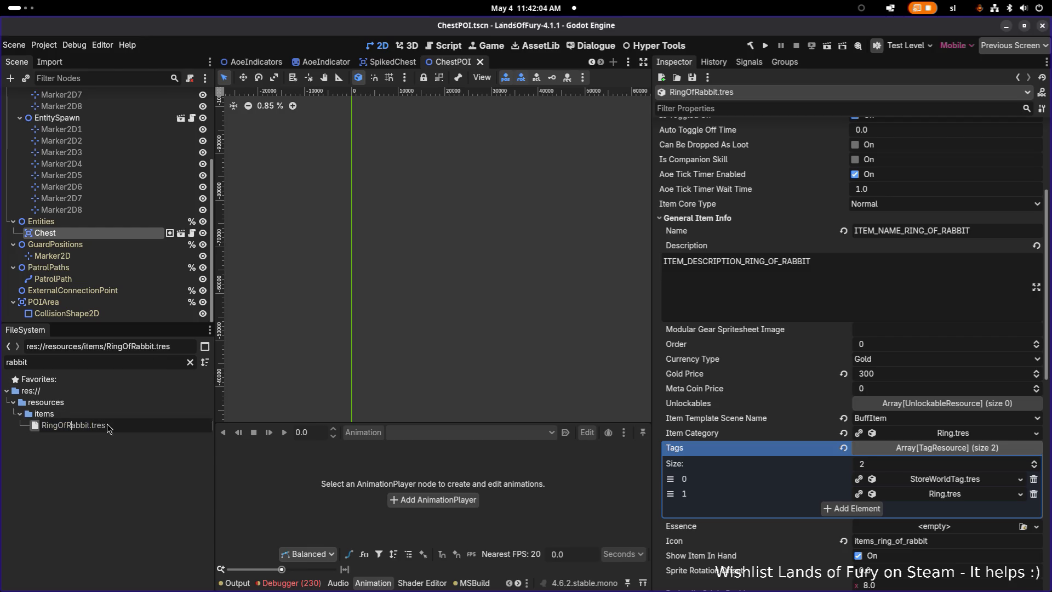
Rename RingOfRabbit.tres to RingOfBunny.tres and refilter the files by 'bun'
key(ctrl+Delete)
text(Bunn)
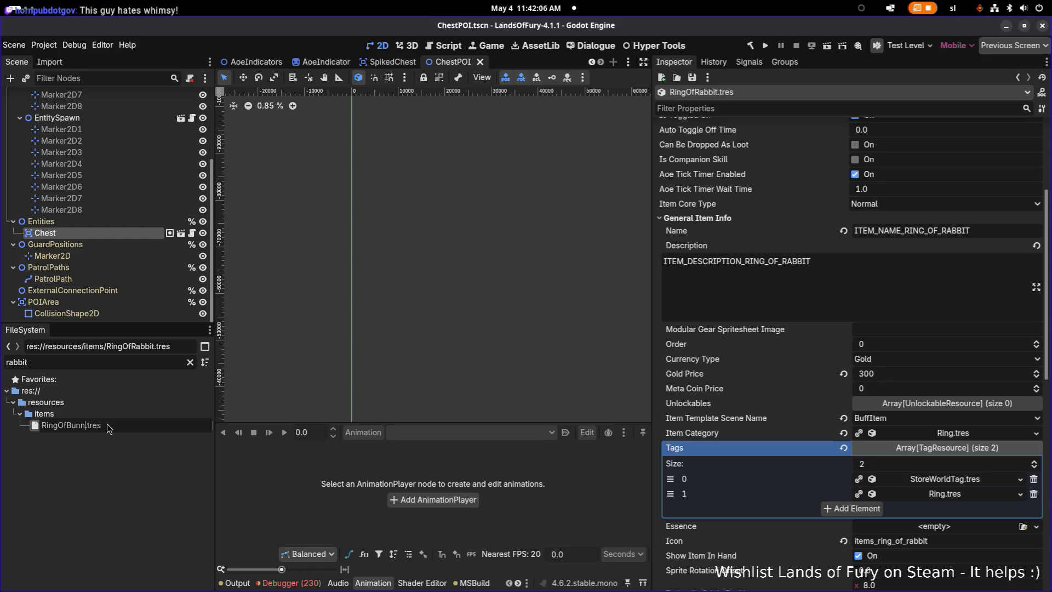
key(shift+Left)
key(shift+Left)
key(shift+Left)
key(Return)
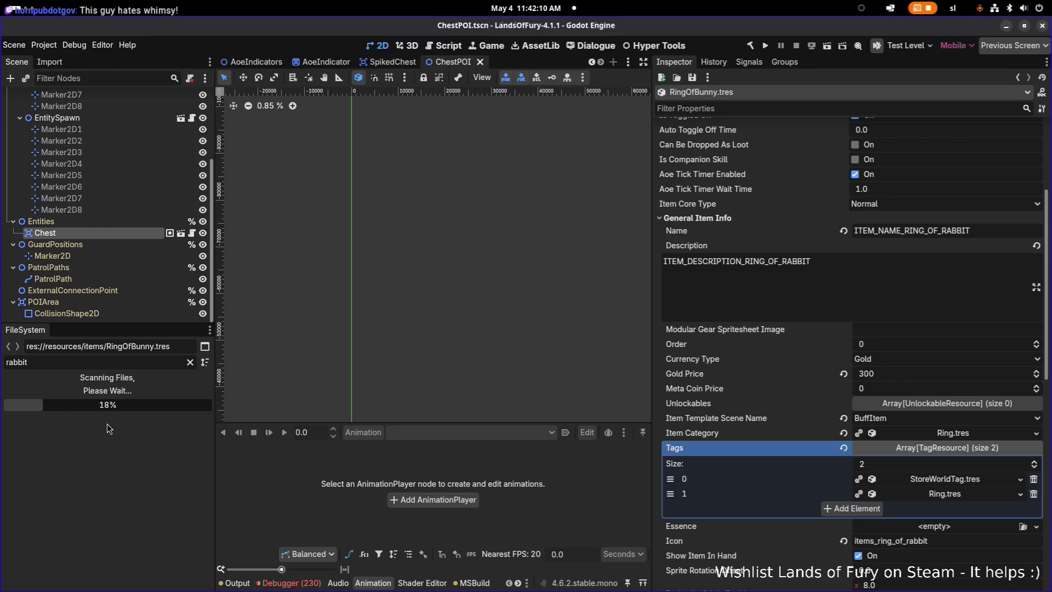
click(105, 357)
key(ctrl+a)
text(bun)
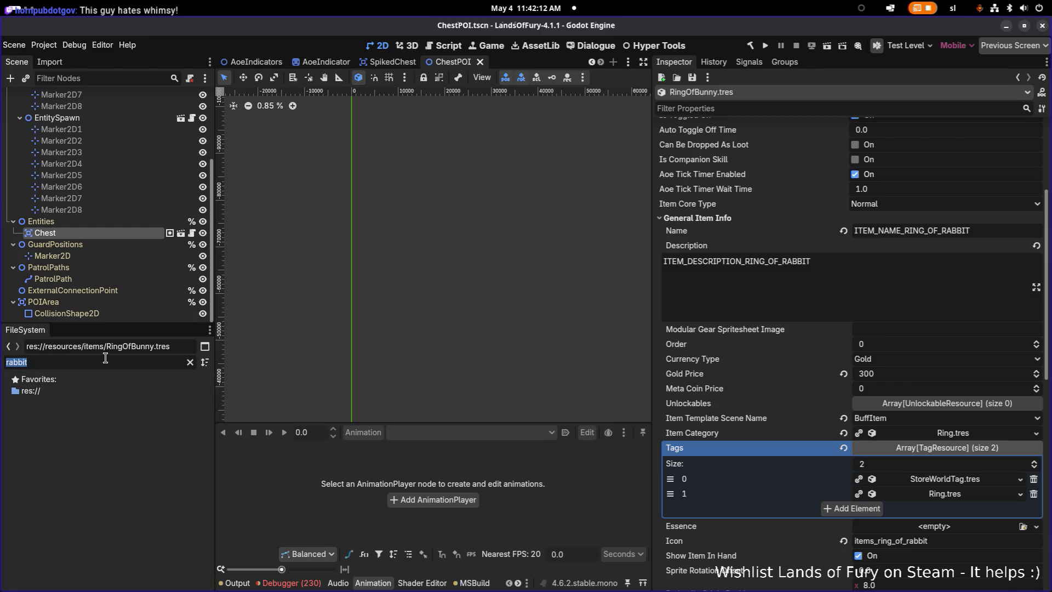
scroll(117, 475, down, 3)
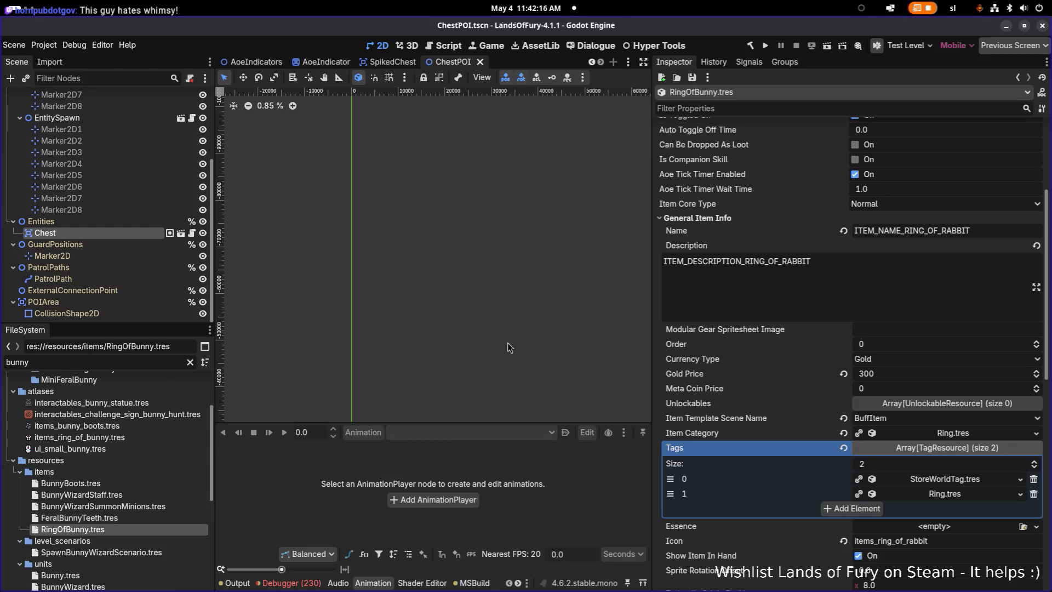
Change RABBIT to BUNNY in the ring's name and description keys, and save
drag(942, 230, 1049, 230)
text(BUNNY)
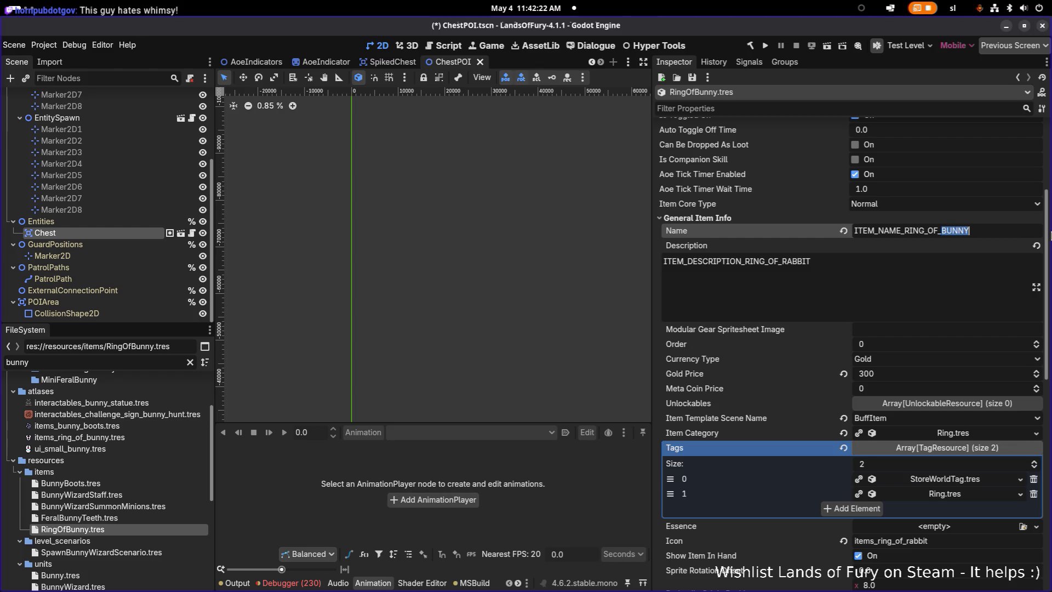
key(Tab)
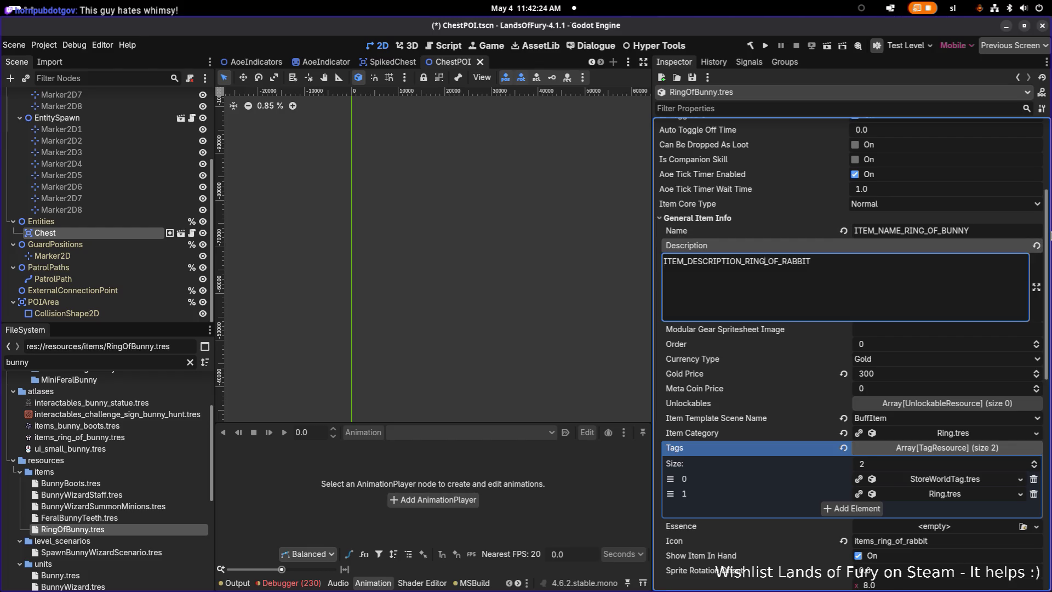
key(shift+End)
text(BUNNY)
key(ctrl+s)
Change the item Id to lowercase ring_of_bunny and save
scroll(940, 245, up, 5)
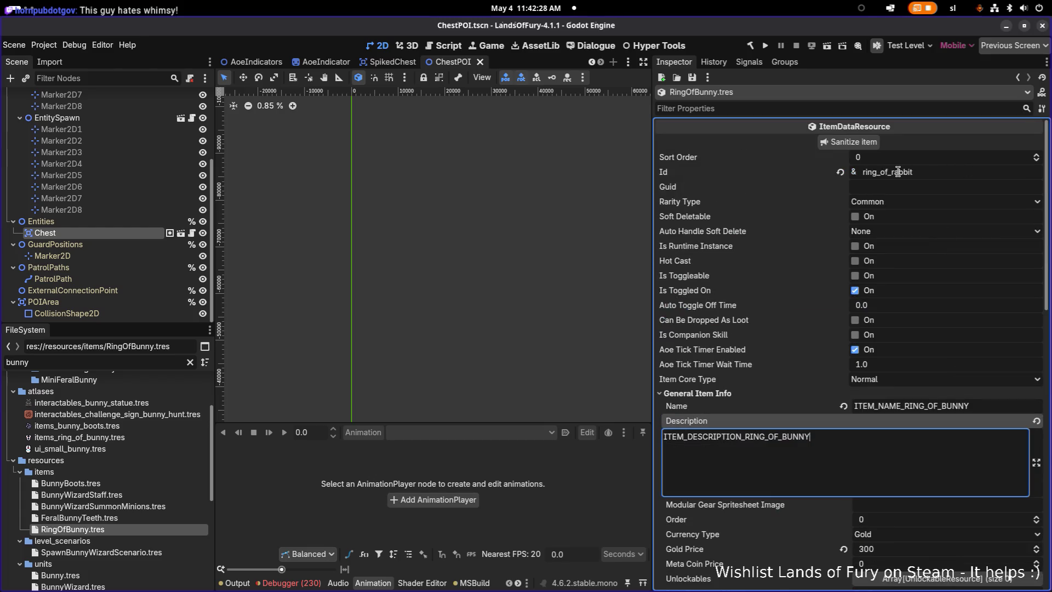
drag(893, 172, 932, 173)
text(BUNNY)
key(Left)
key(Left)
key(shift+End)
text(bu)
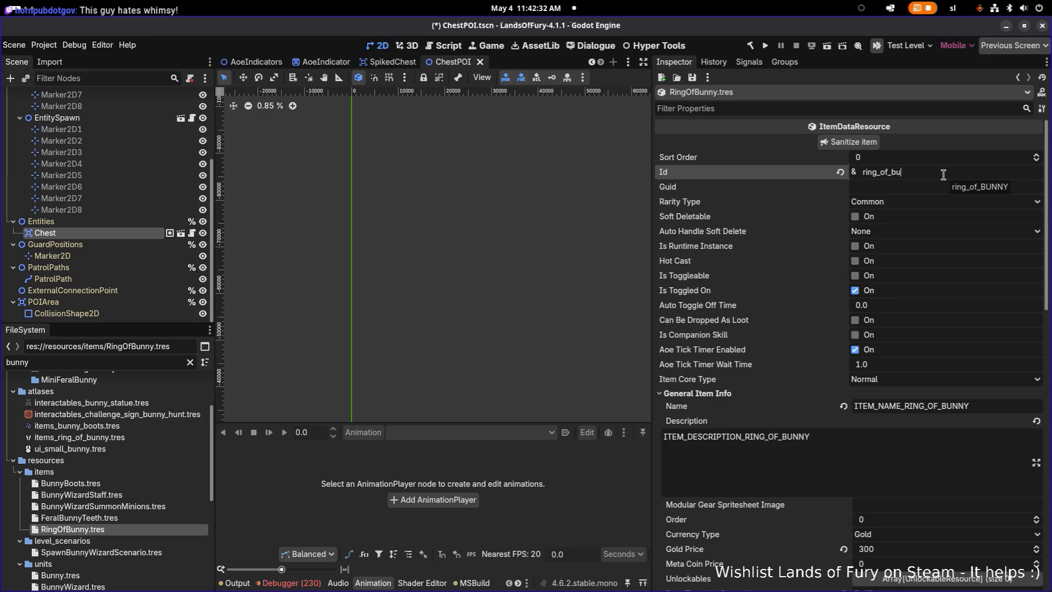
key(ctrl+s)
Set the ring's Rarity Type to Rare and save
click(902, 204)
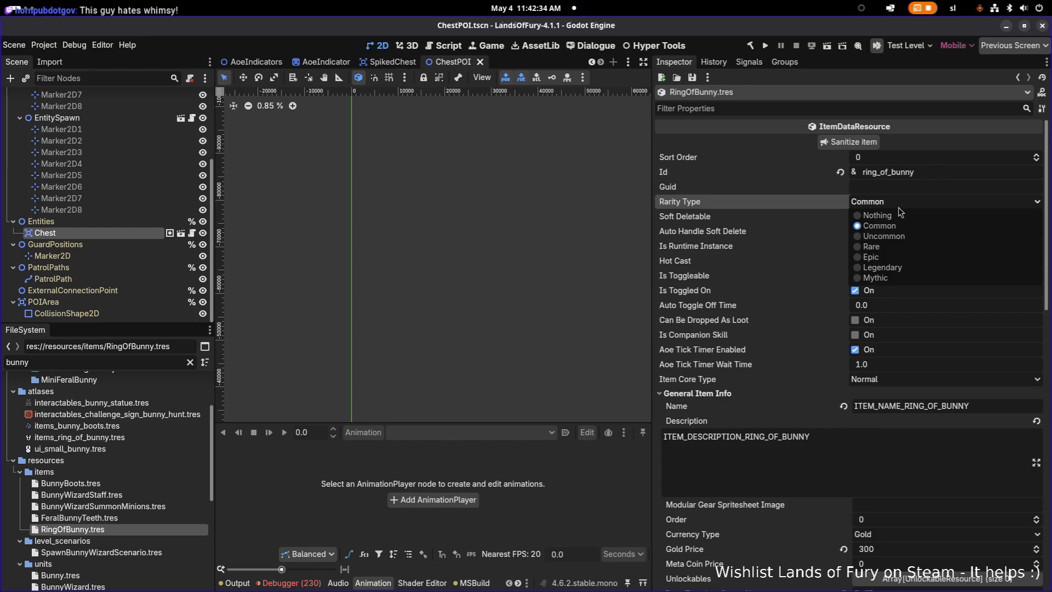
click(895, 247)
key(ctrl+s)
Glance at the first item effect, then select the ITEM_NAME_RING_OF_BUNNY key for the spreadsheet
scroll(770, 222, down, 5)
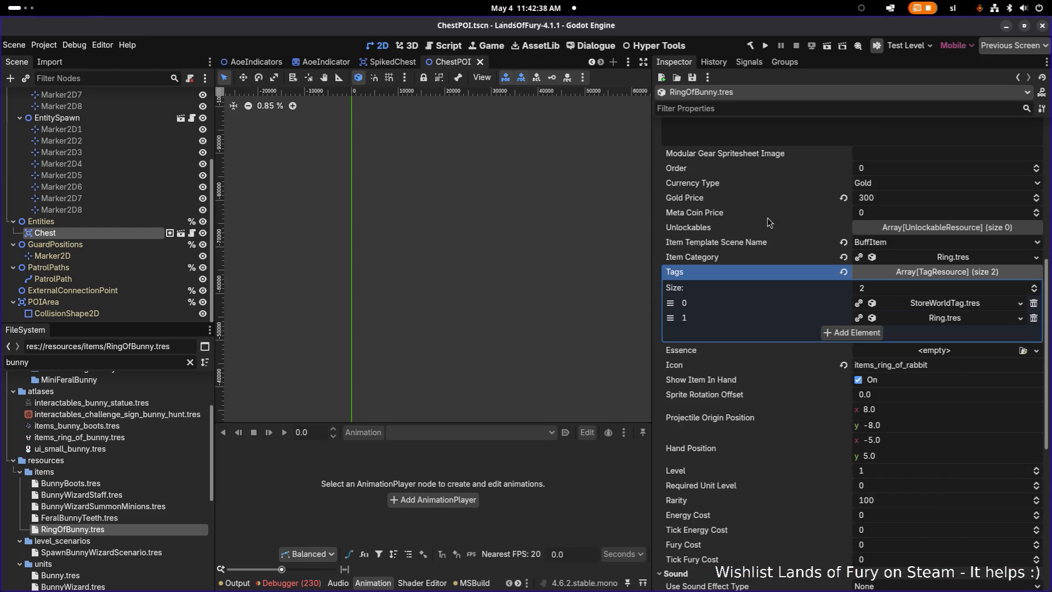
scroll(770, 222, down, 5)
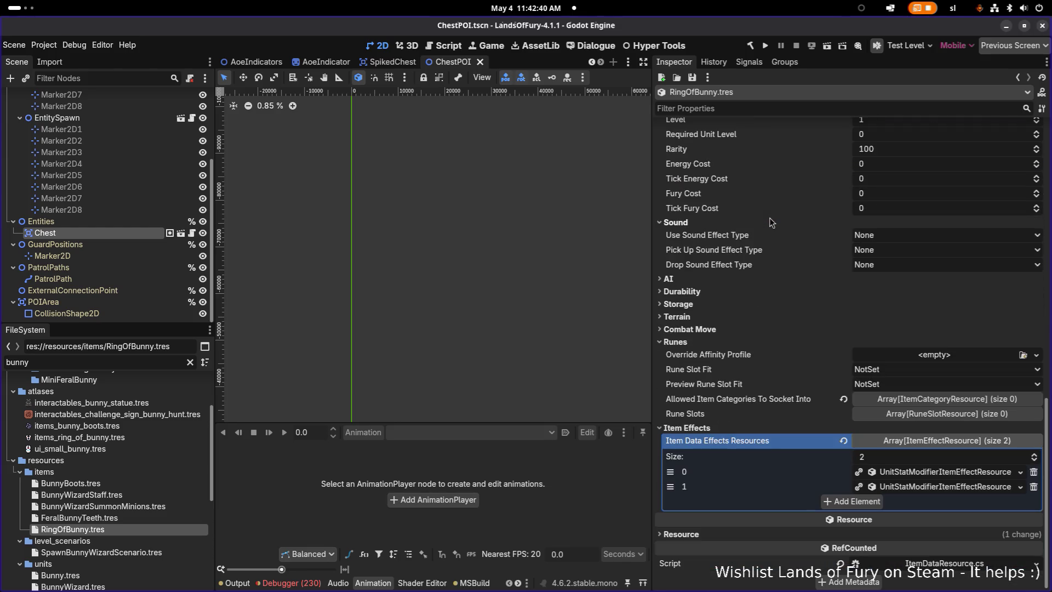
click(926, 471)
click(926, 471)
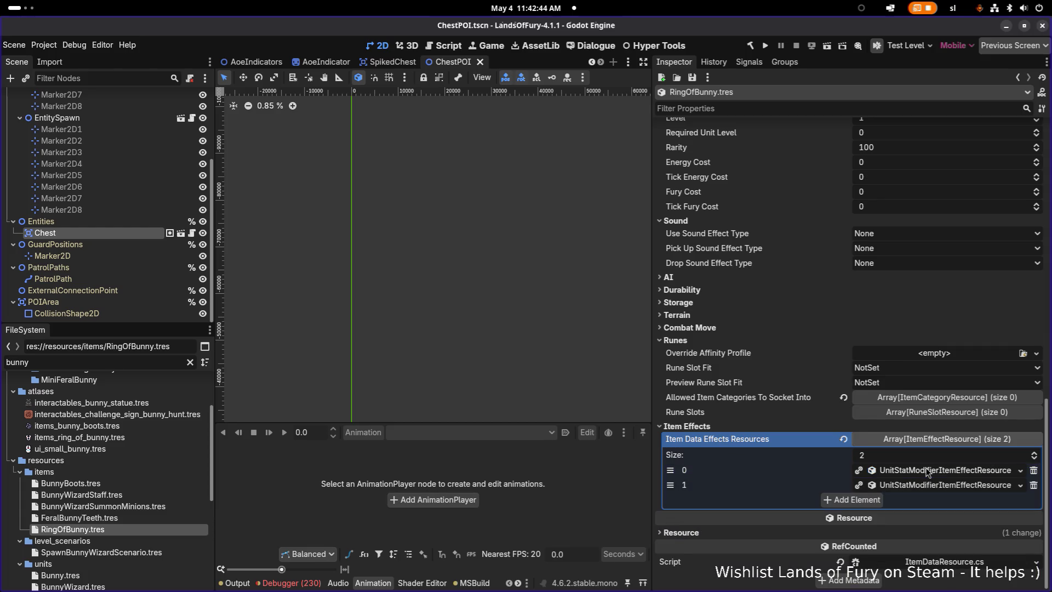
scroll(795, 362, up, 15)
double_click(988, 402)
key(ctrl+c)
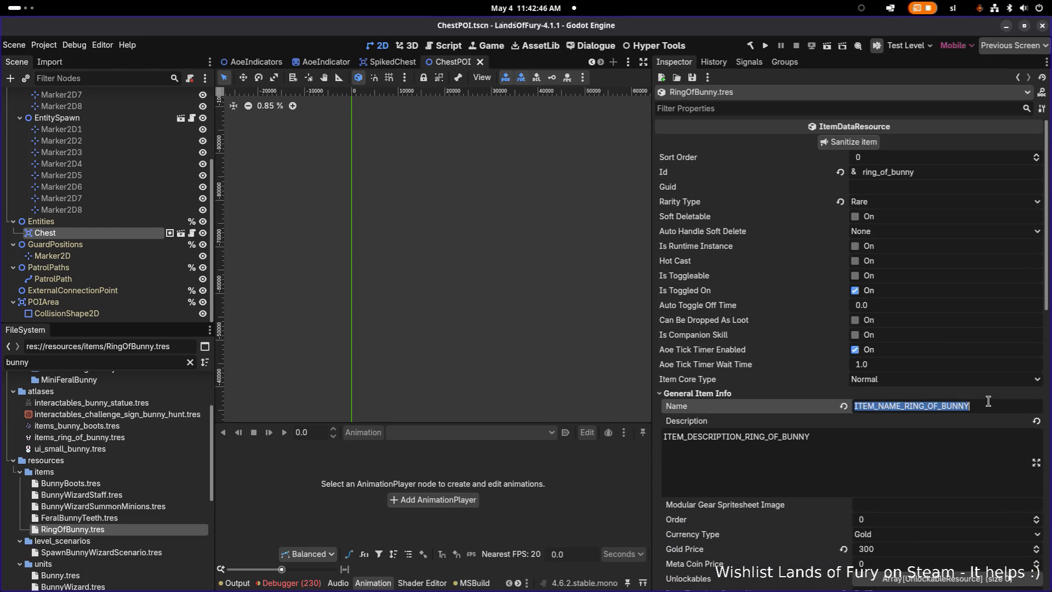
key(alt+Tab)
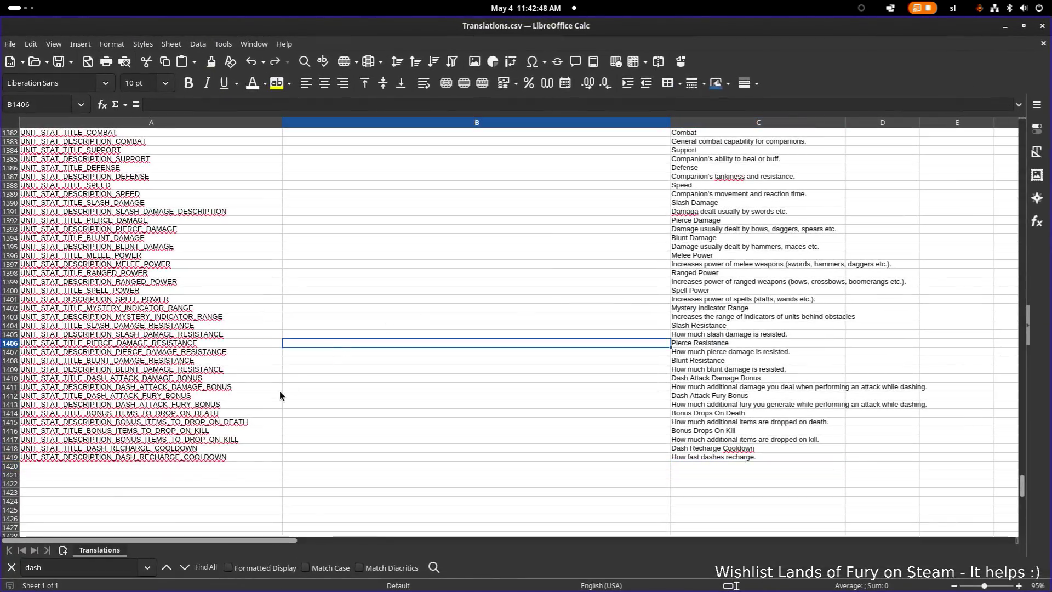
Scroll Translations.csv to the item keys and select empty cell A767 below ITEM_DESCRIPTION_CARROT
scroll(225, 407, down, 6)
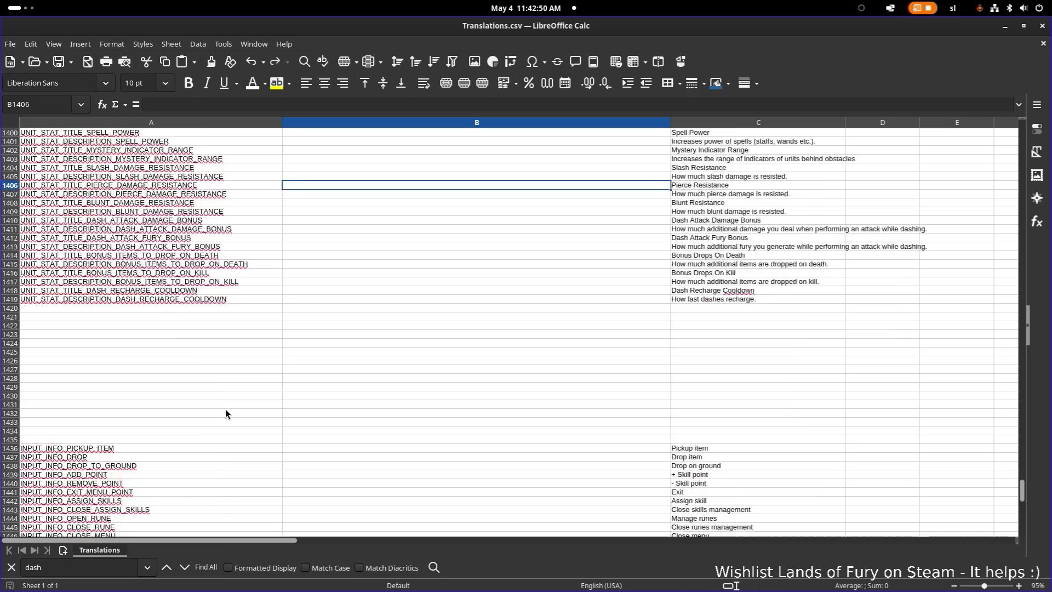
scroll(236, 386, up, 20)
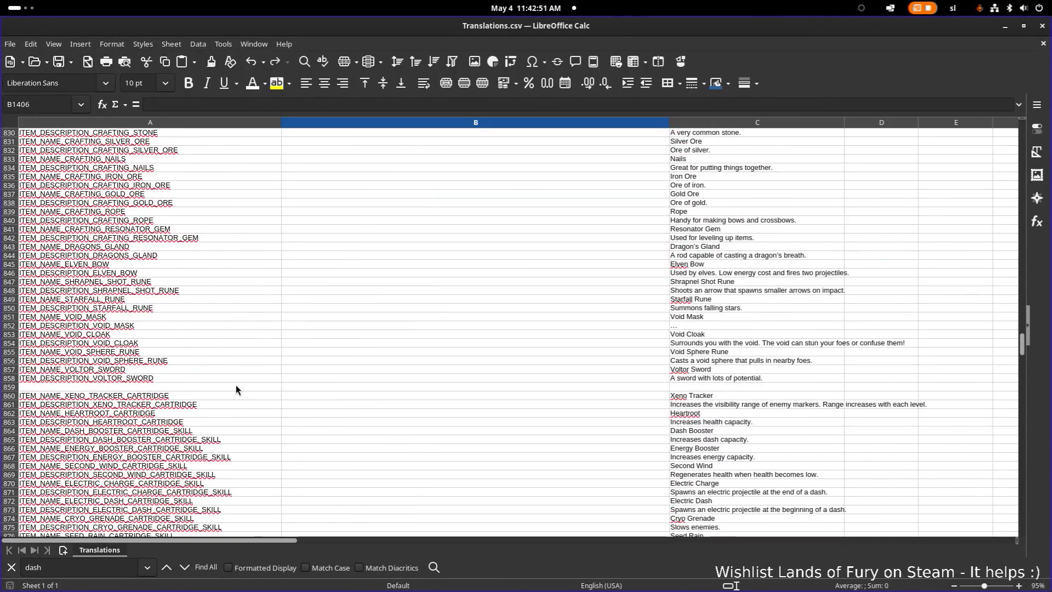
scroll(235, 385, up, 15)
scroll(236, 386, up, 20)
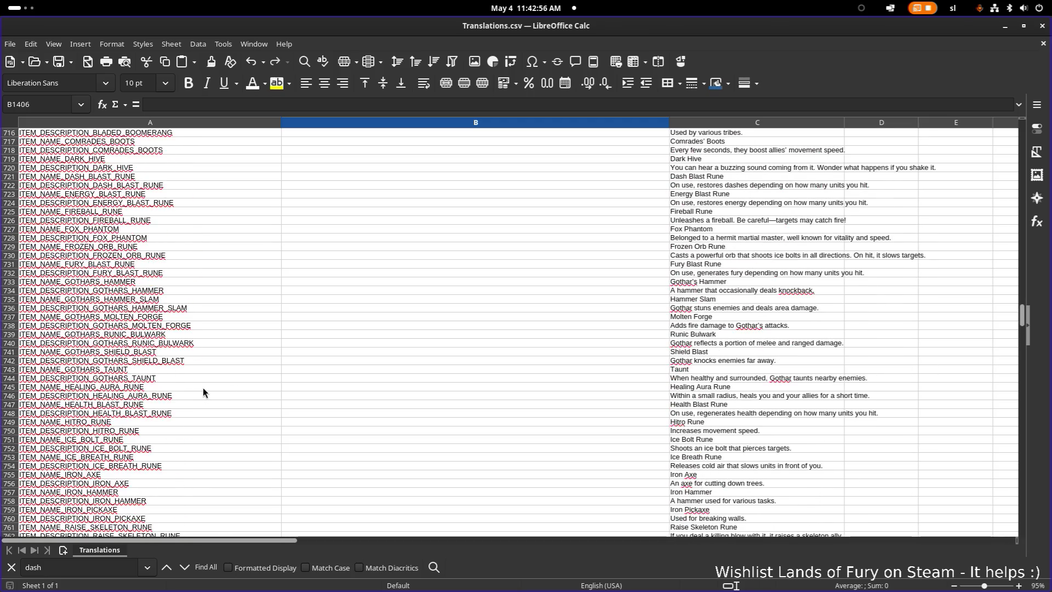
scroll(203, 391, up, 20)
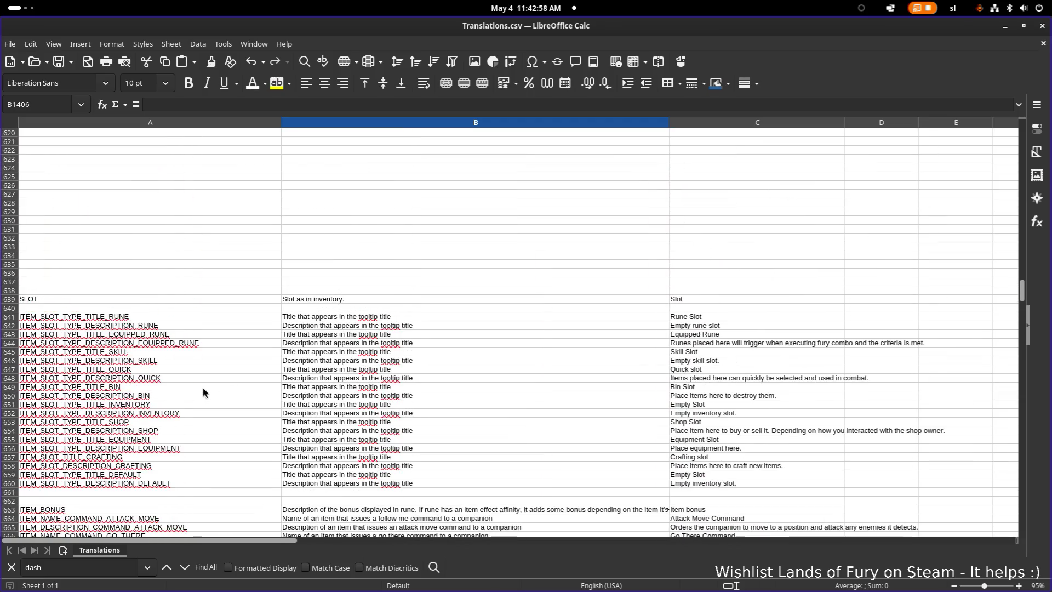
scroll(203, 388, down, 20)
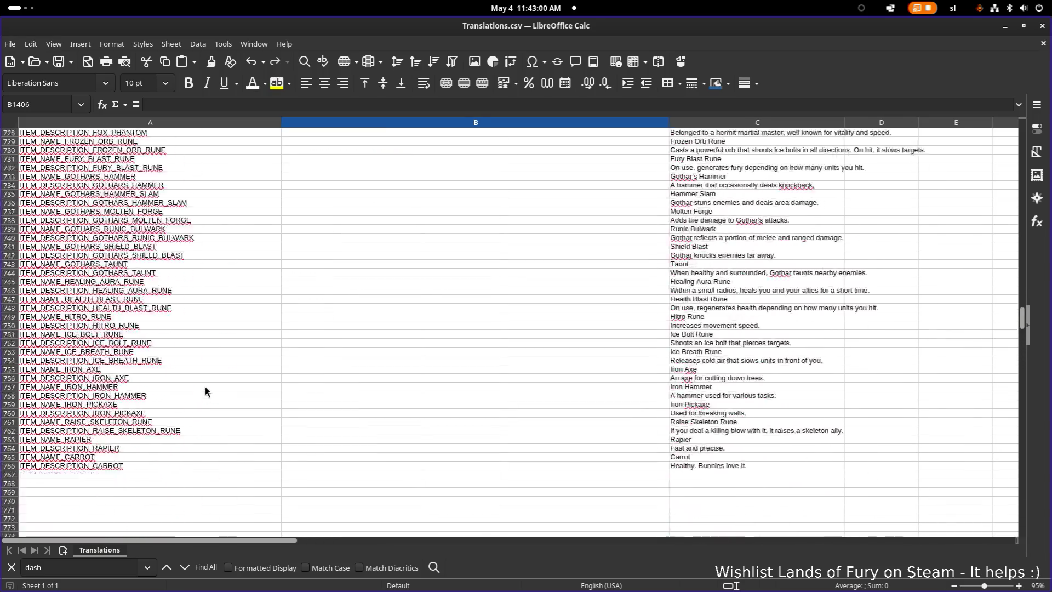
scroll(205, 386, up, 20)
scroll(205, 386, up, 20)
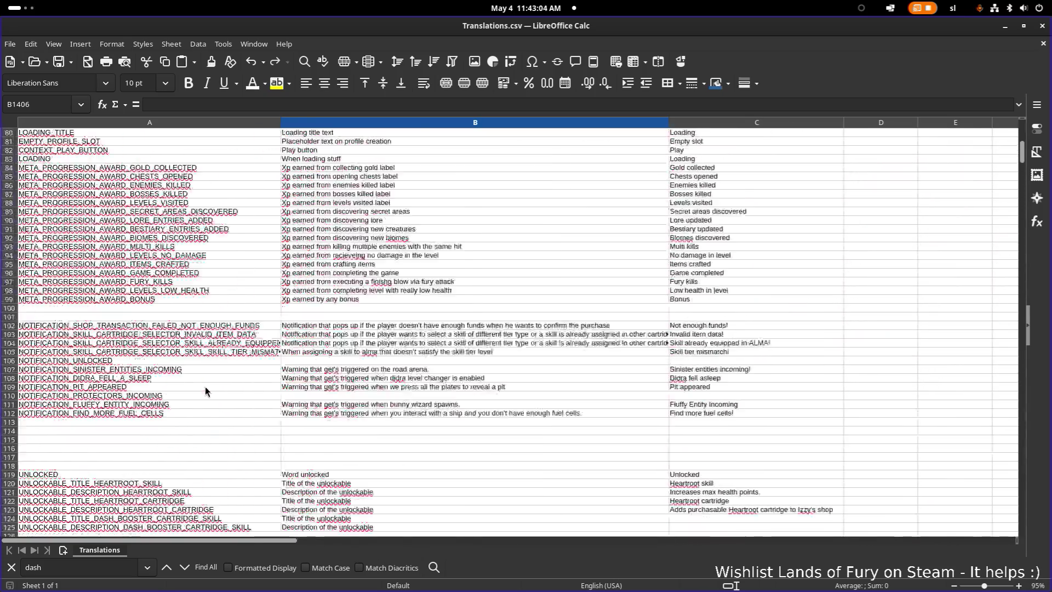
scroll(205, 386, up, 20)
scroll(205, 386, down, 20)
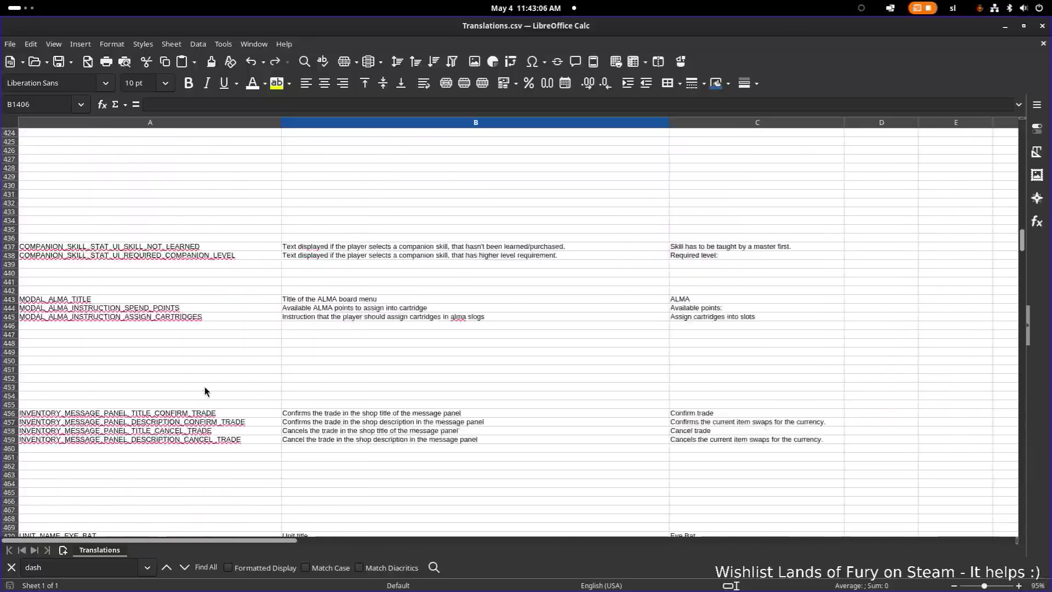
scroll(205, 387, down, 20)
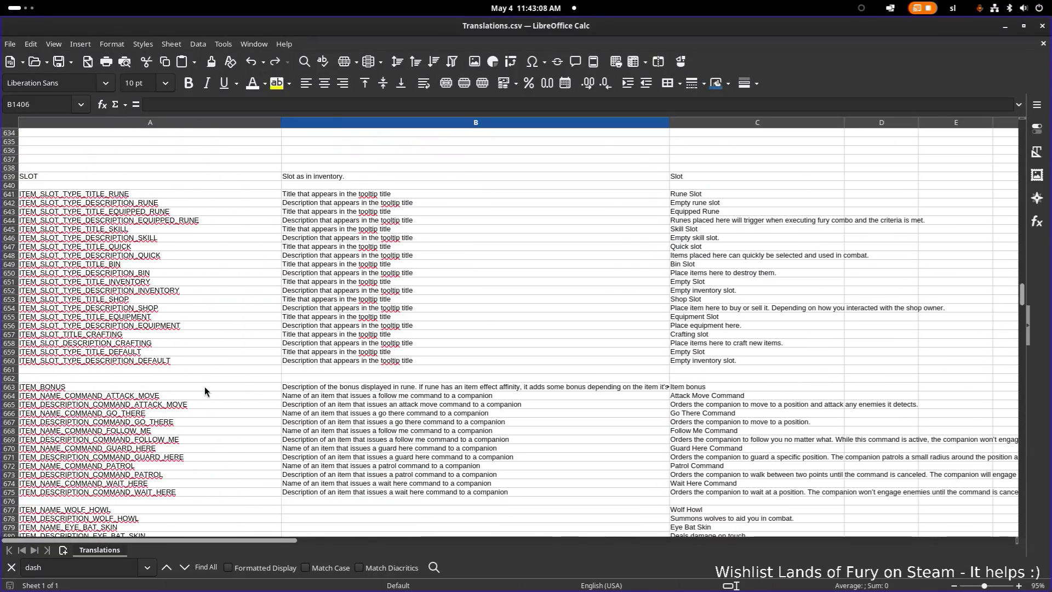
scroll(205, 386, down, 8)
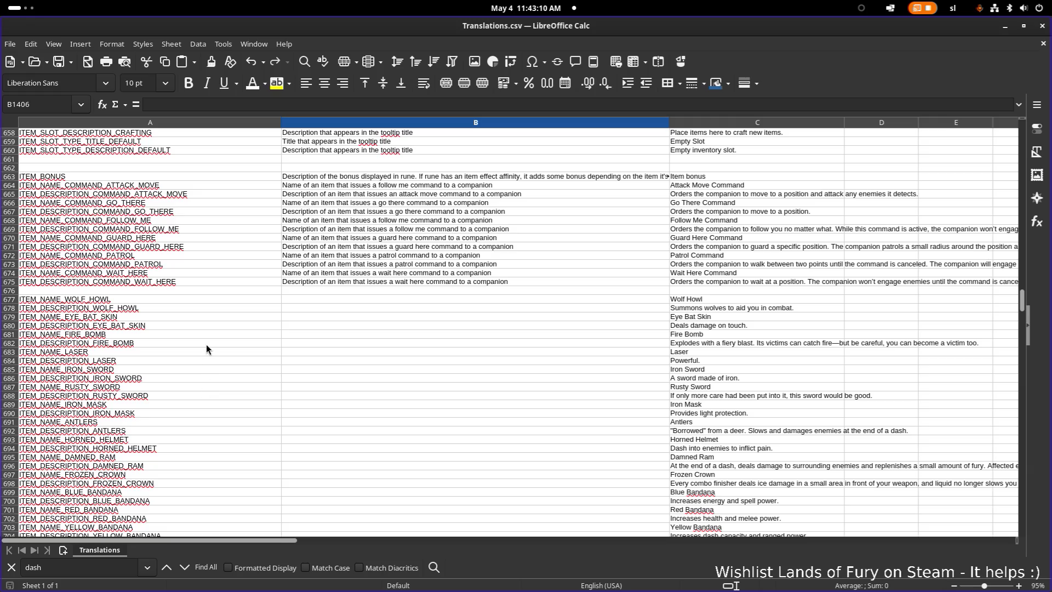
scroll(181, 337, down, 19)
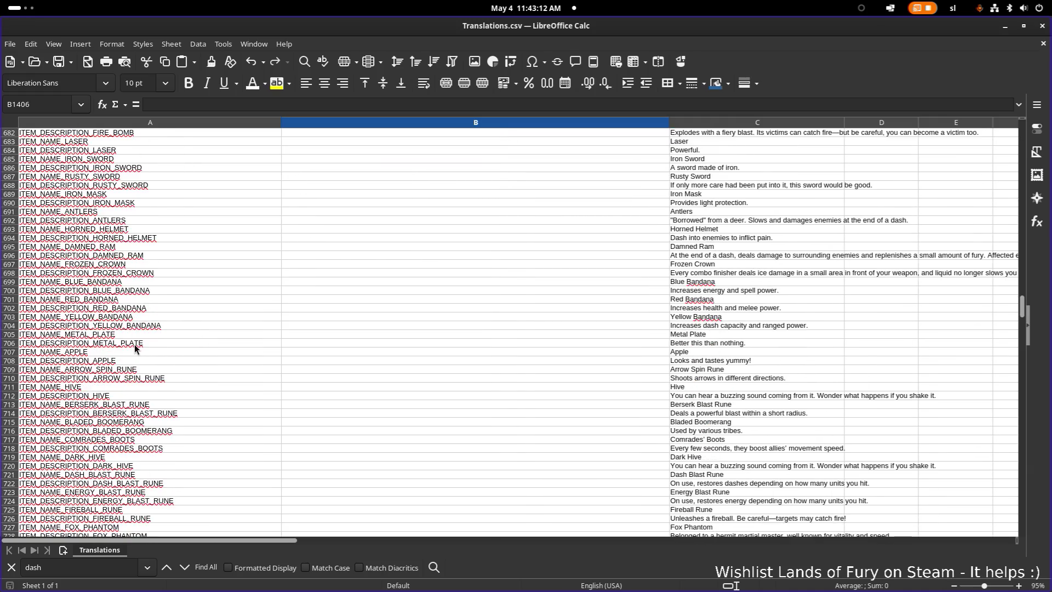
scroll(132, 347, down, 13)
click(168, 248)
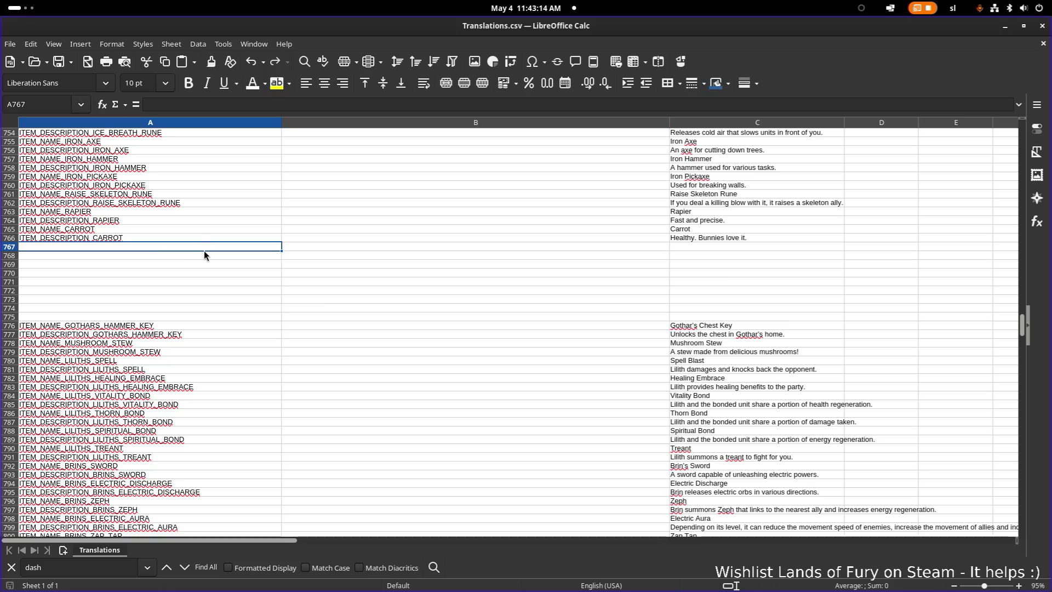
Paste the key into A767 and A768, turning A768 into ITEM_DESCRIPTION_RING_OF_BUNNY
key(ctrl+v)
click(113, 257)
key(ctrl+v)
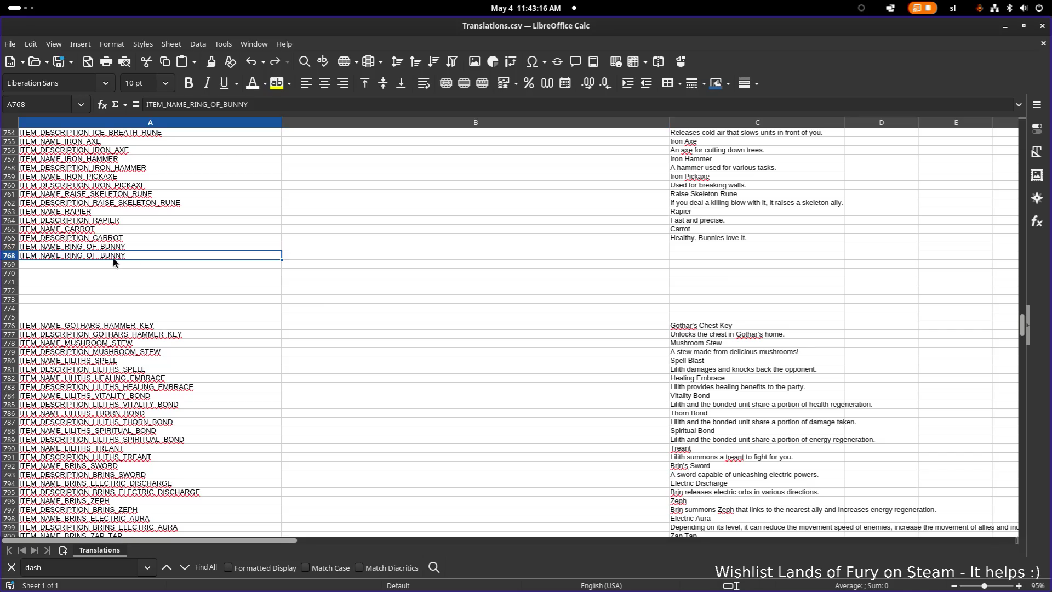
double_click(50, 255)
text(DES)
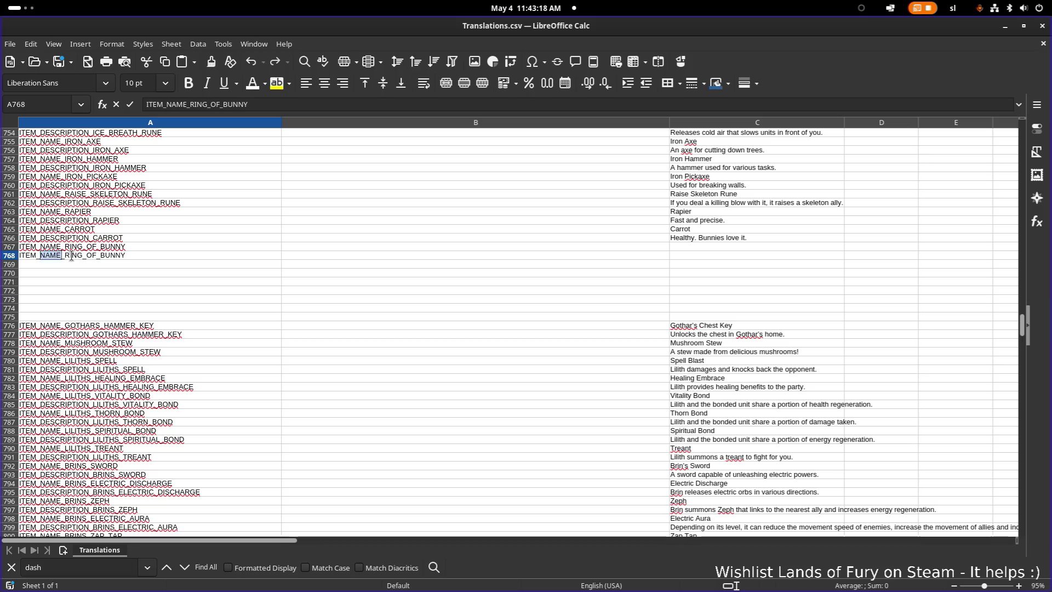
text(CRIPTION)
click(143, 273)
Enter 'Ring of Bunny' as the English name in C767 and begin the description in C768
click(709, 247)
text(Ring of)
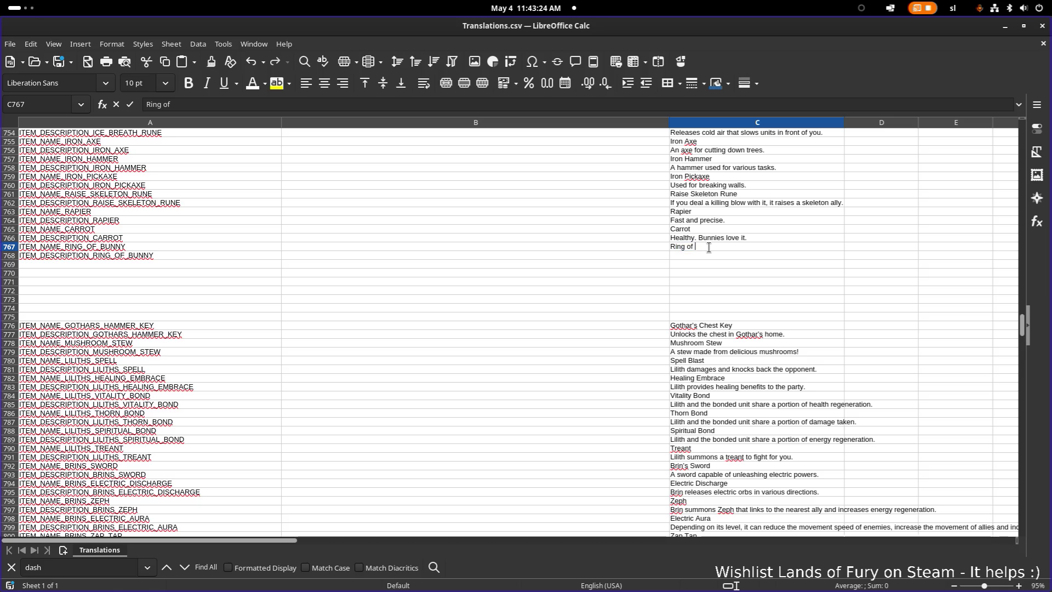
text(nny)
key(Return)
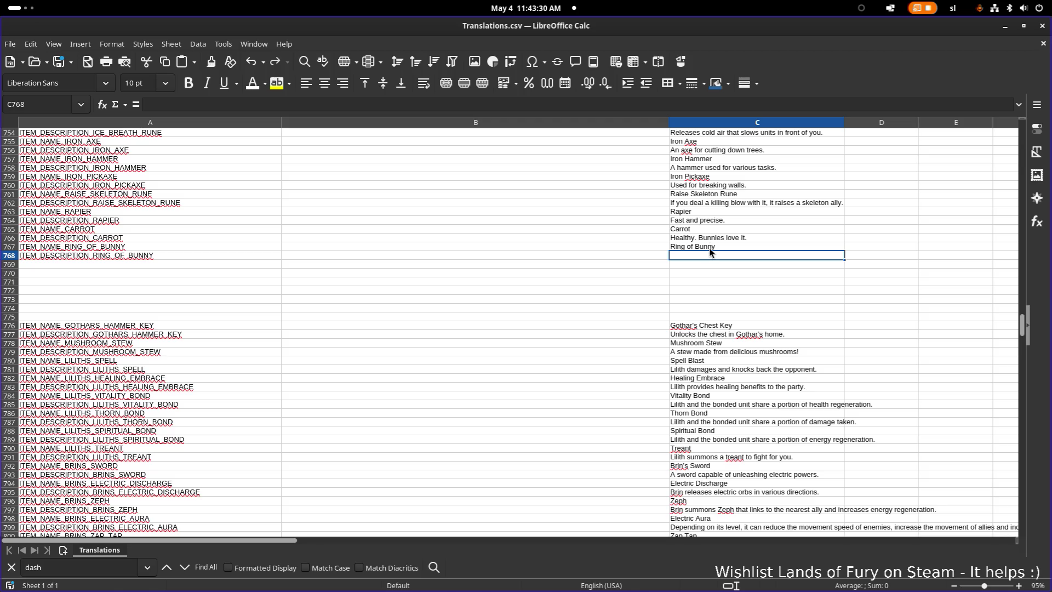
text(Makes)
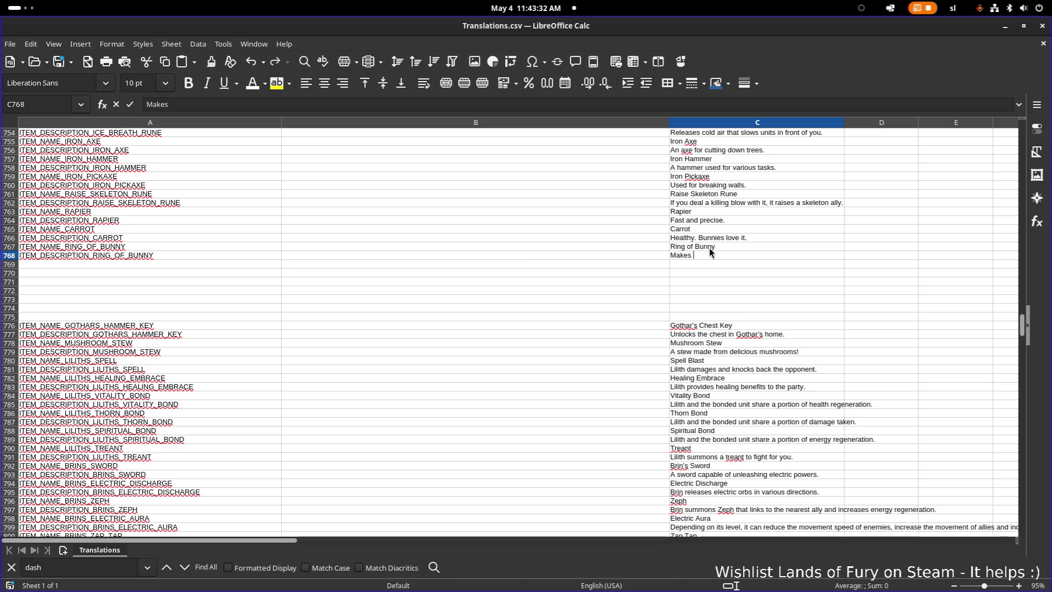
text(chag)
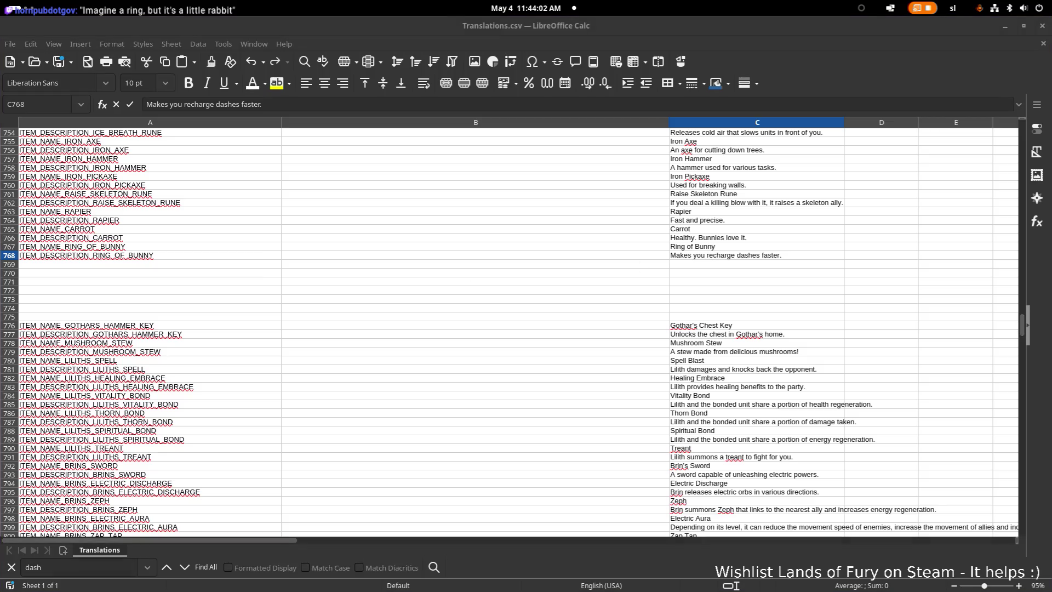
Paste the rabbit line into C768, then re-paste it as unformatted text
click(738, 257)
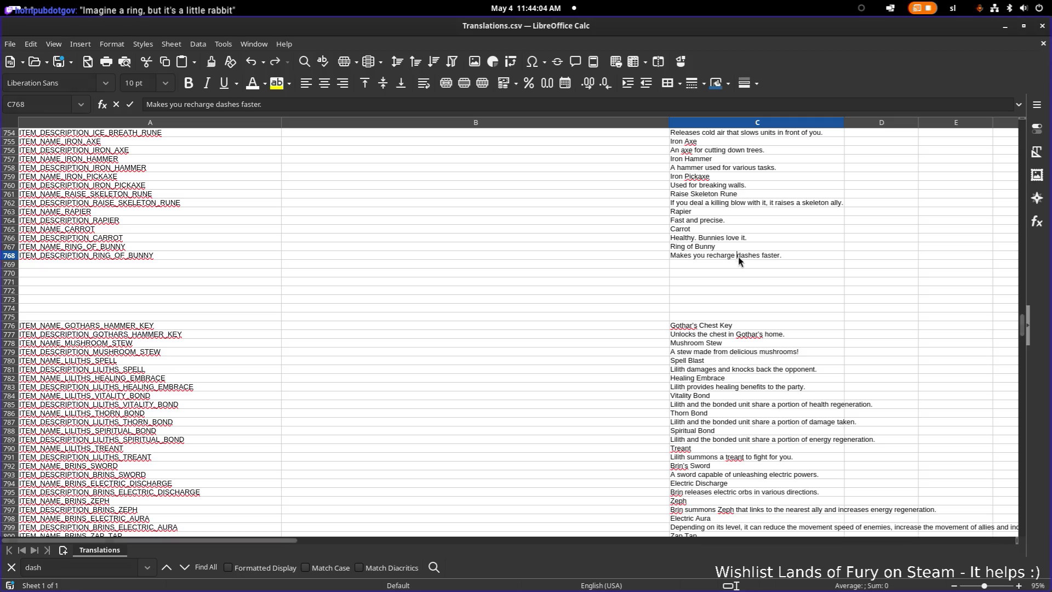
text(Imagine a ring, but it's a little rabbit)
click(788, 296)
click(771, 256)
double_click(767, 255)
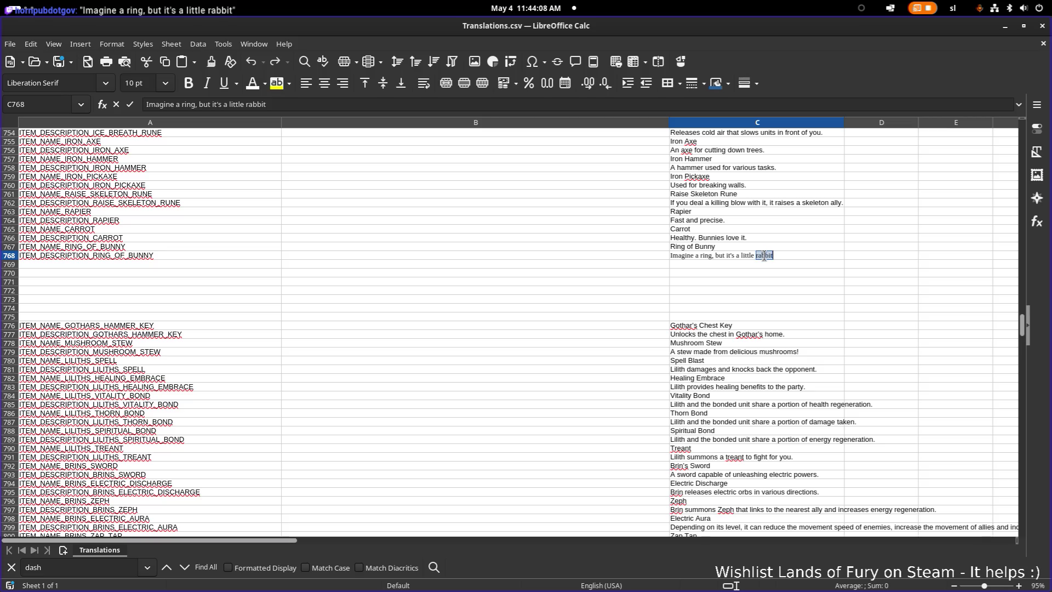
triple_click(764, 256)
key(ctrl+shift+v)
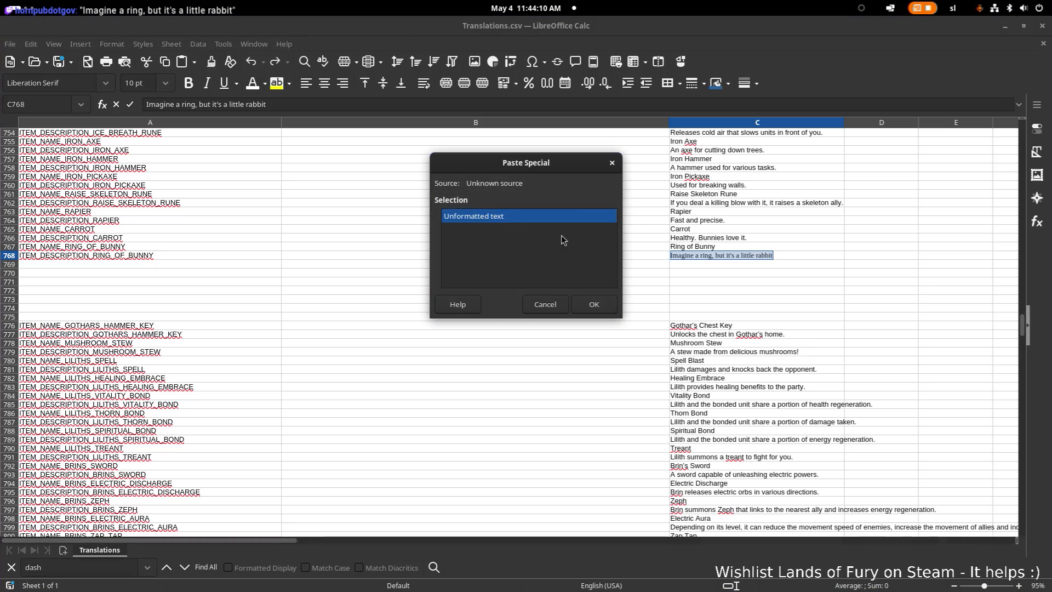
click(605, 306)
Delete the serif-formatted description, paste again, then clear C768 entirely
triple_click(788, 253)
key(ctrl+c)
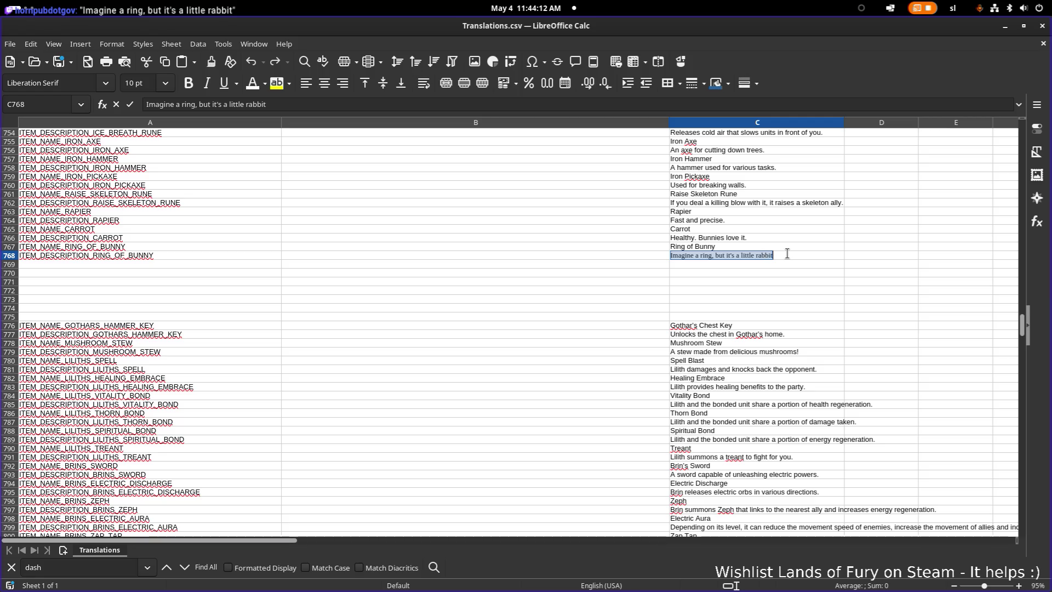
key(BackSpace)
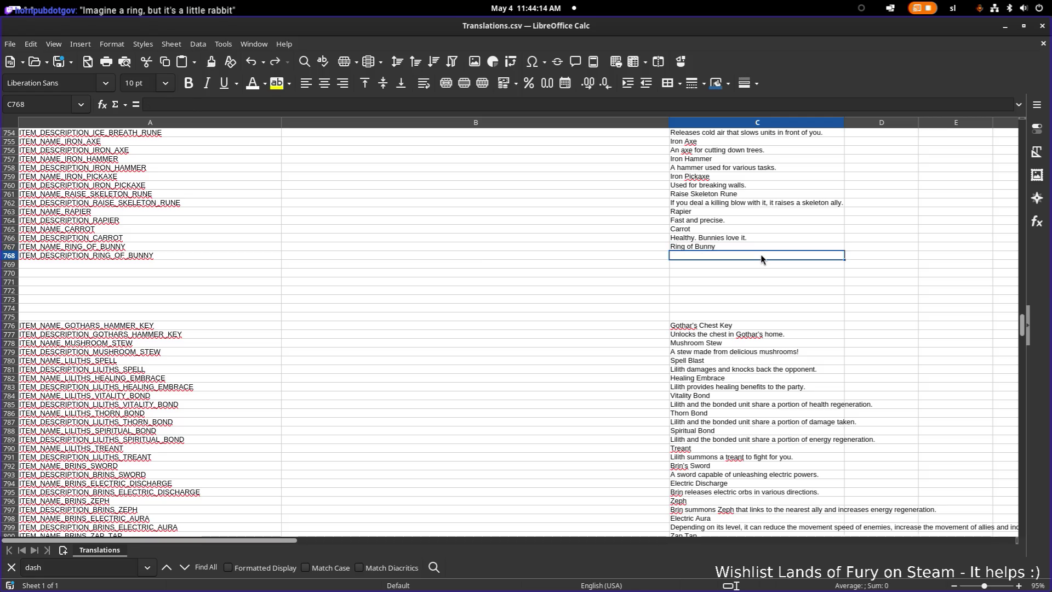
key(ctrl+shift+v)
key(Return)
key(Return)
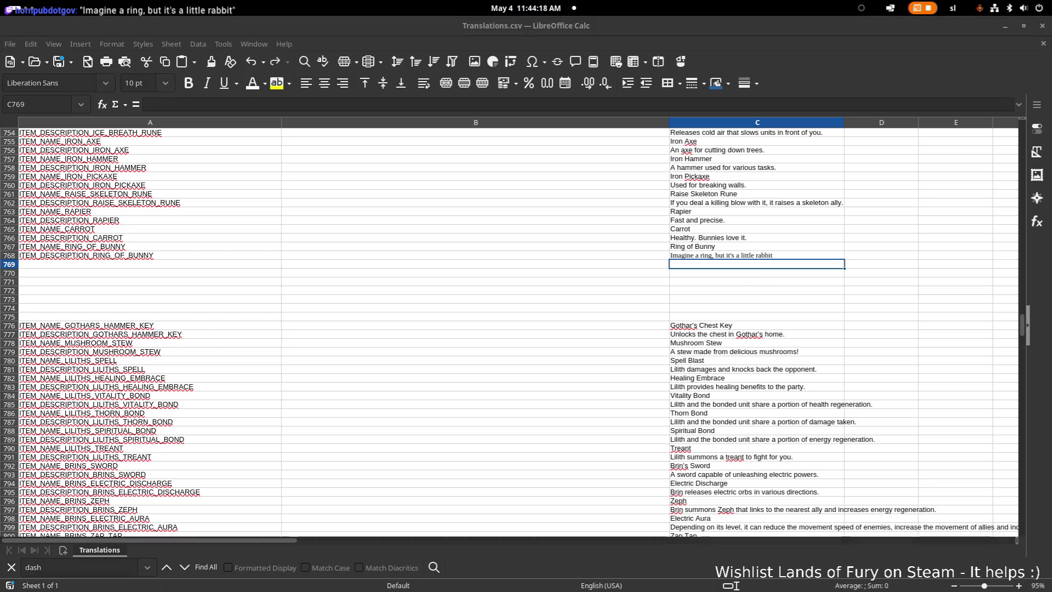
click(680, 327)
double_click(730, 254)
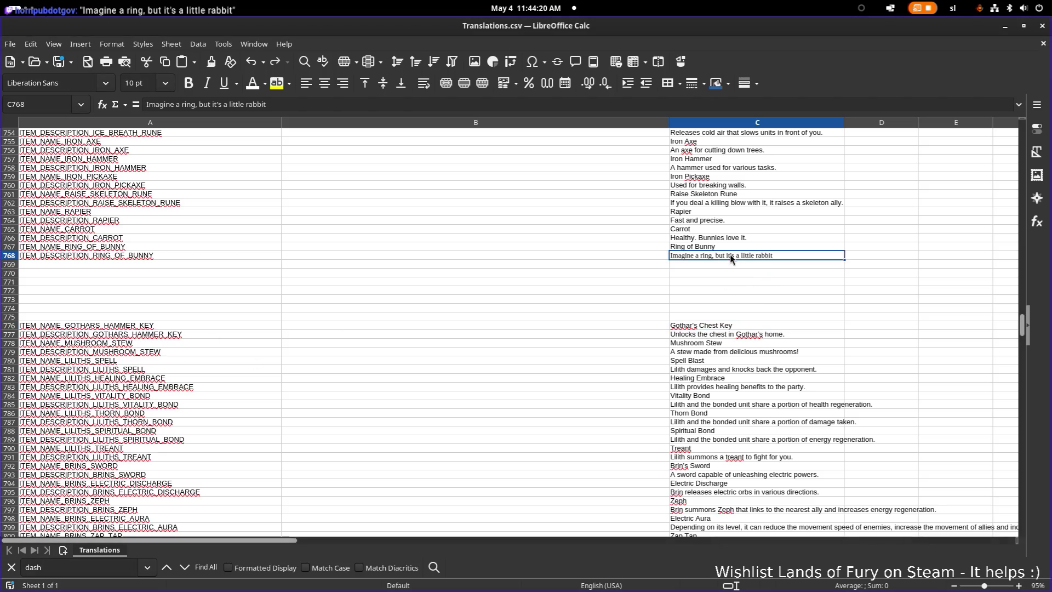
key(ctrl+a)
key(BackSpace)
click(753, 272)
Paste 'Imagine a ring, but it's a little rabbit' into the empty C768 as unformatted text
click(731, 255)
key(ctrl+shift+v)
click(521, 228)
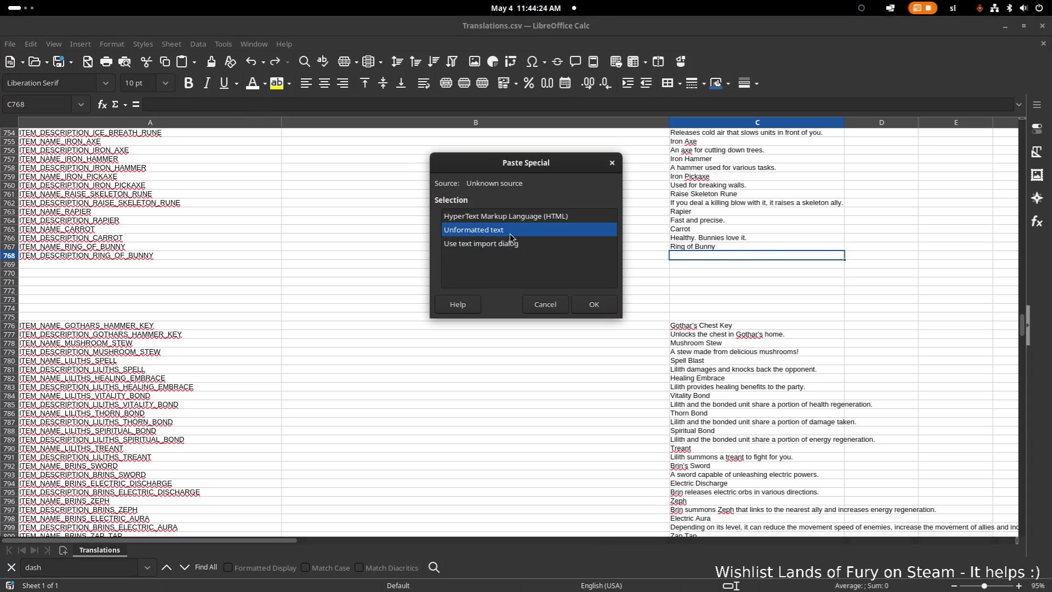
key(Return)
key(ctrl+z)
key(ctrl+y)
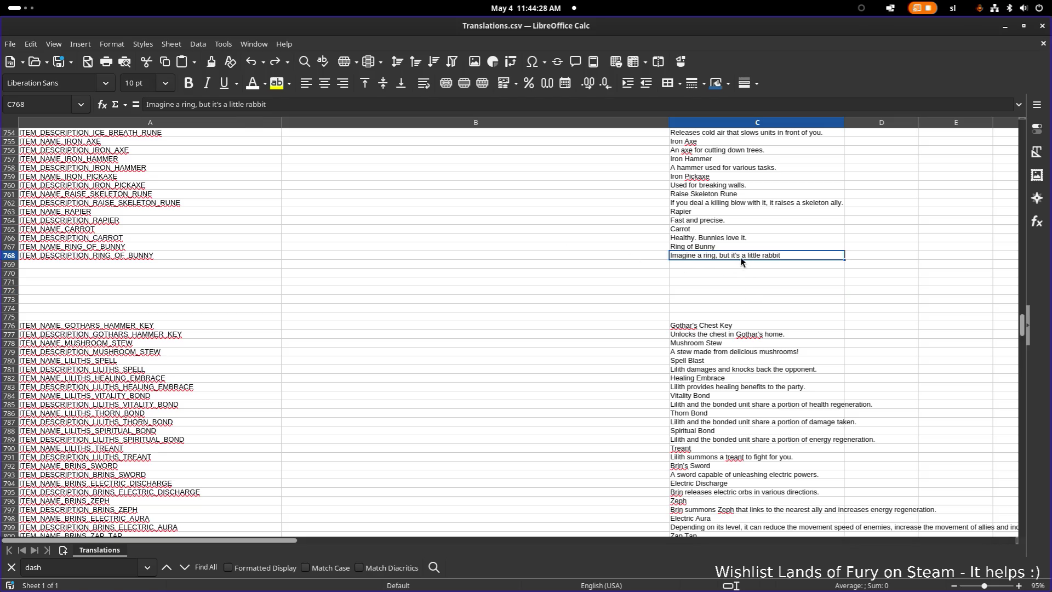
Replace C768's text with an unformatted paste of the rabbit line and return to Godot
triple_click(751, 255)
key(ctrl+shift+v)
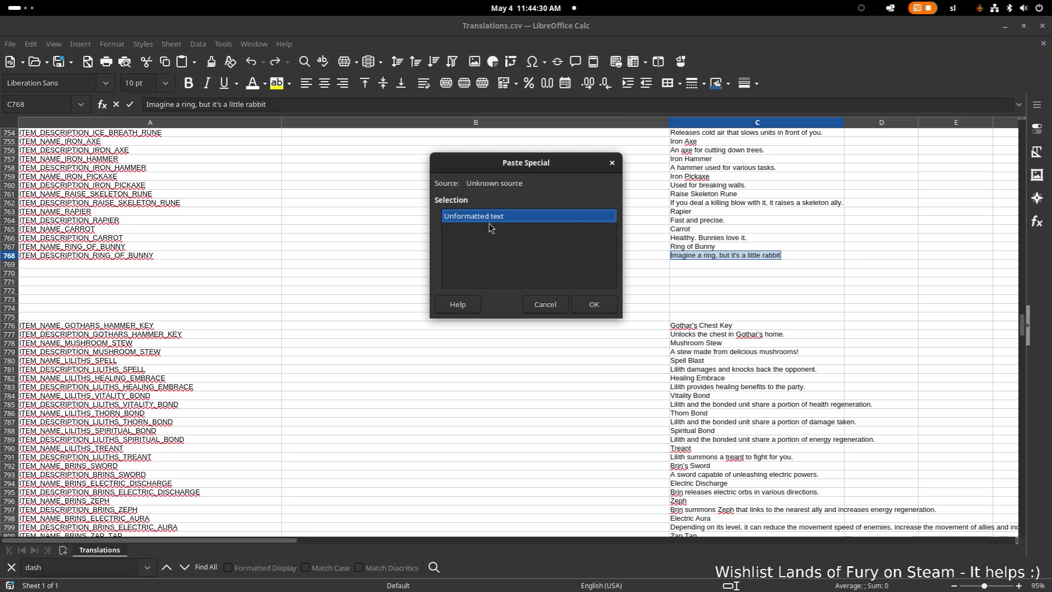
double_click(493, 218)
click(1005, 26)
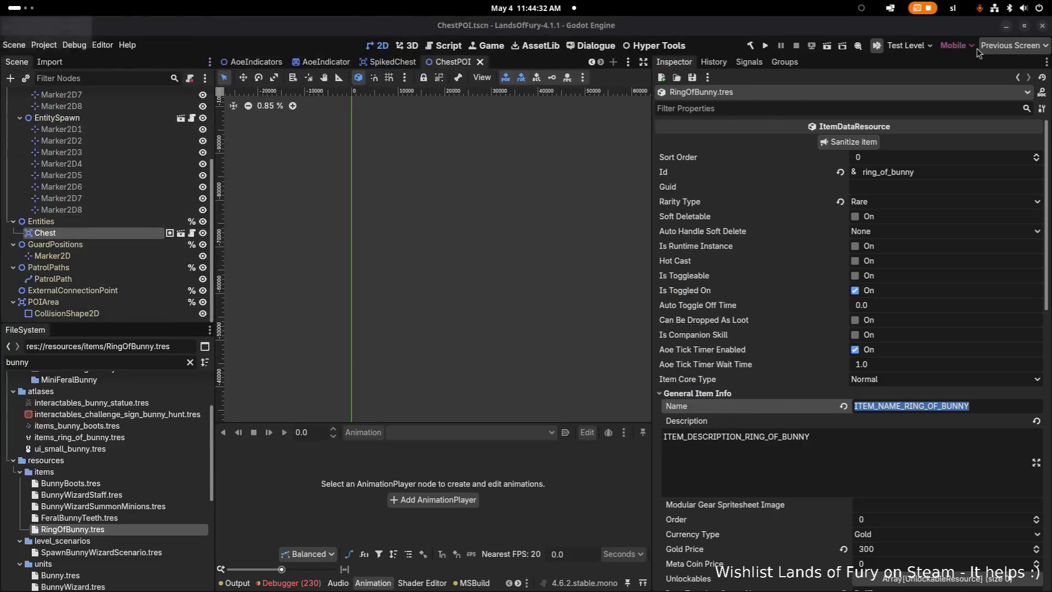
Check the ring_of_bunny Id in the Inspector, then build and run the game
click(871, 83)
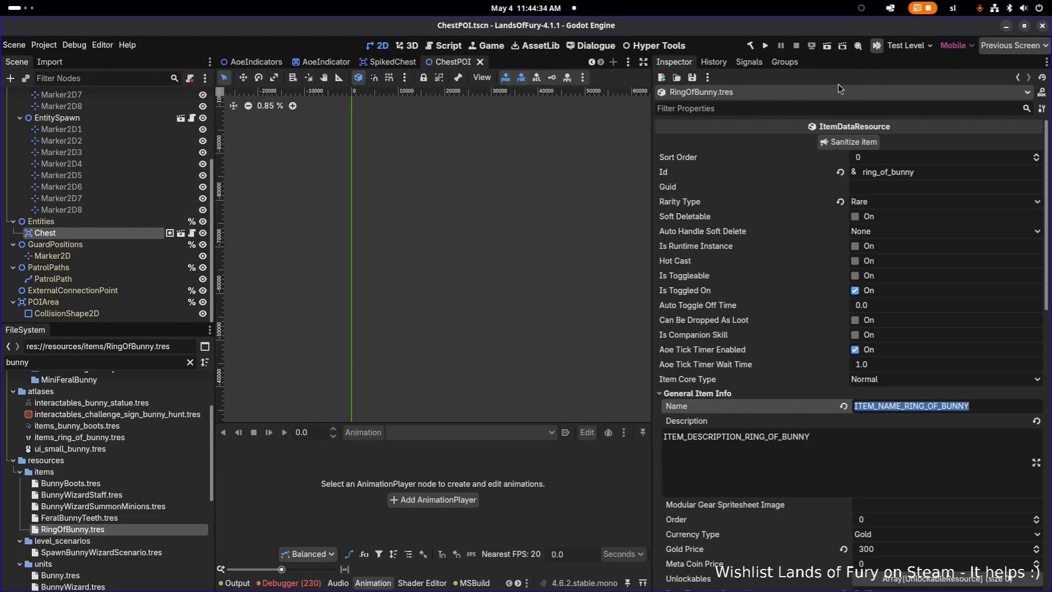
double_click(924, 174)
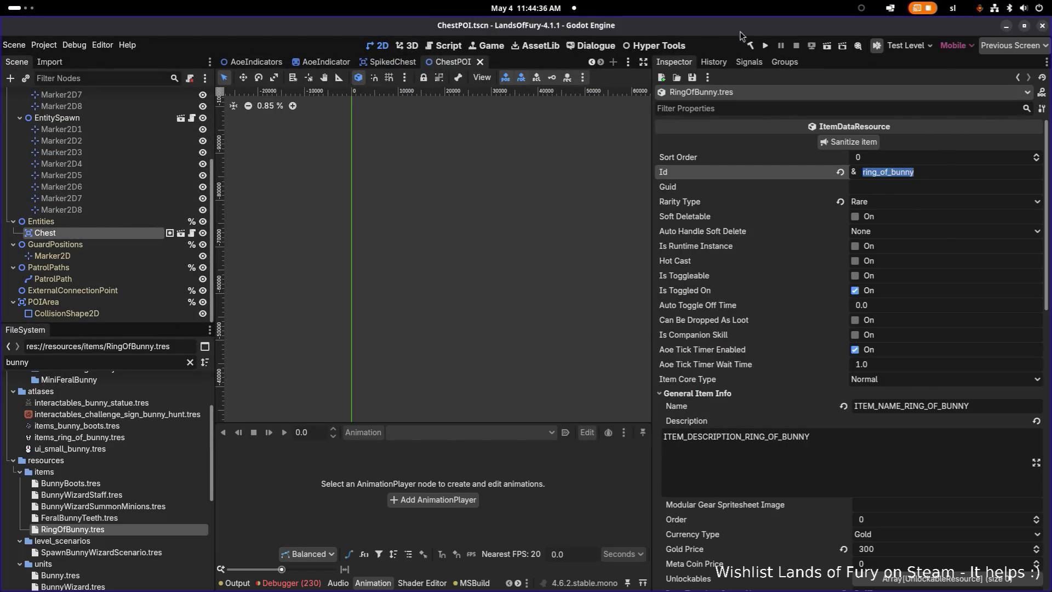
click(765, 47)
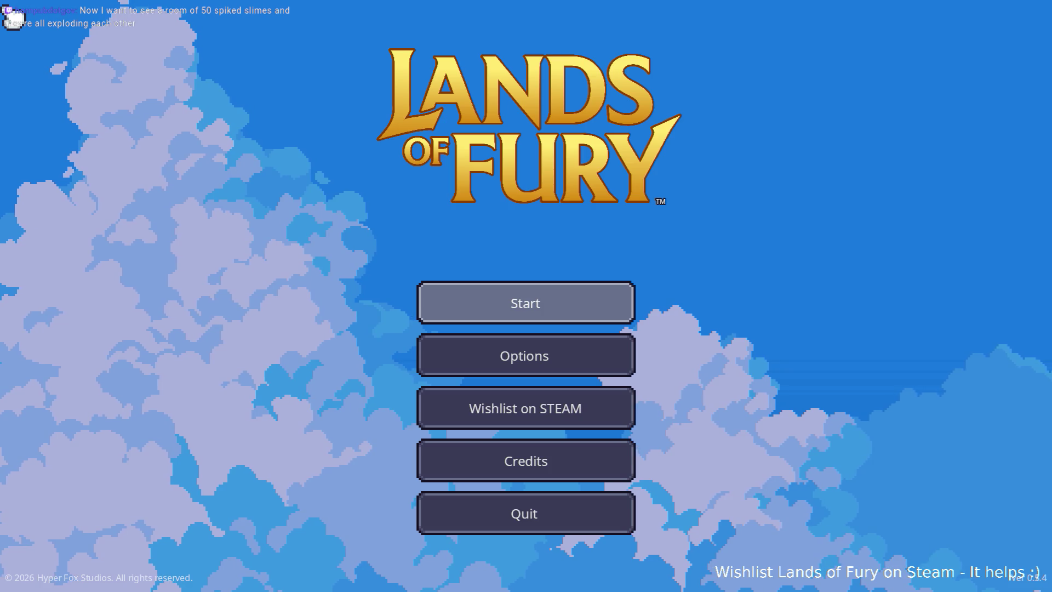
Start the game, swing and move near the campfire, and check the inventory
key(Return)
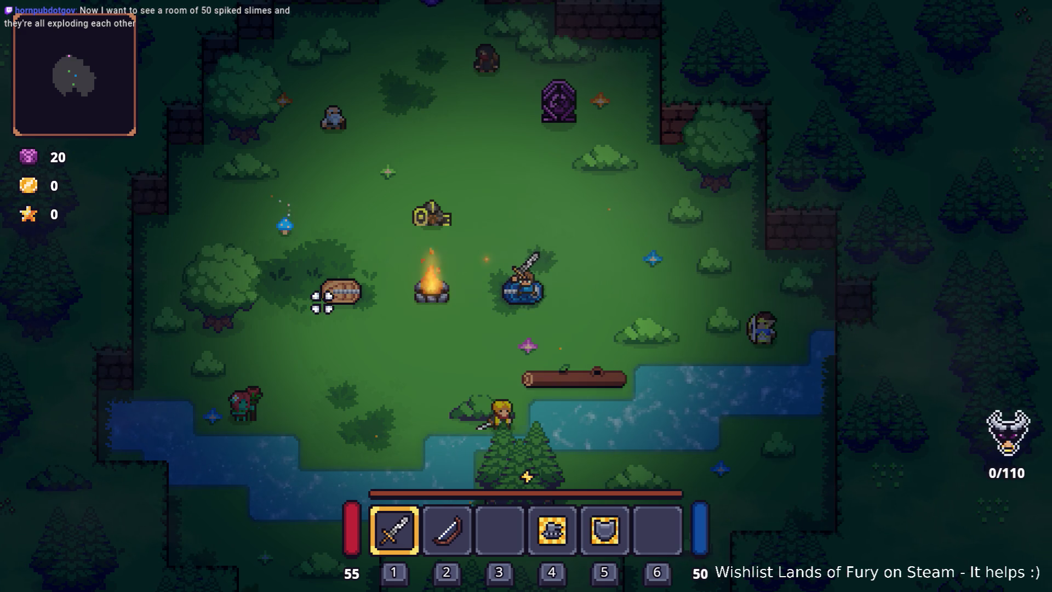
click(470, 270)
key(a)
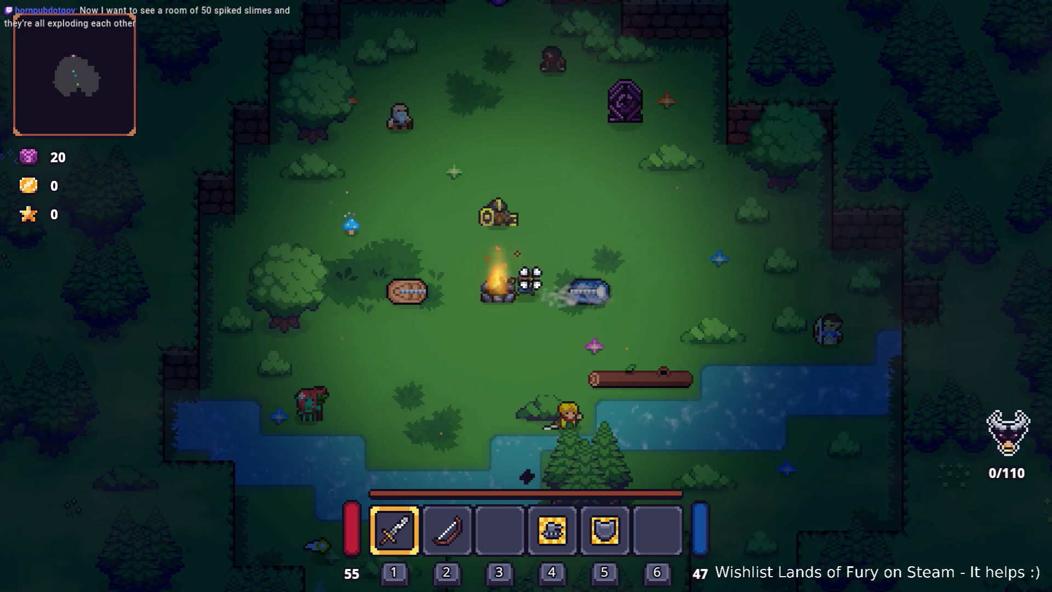
key(Tab)
key(Tab)
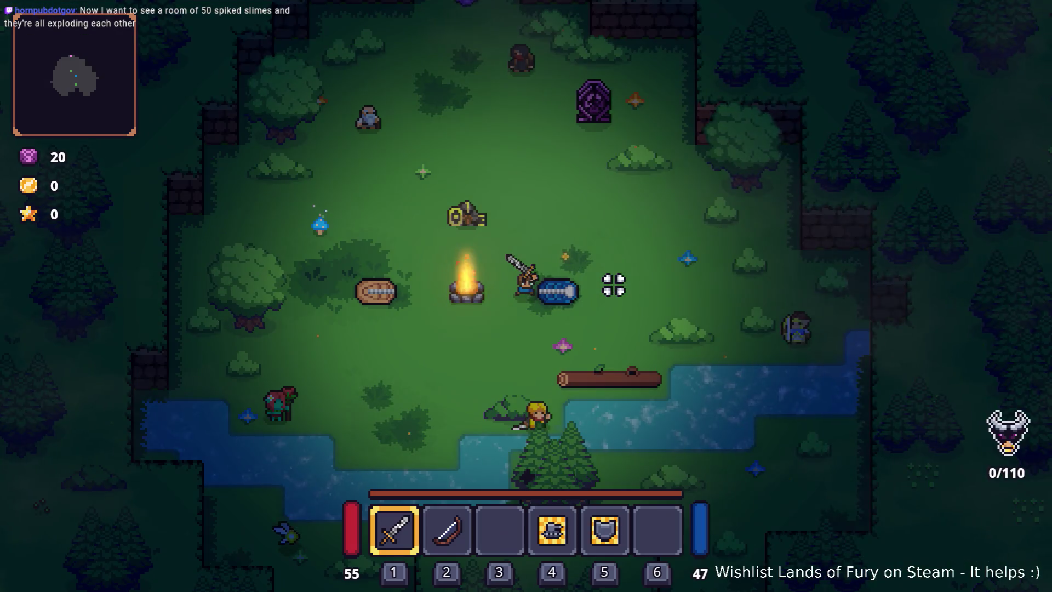
Run Player.AddItem for ring_of_bunny in the developer console and open the inventory
key(grave)
key(BackSpace)
key(BackSpace)
key(BackSpace)
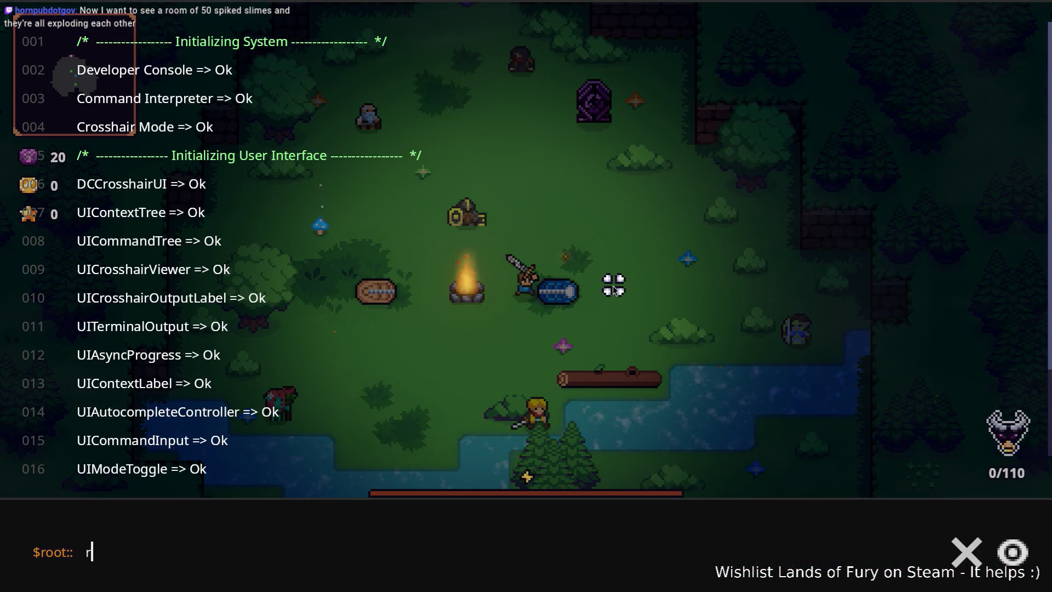
text(Player.AddIt)
key(Tab)
text(ring_of-b)
key(BackSpace)
key(BackSpace)
text(_bunny,1))
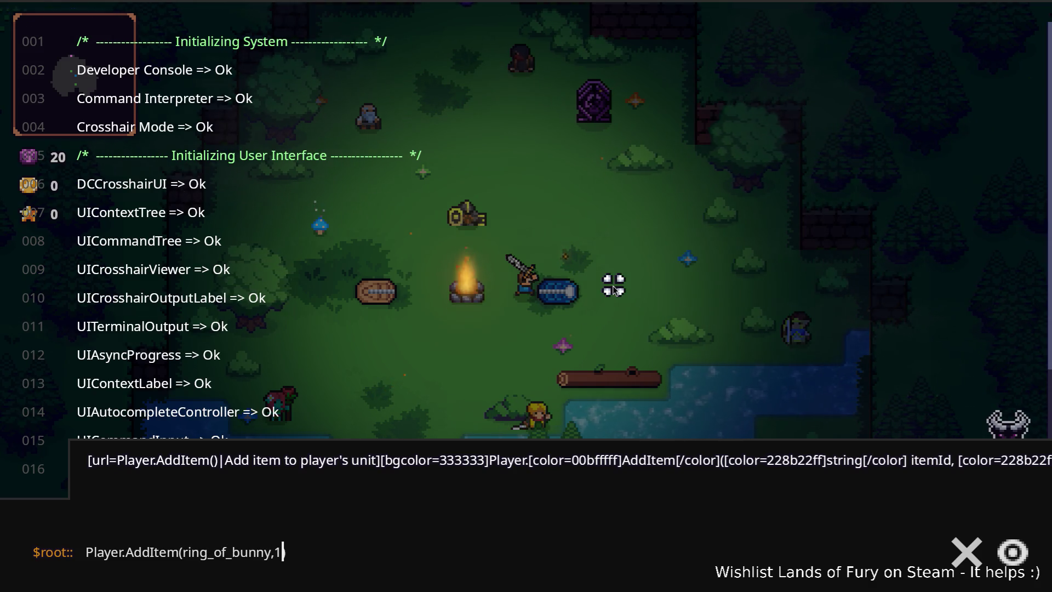
key(Return)
key(i)
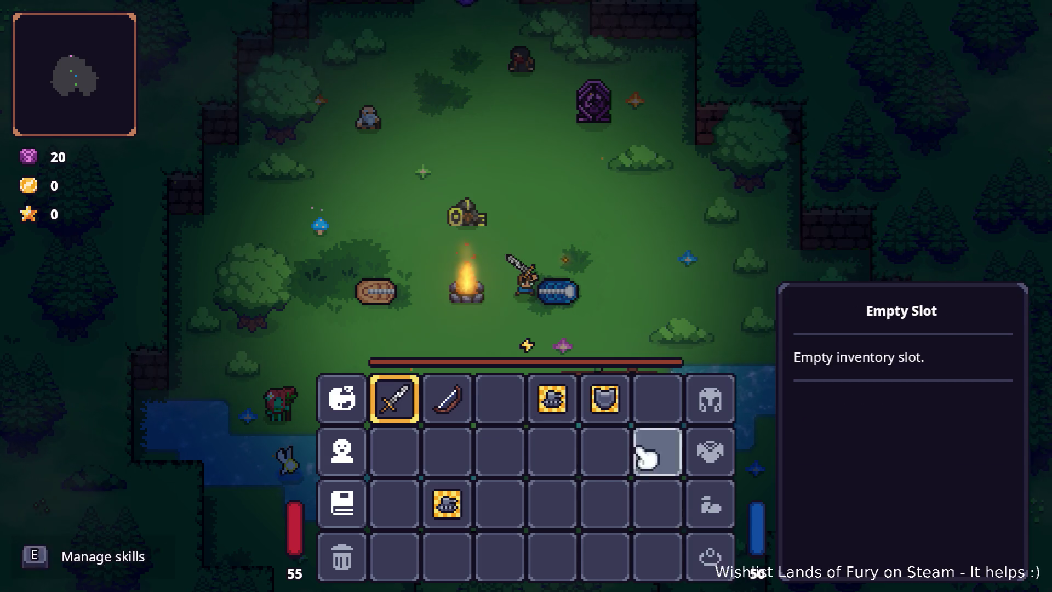
Open the character stats from the inventory, scroll to the dash stats, then close them
key(Tab)
key(d)
key(Tab)
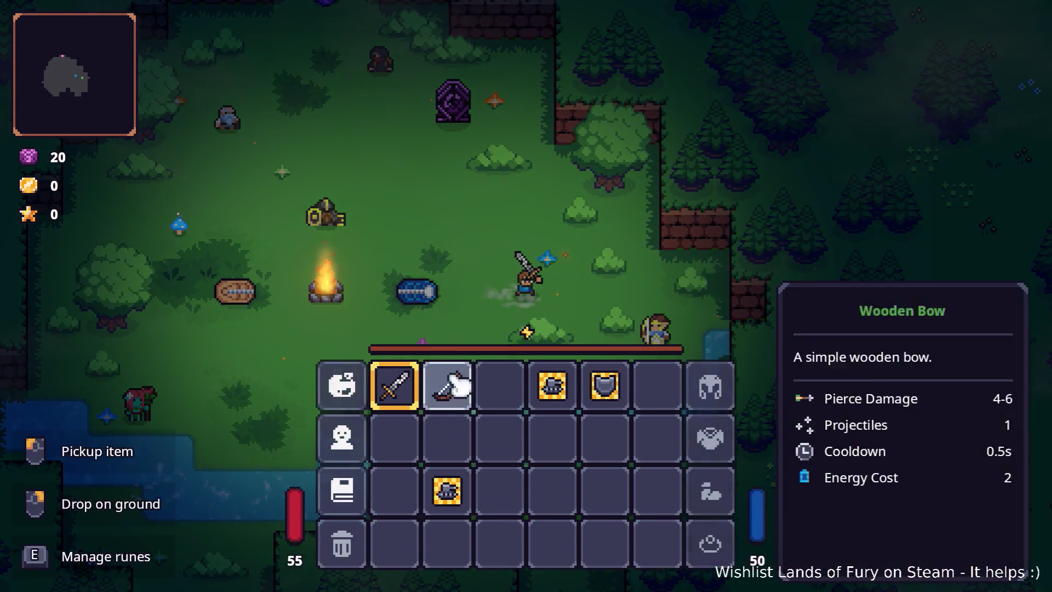
click(353, 473)
scroll(437, 347, down, 5)
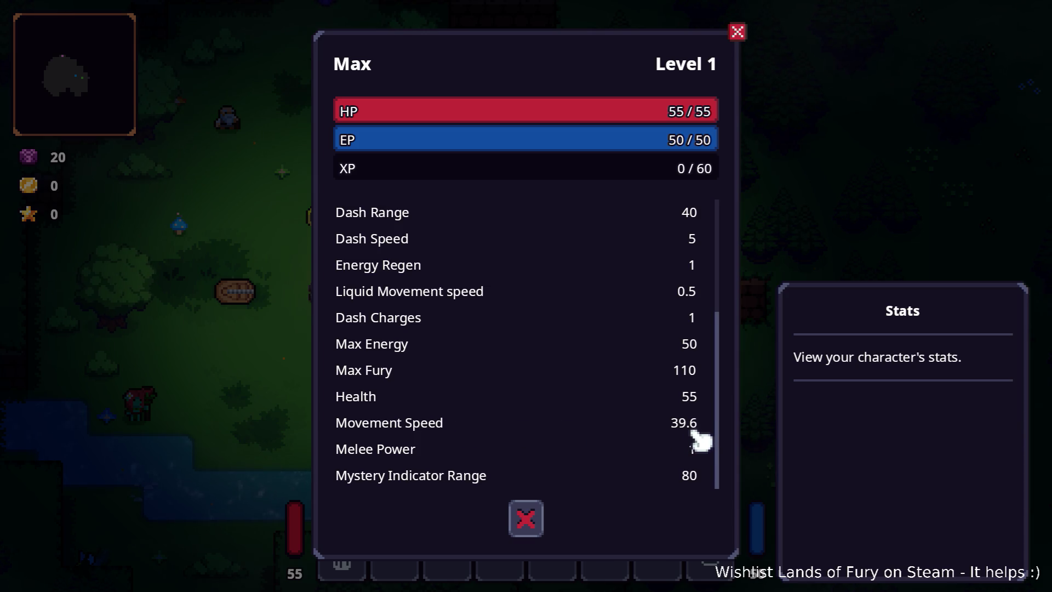
key(Escape)
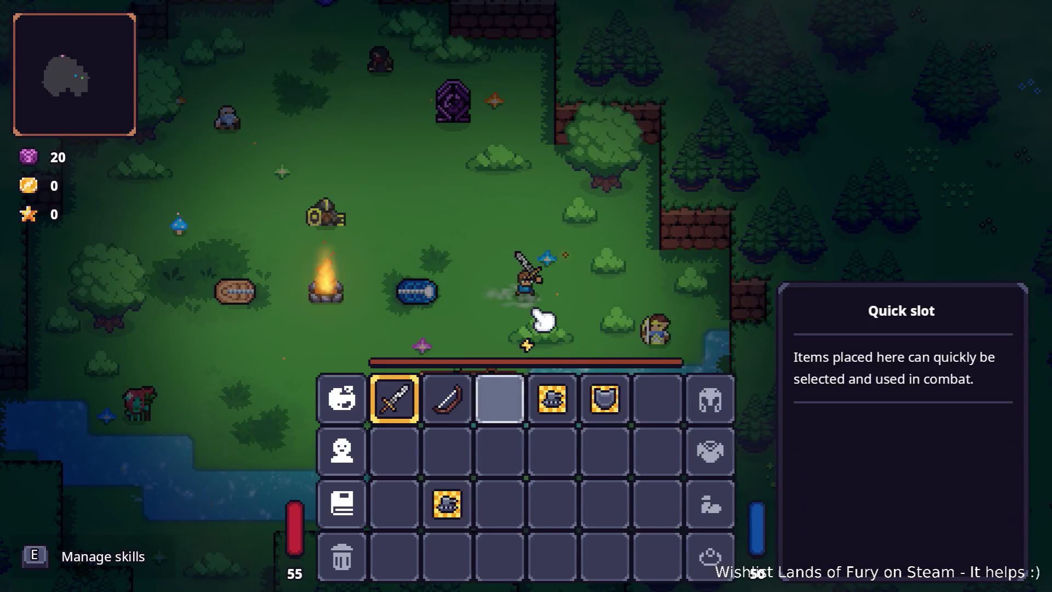
key(Escape)
Walk around the campfire, then pause and quit the game to the desktop
key(a)
key(w)
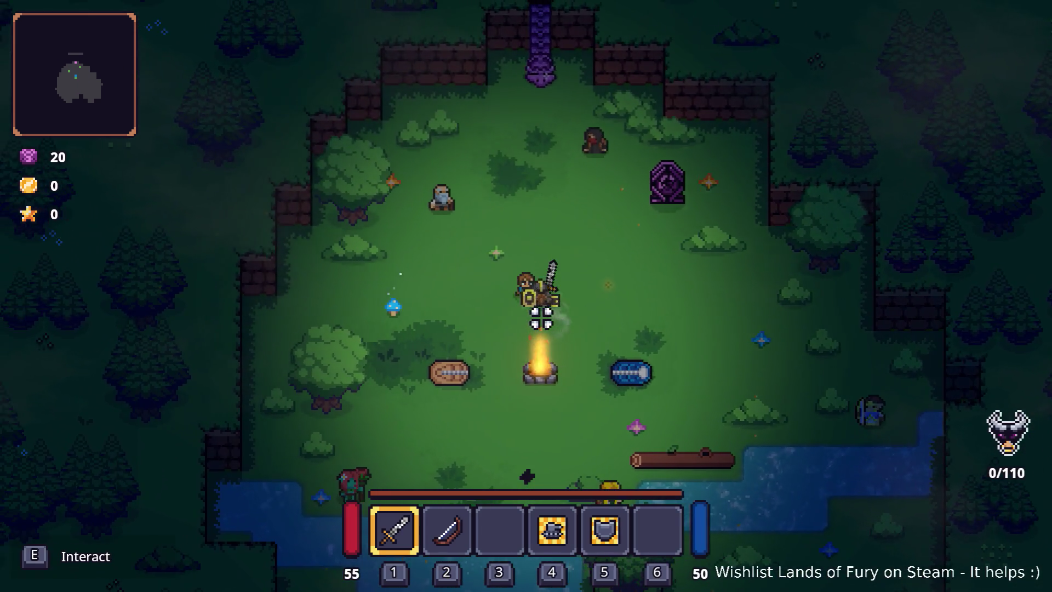
key(d)
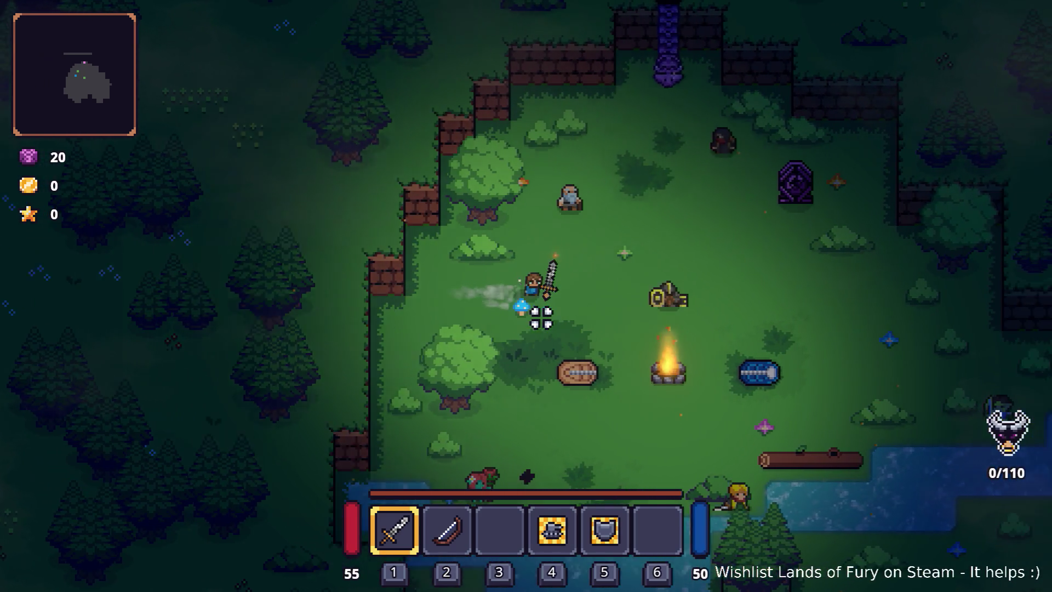
key(d)
key(s)
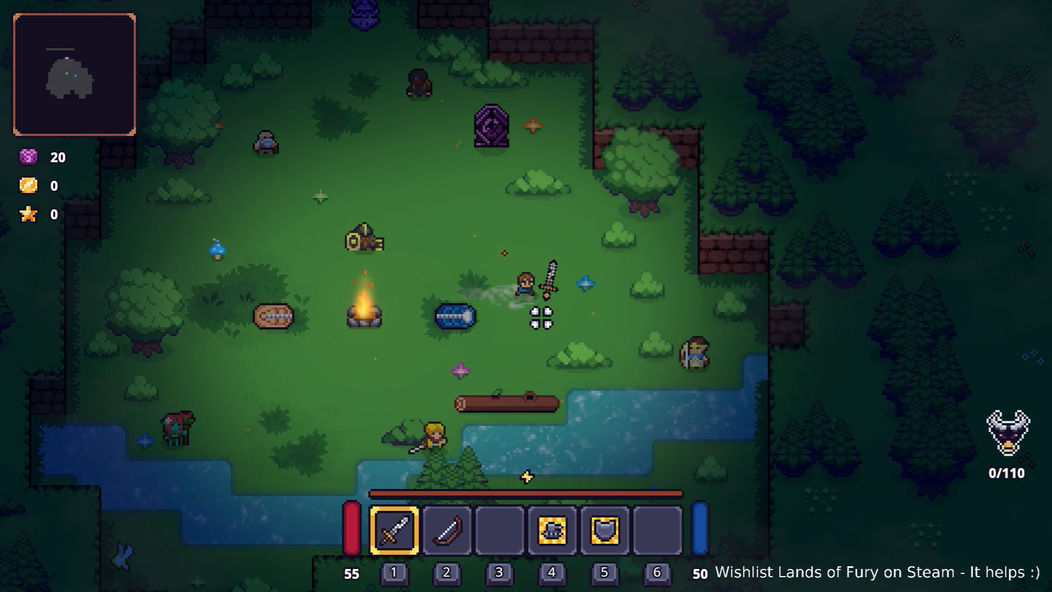
key(i)
key(i)
key(a)
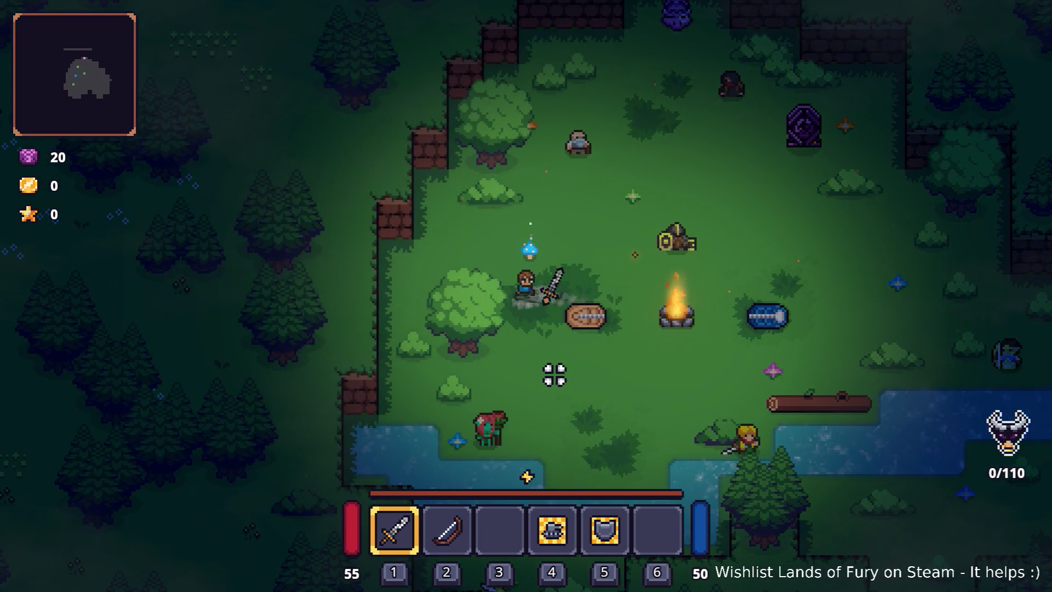
key(Escape)
click(565, 521)
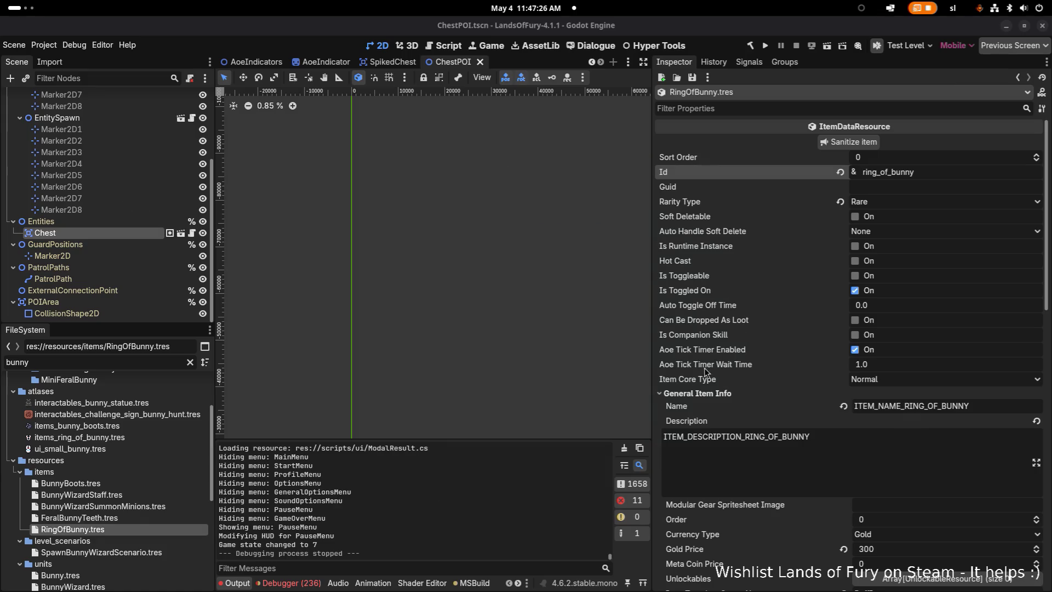
key(alt+Tab)
key(alt+Tab)
key(alt+Tab)
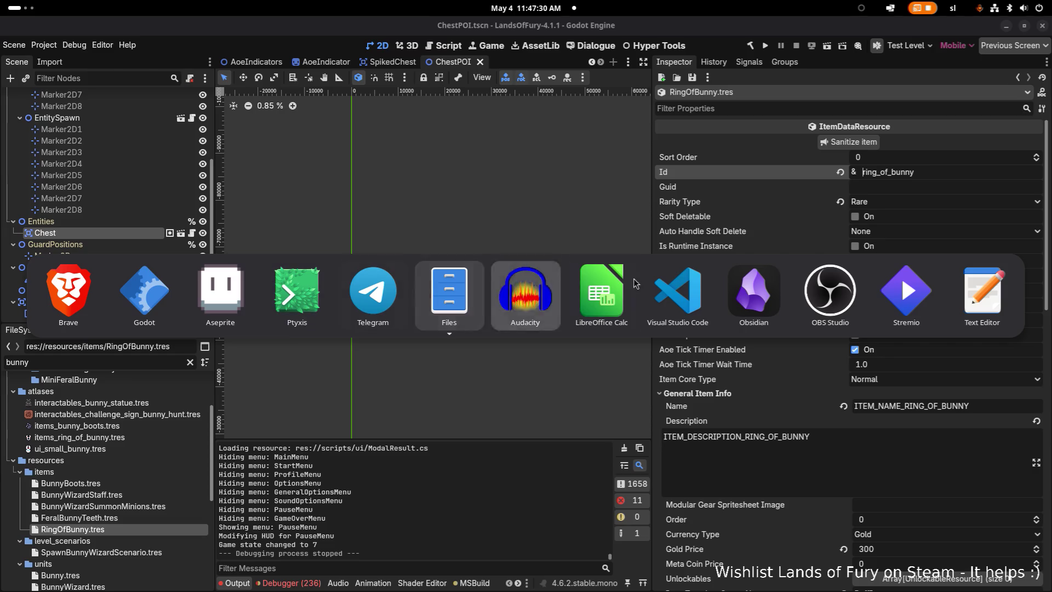
Inspect the dashChargeRechargeTimer WaitTime and start lines in OnDashRechargeCooldownChanged, then go back to Godot
click(689, 286)
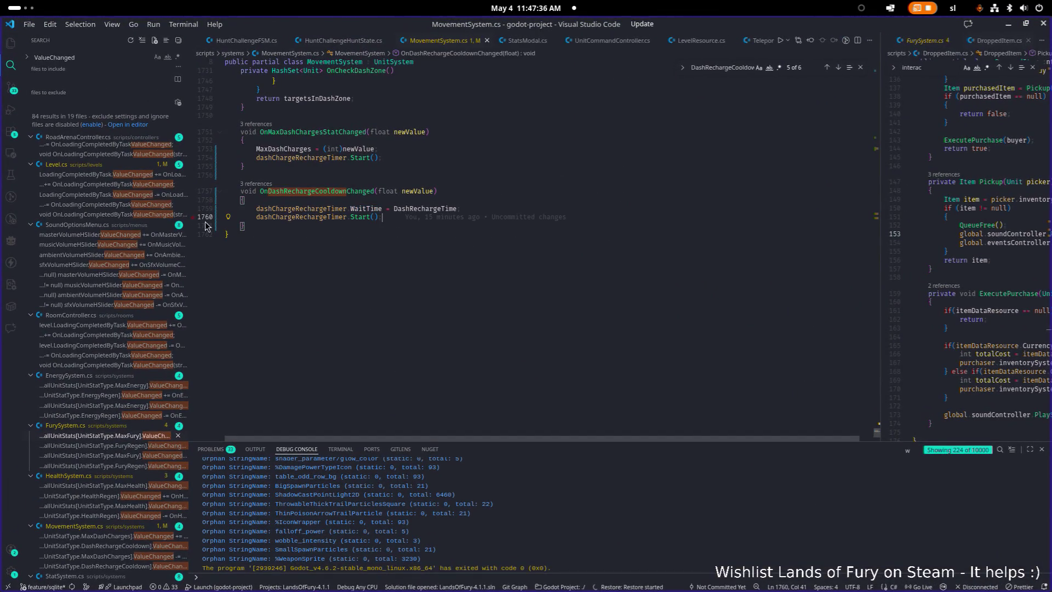
click(441, 251)
scroll(450, 244, up, 2)
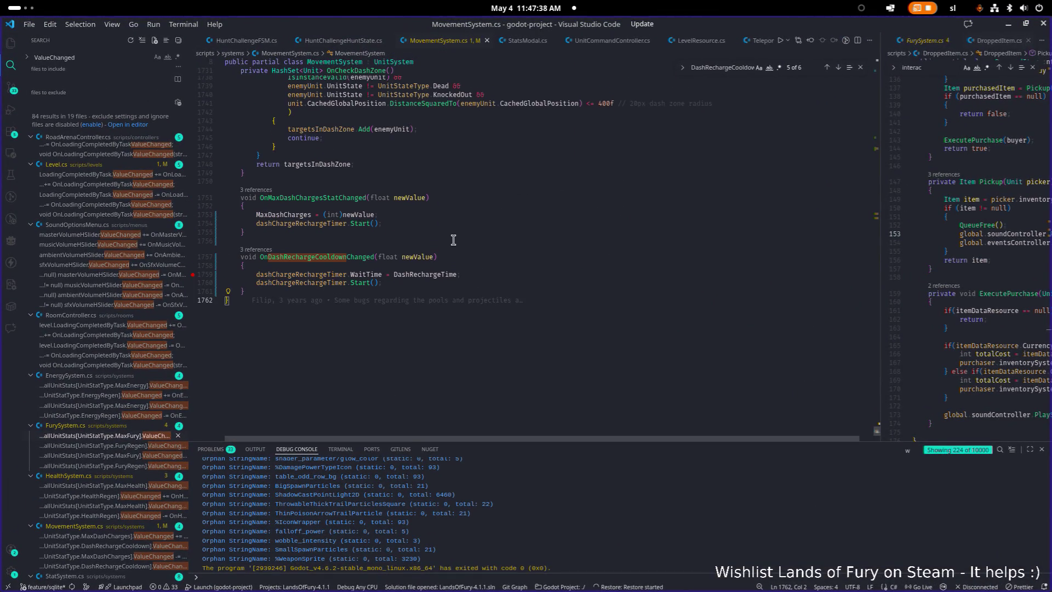
click(325, 278)
click(338, 283)
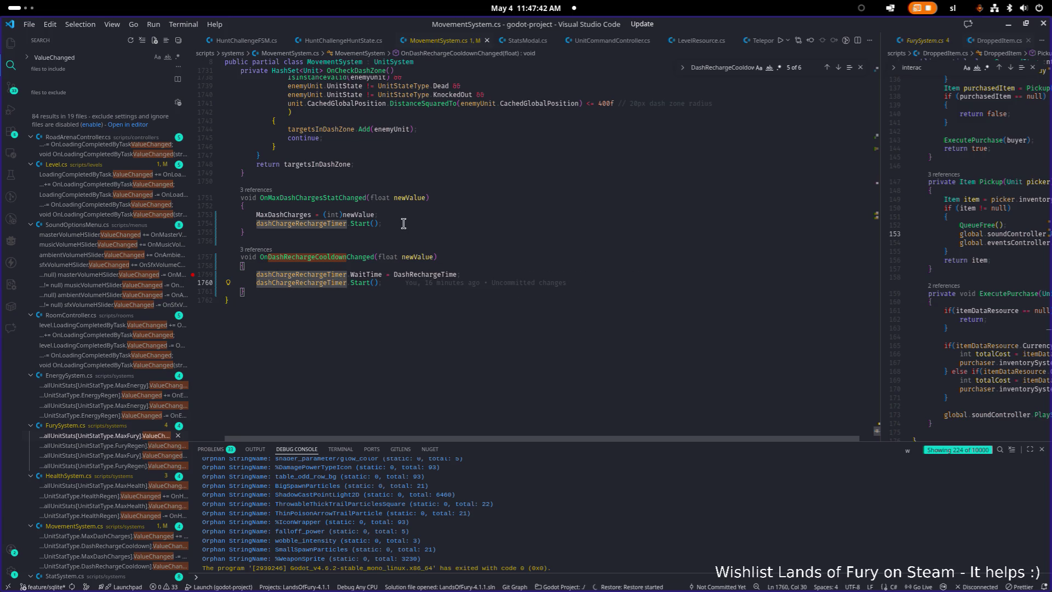
click(450, 285)
click(510, 274)
text(;)
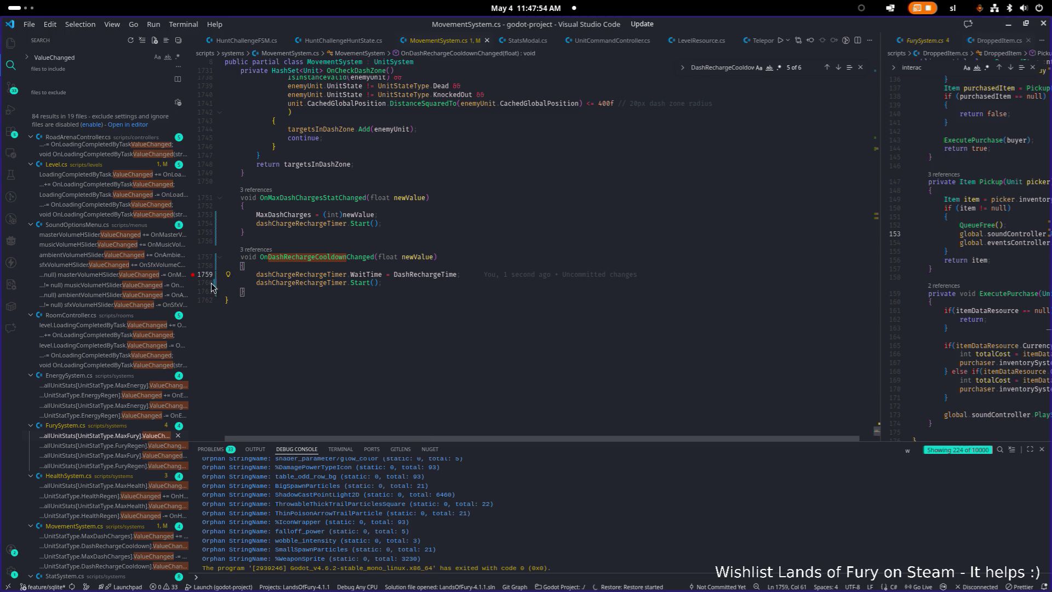
key(Up)
key(Up)
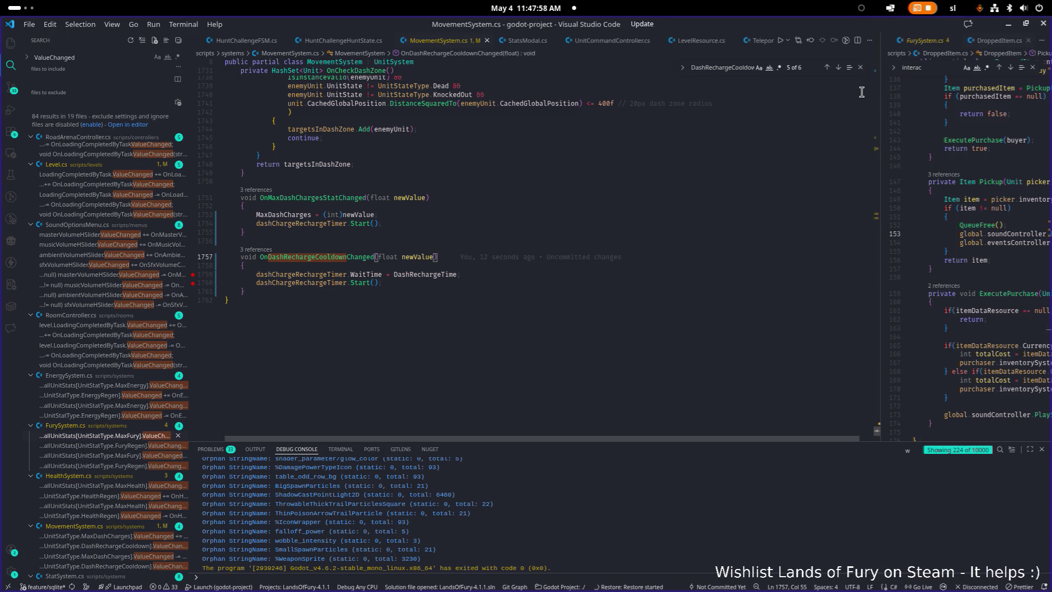
key(alt+Tab)
key(alt+Tab)
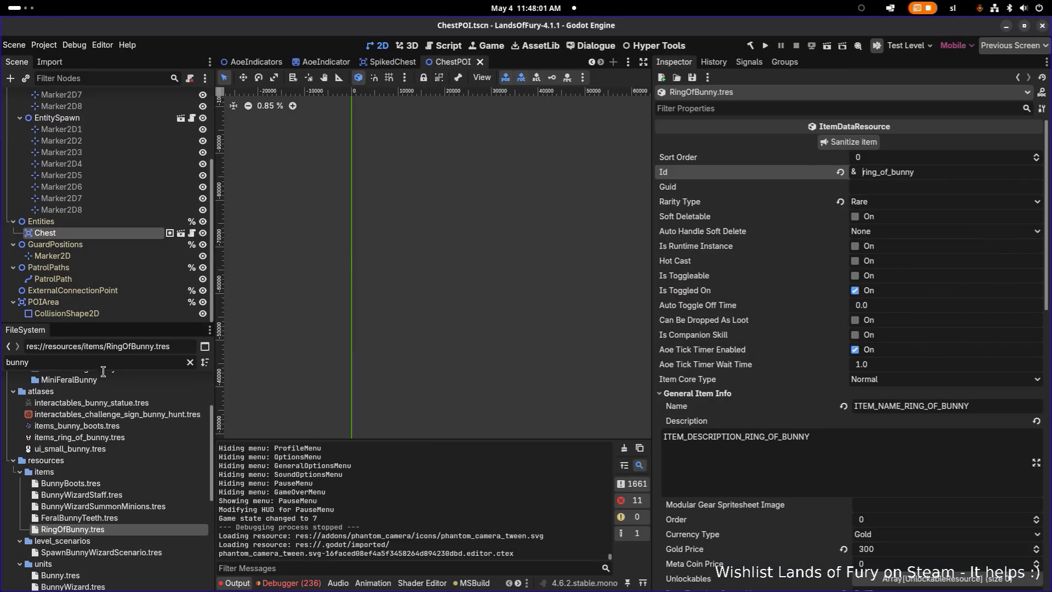
click(121, 361)
Filter for the ring resource, change its Icon to items_ring_of_bunny, save, and go to VS Code
text(ro)
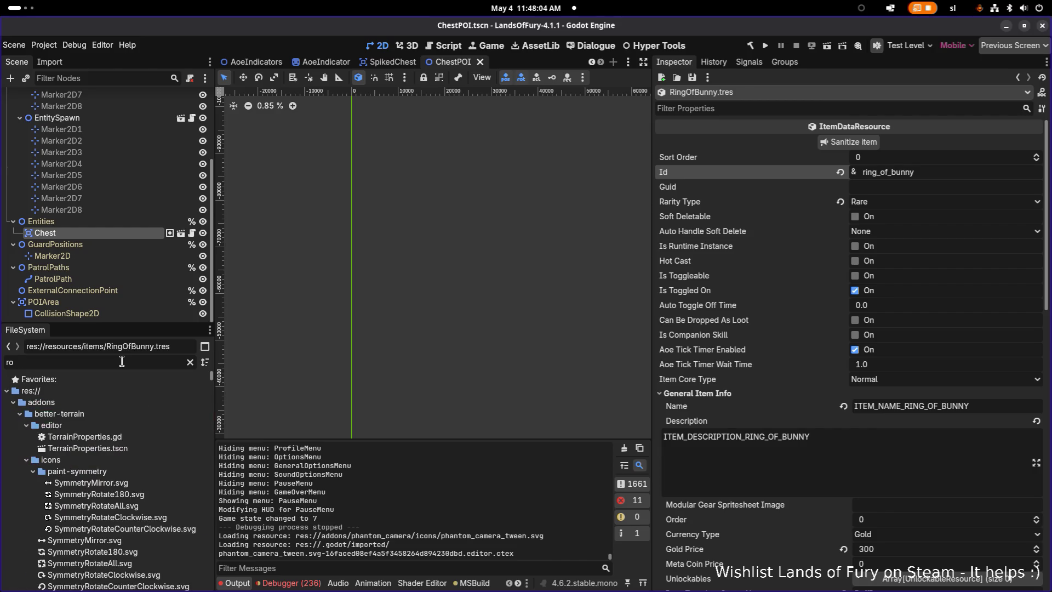
key(BackSpace)
text(ing_)
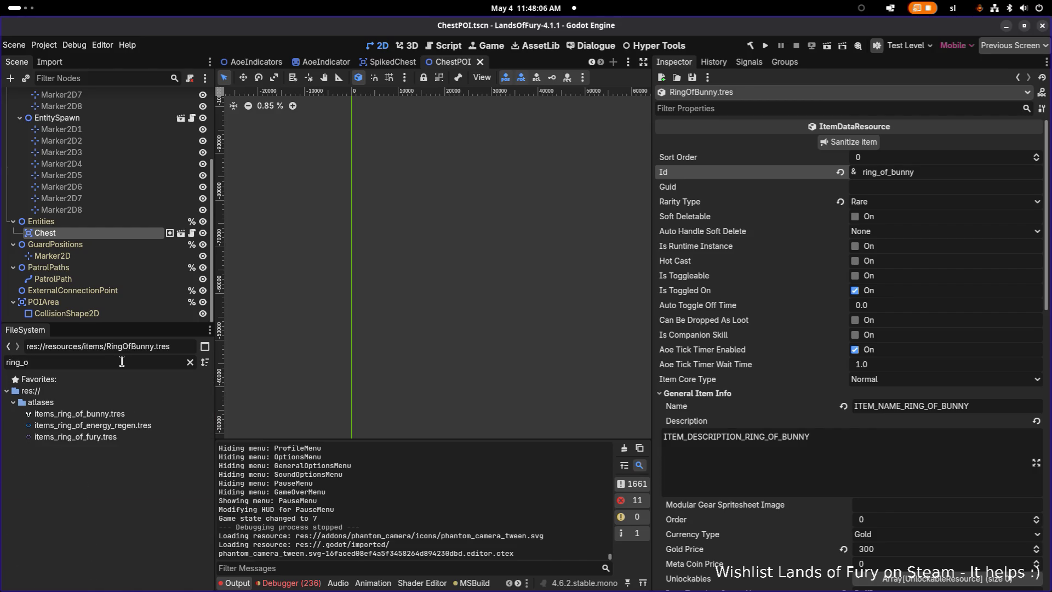
text(of)
text(ringof)
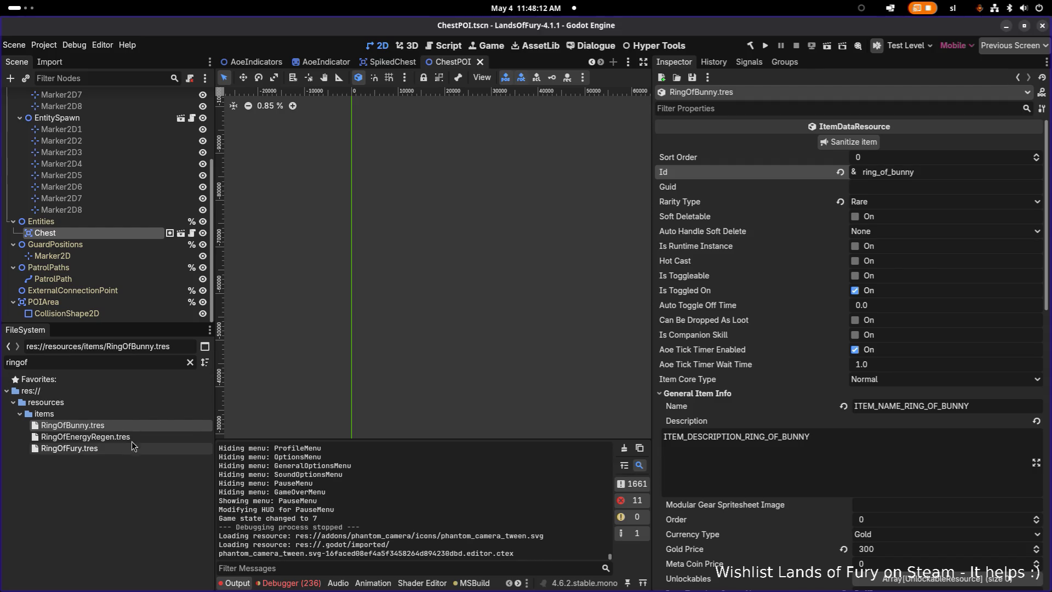
scroll(842, 375, down, 5)
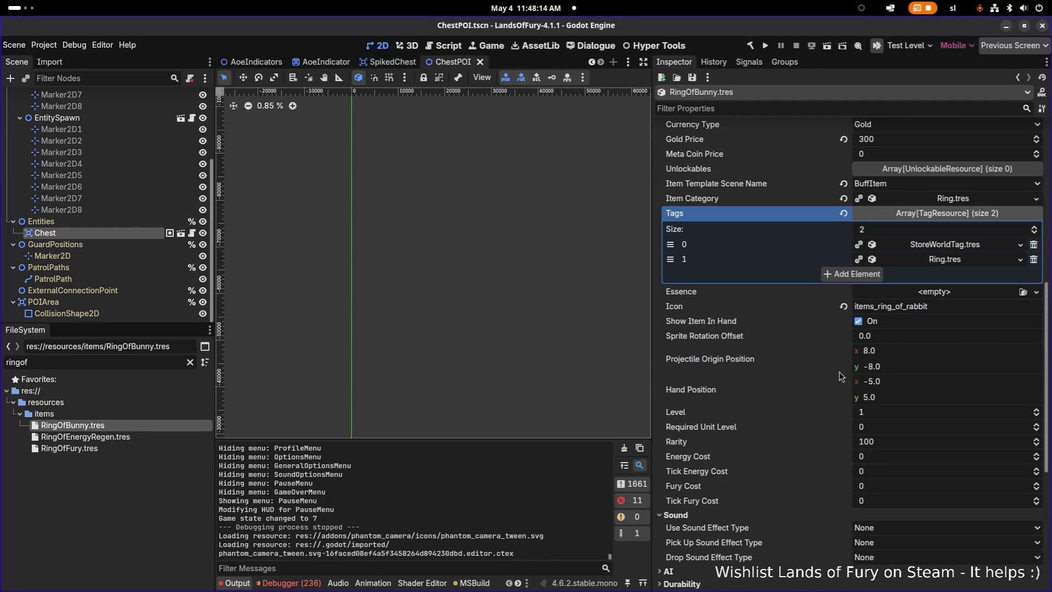
scroll(840, 376, down, 4)
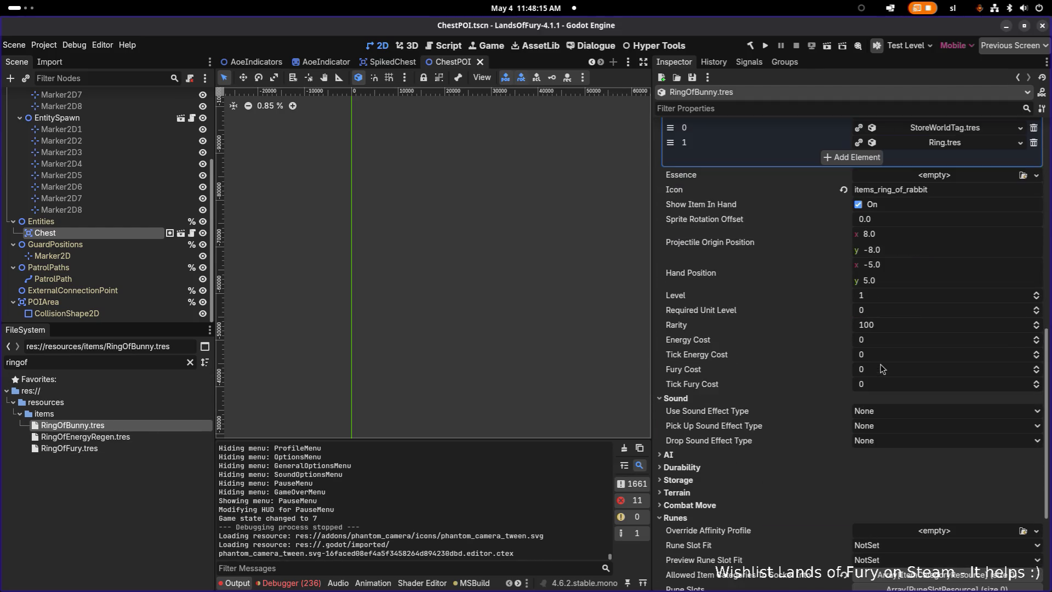
click(927, 191)
text(bun)
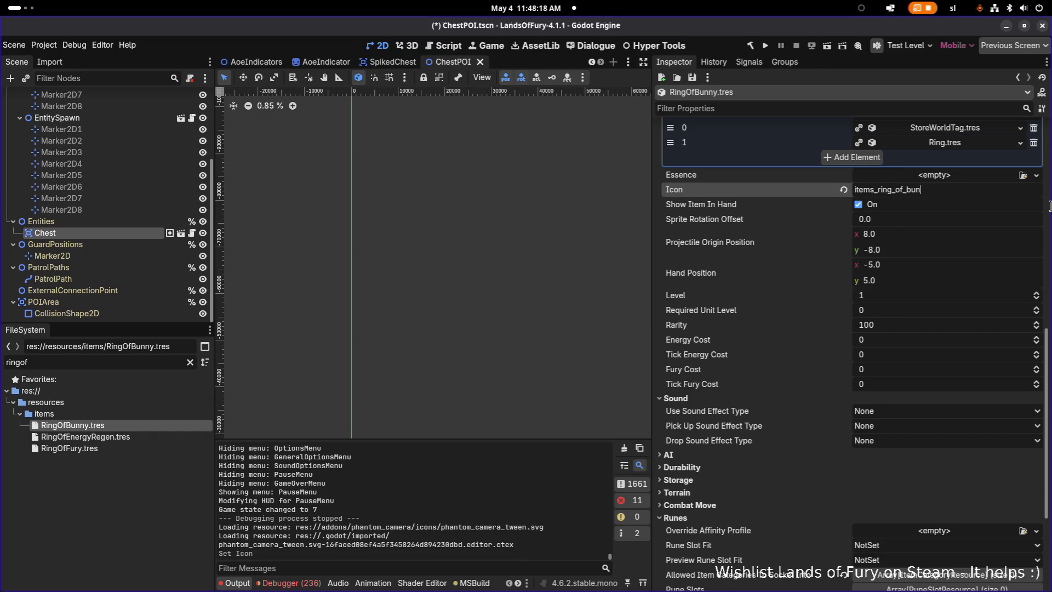
key(ctrl+s)
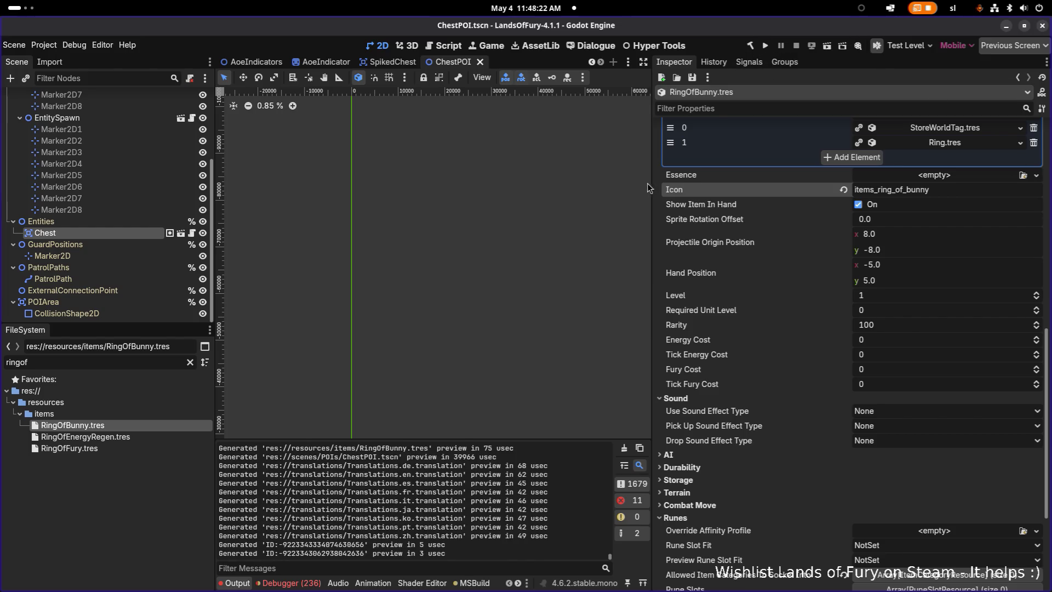
key(alt+Tab)
click(179, 299)
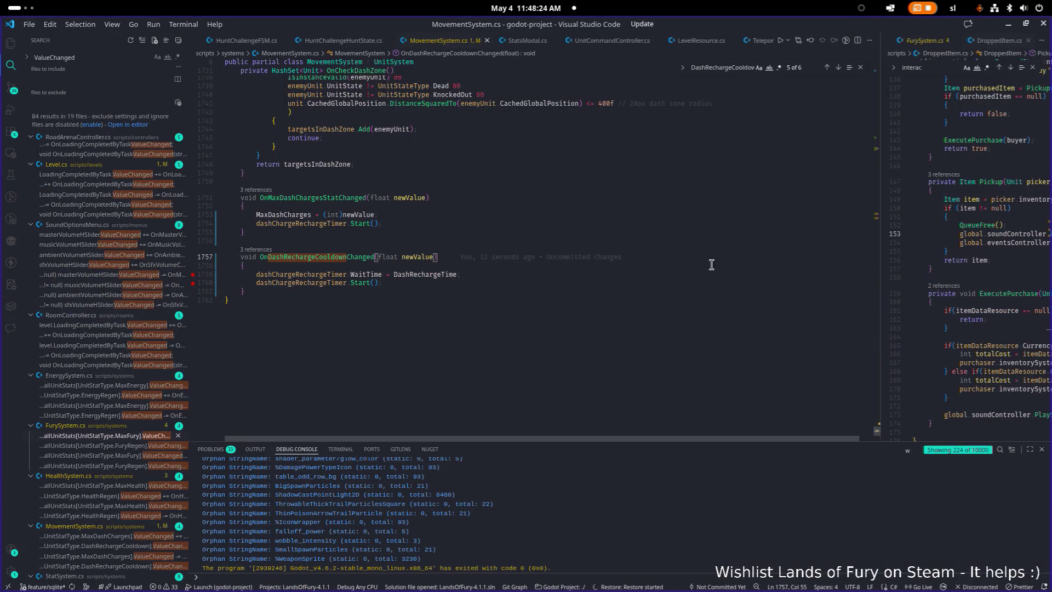
Place the caret in the cooldown handler, after the WaitTime assignment and then the opening brace
click(657, 273)
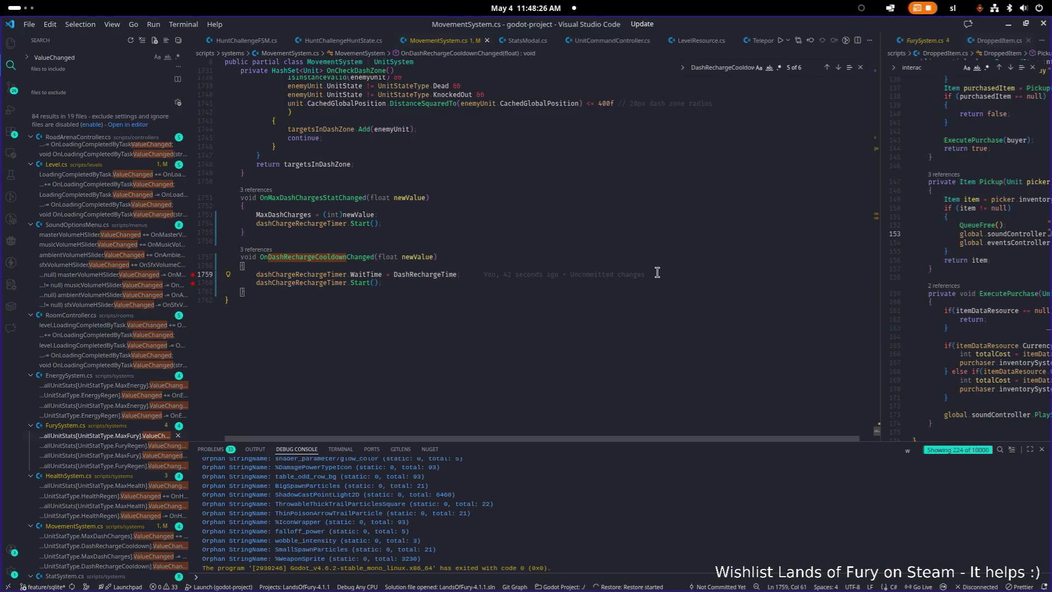
click(657, 265)
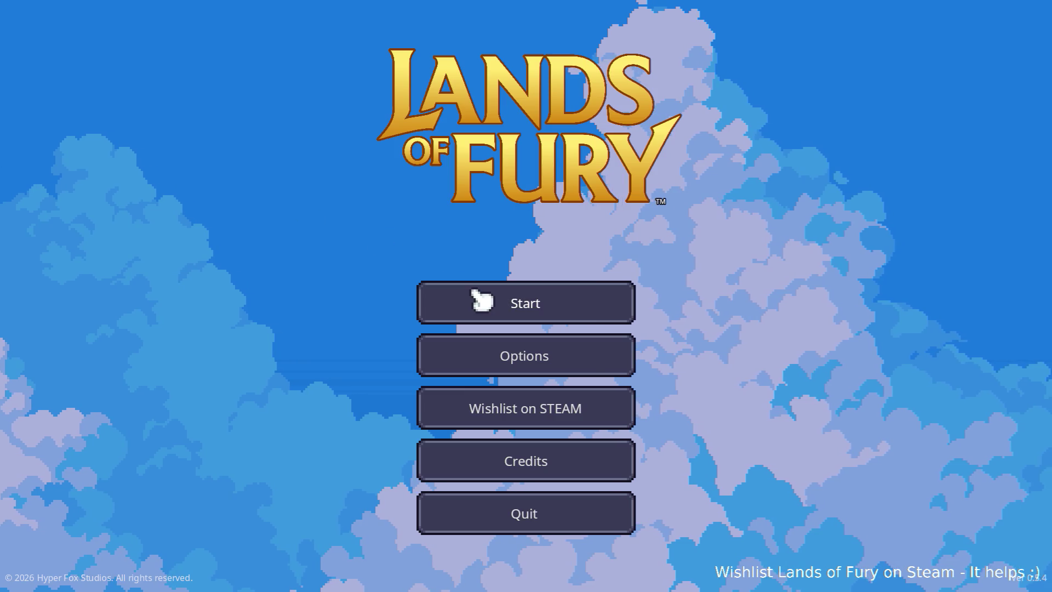
Load the first save profile, then walk through the glade and swing the sword
click(470, 289)
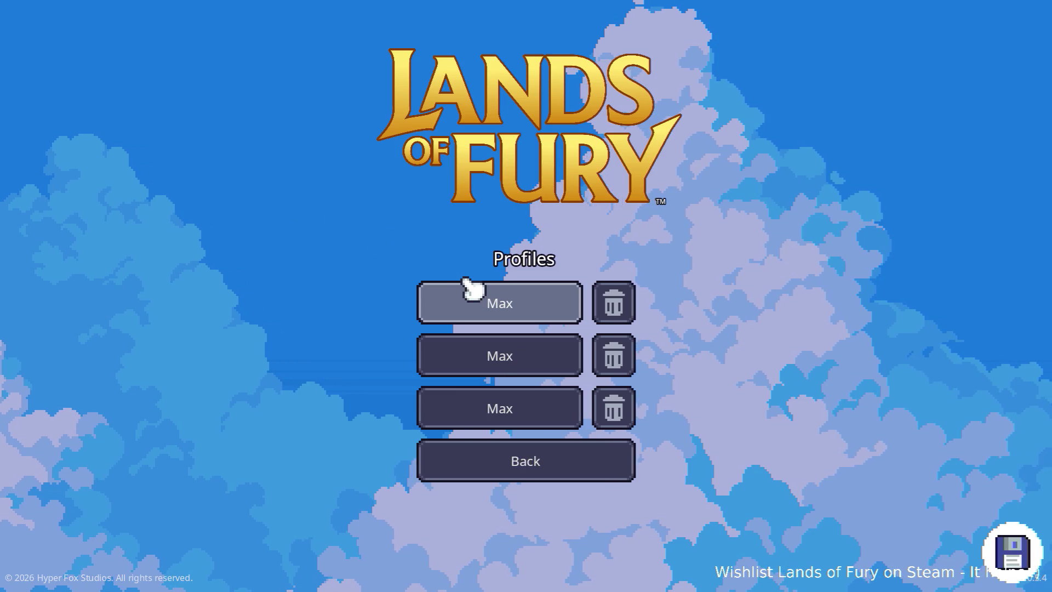
click(470, 296)
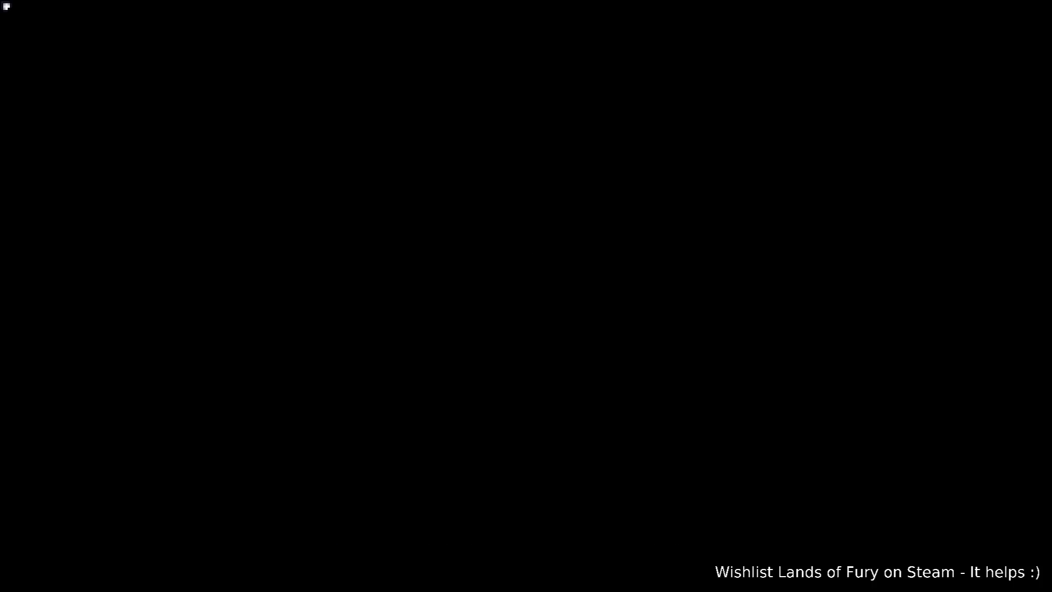
key(w)
key(a)
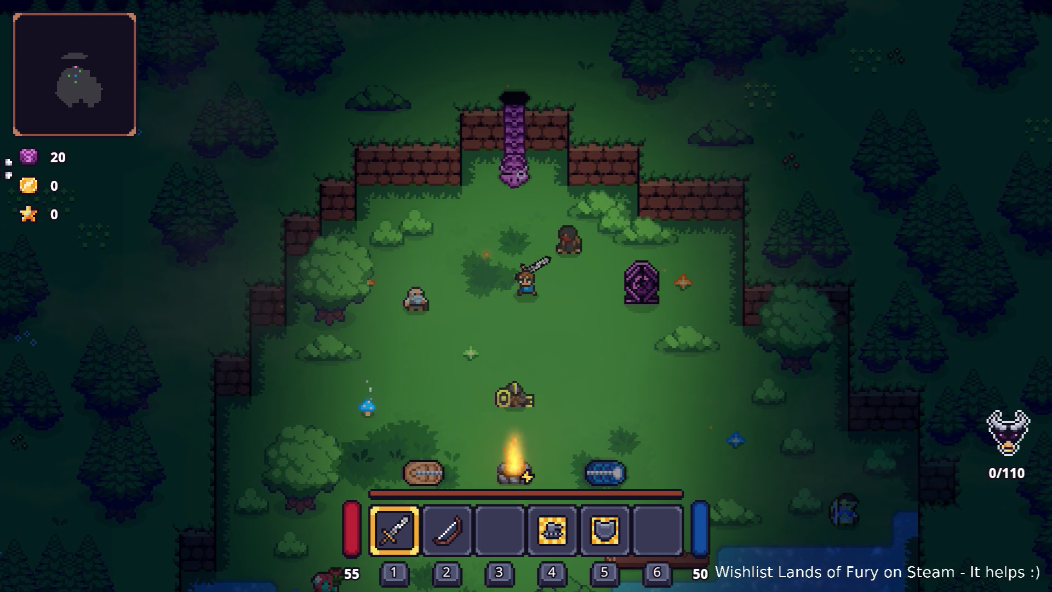
click(520, 359)
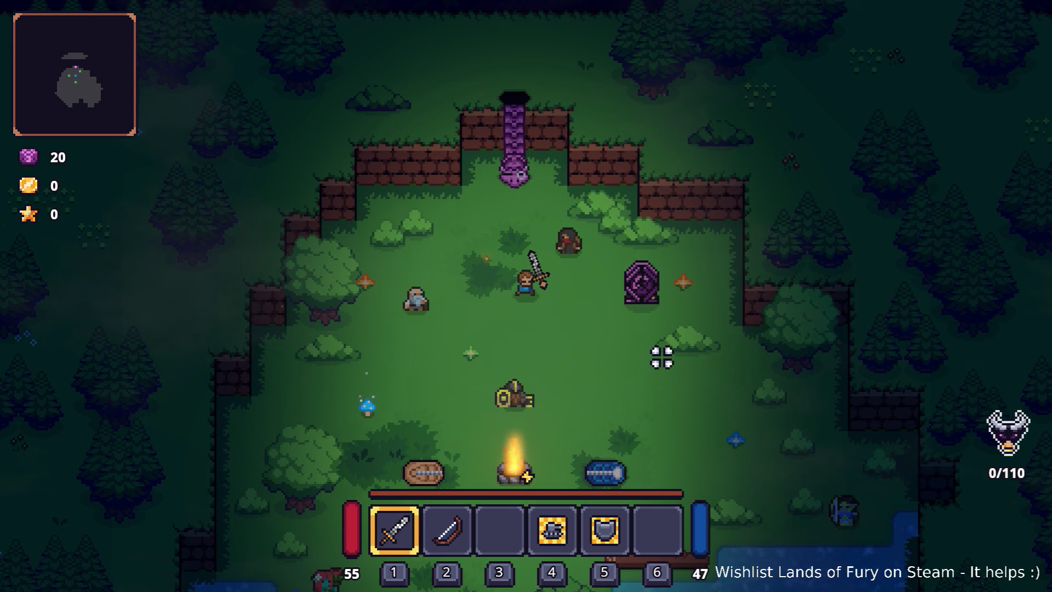
Run Player.AddItem(ring_of_bunny,1) in the dev console, then pick up the ring in the inventory
key(grave)
text(palyer)
key(BackSpace)
key(BackSpace)
key(BackSpace)
text(Player.)
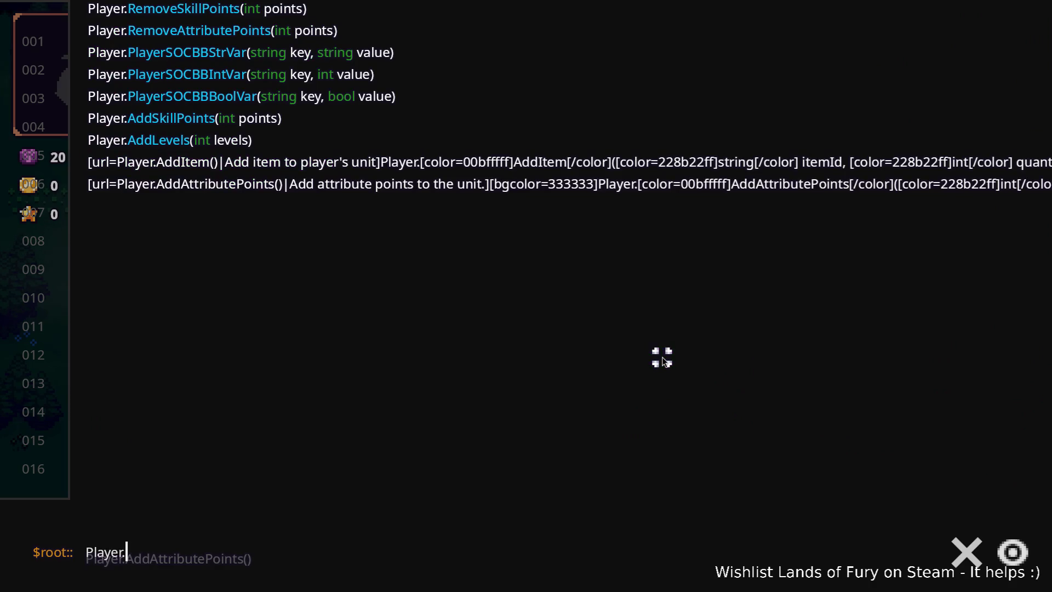
text(AddI)
text(()
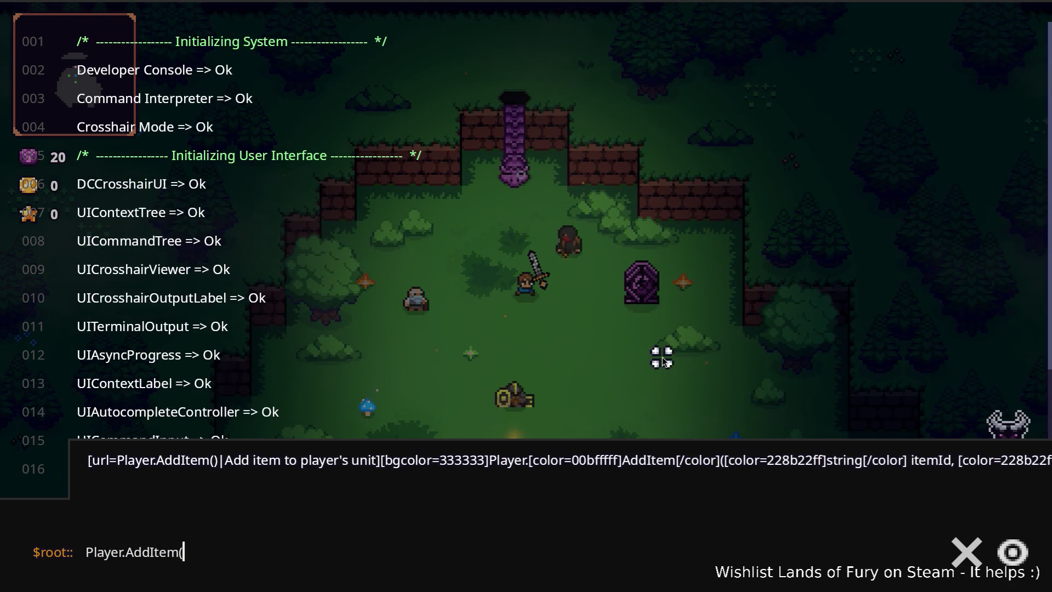
text(ring_of_bu)
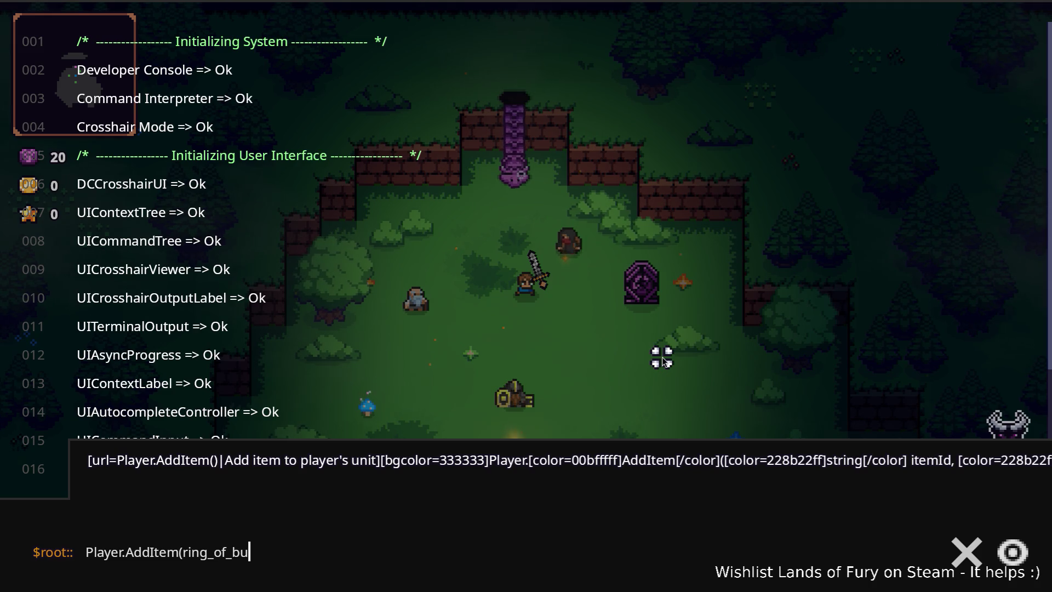
text(nny)
key(Return)
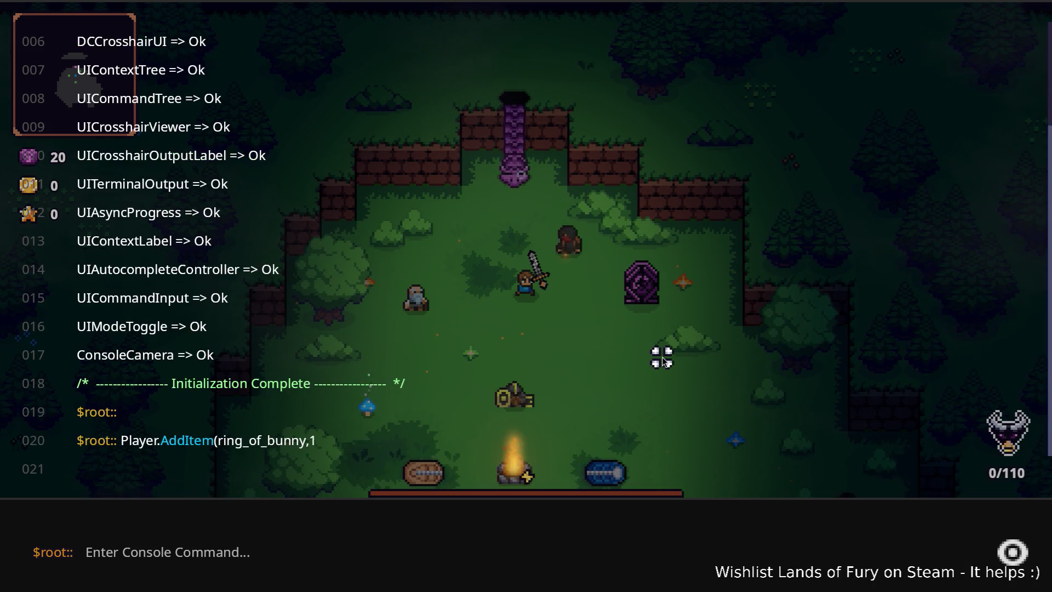
key(Escape)
key(i)
click(500, 399)
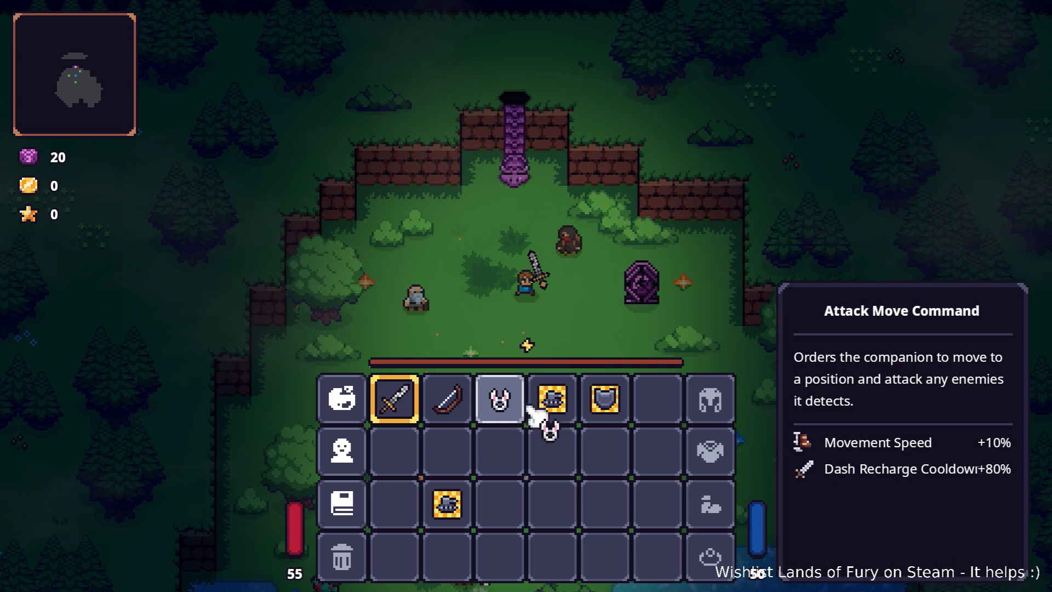
Place the bunny ring in the Ring equipment slot and close the inventory
click(712, 556)
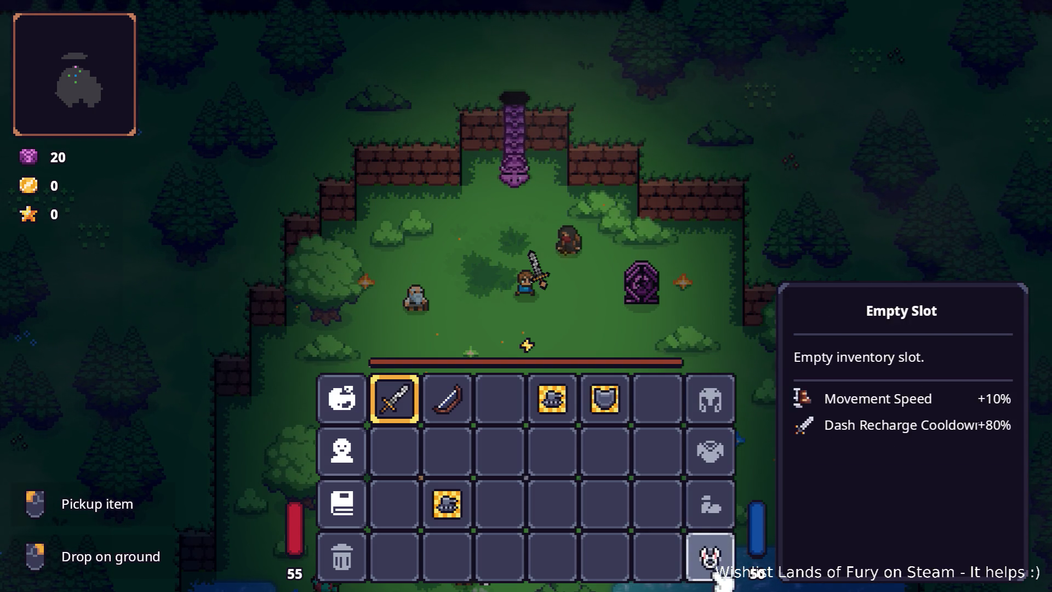
key(Tab)
key(w)
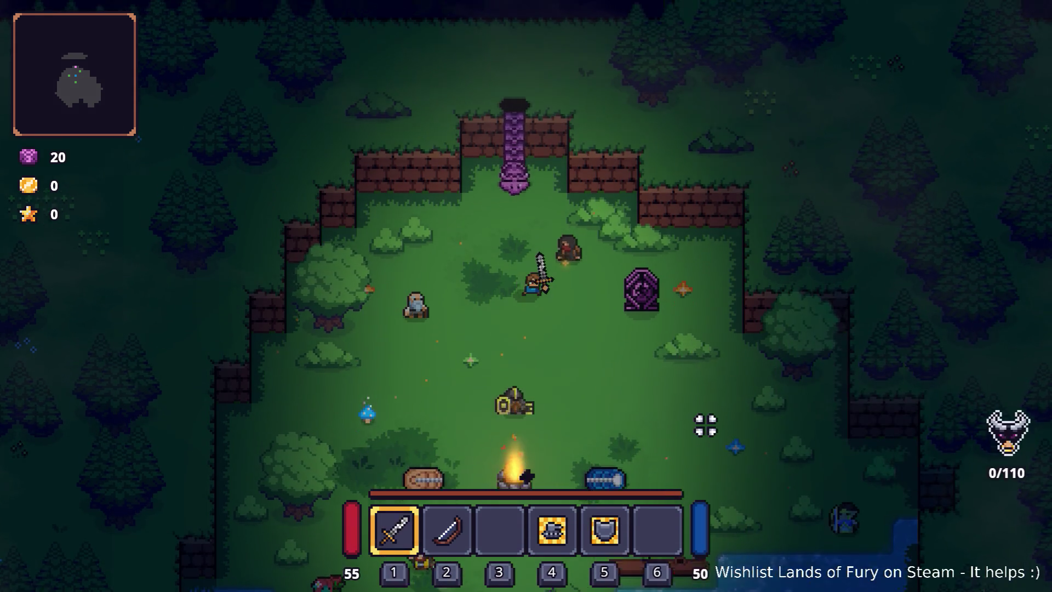
key(s)
key(alt+Tab)
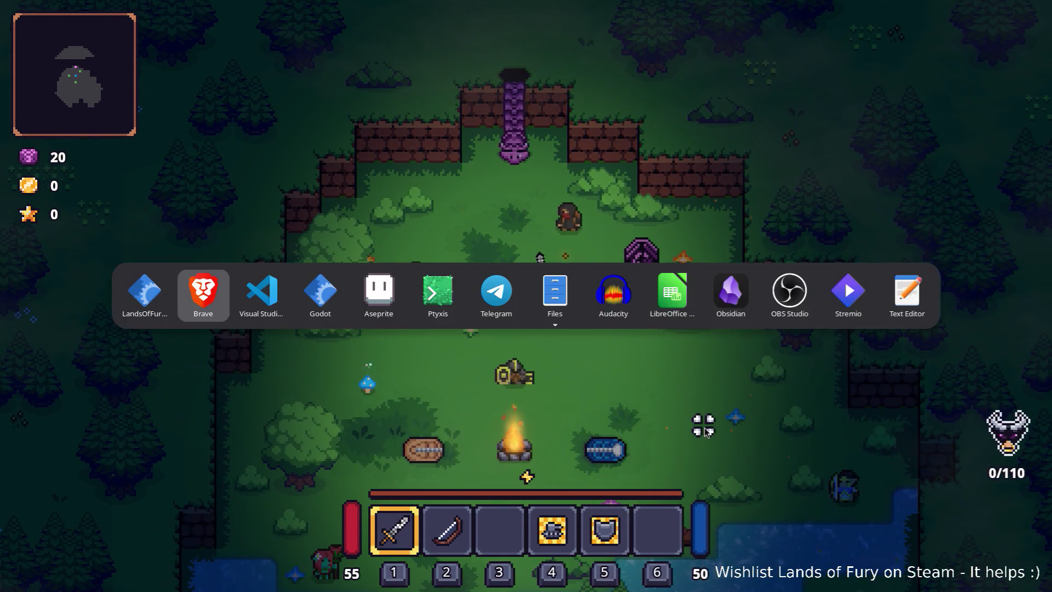
click(244, 307)
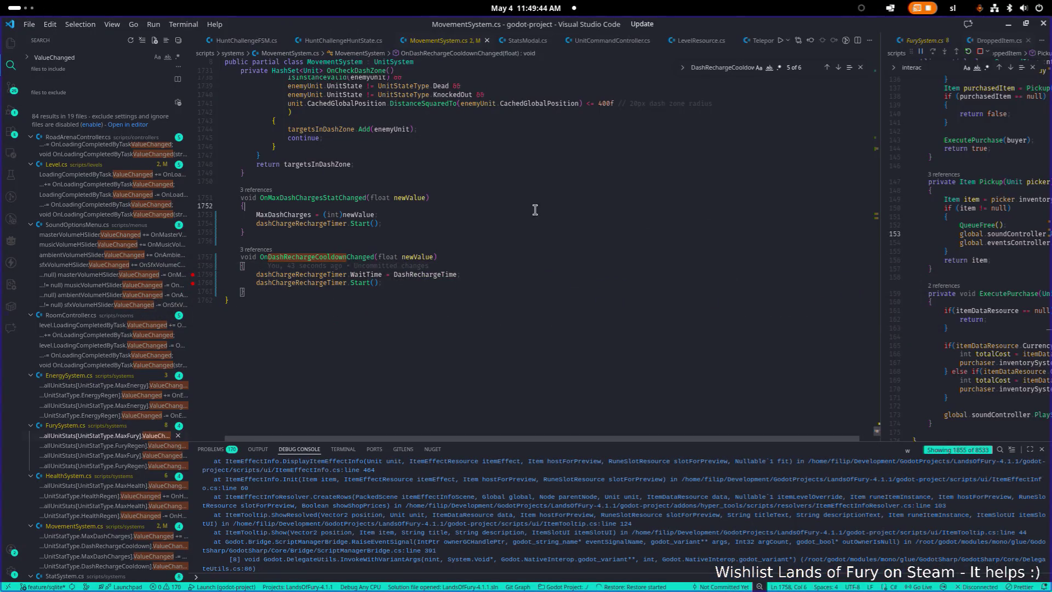
double_click(329, 257)
key(ctrl+f)
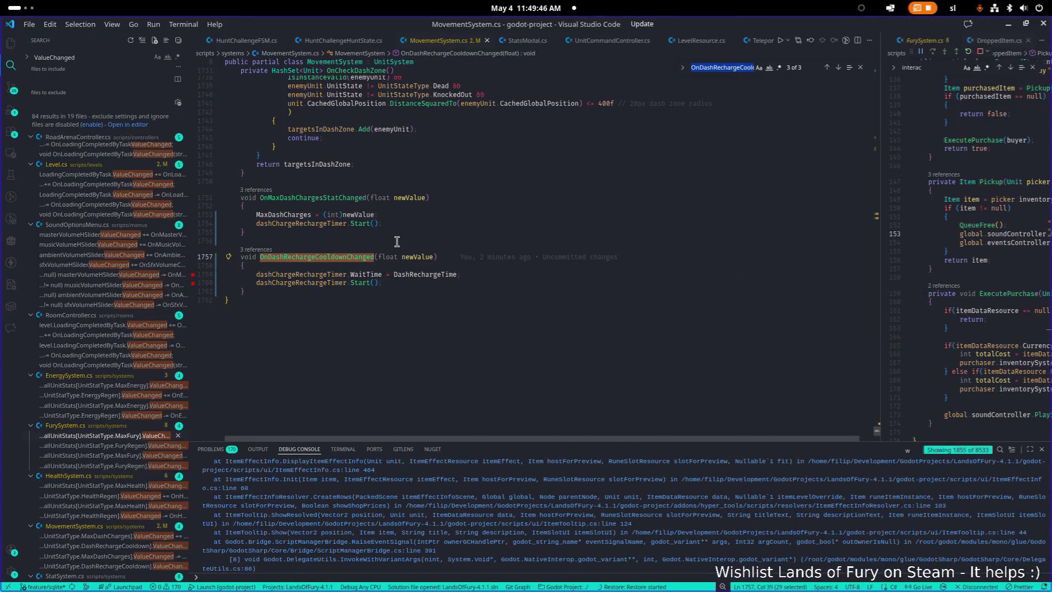
key(Return)
scroll(396, 241, down, 5)
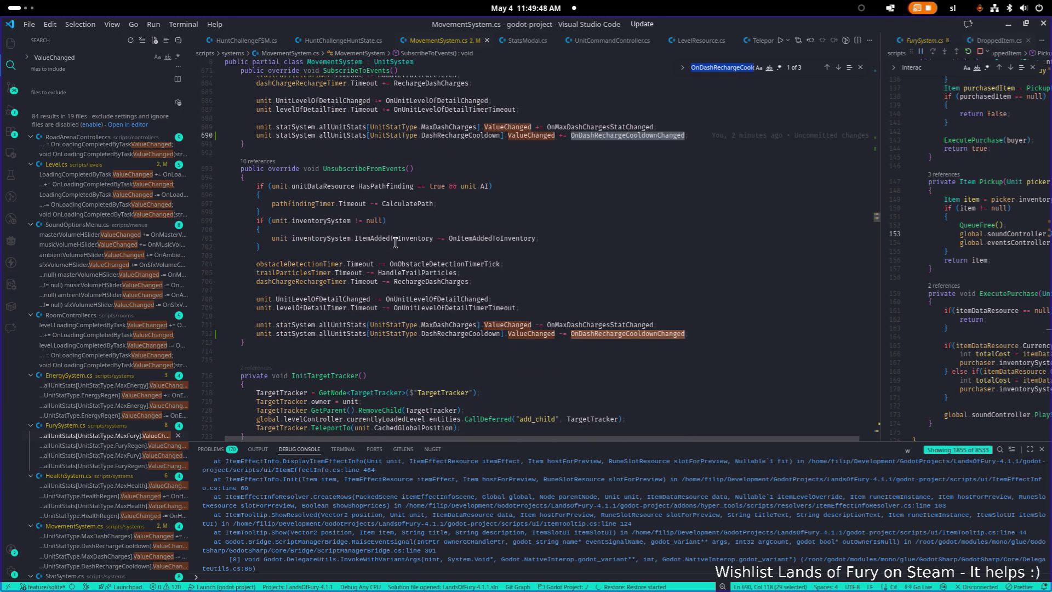
key(Return)
key(Return)
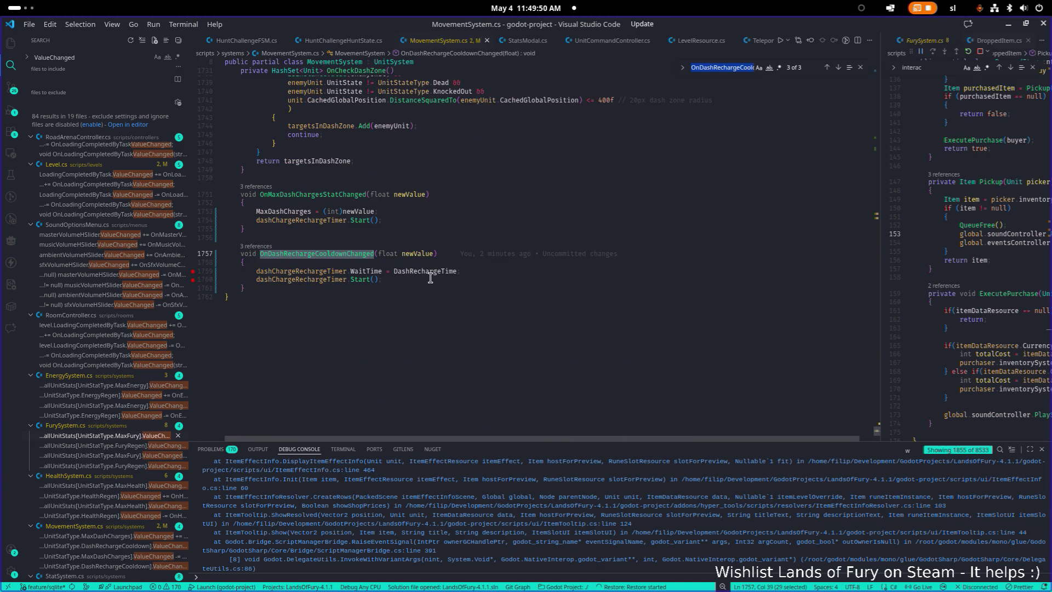
click(430, 278)
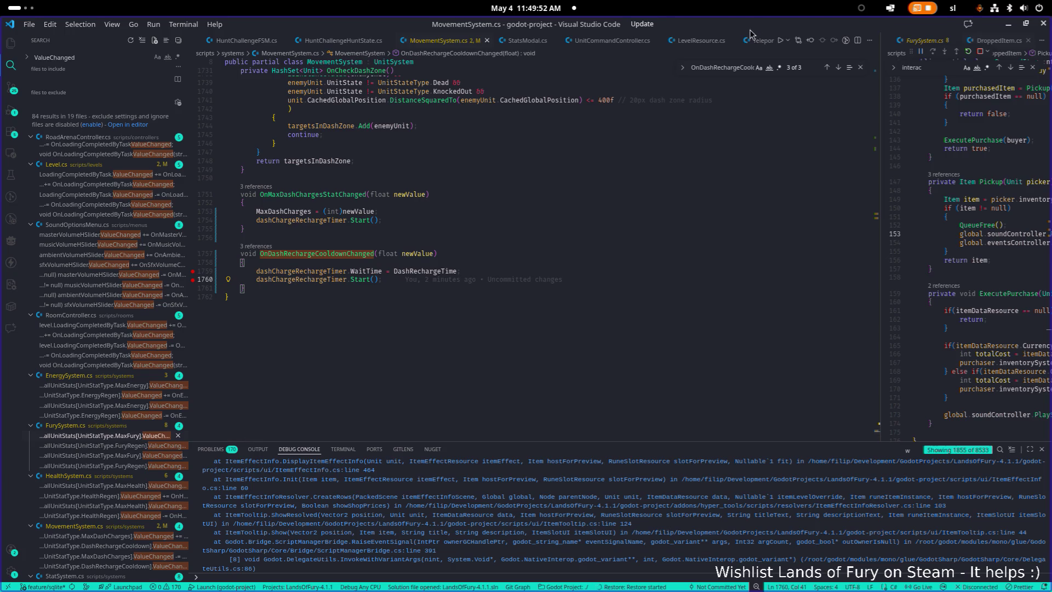
double_click(352, 252)
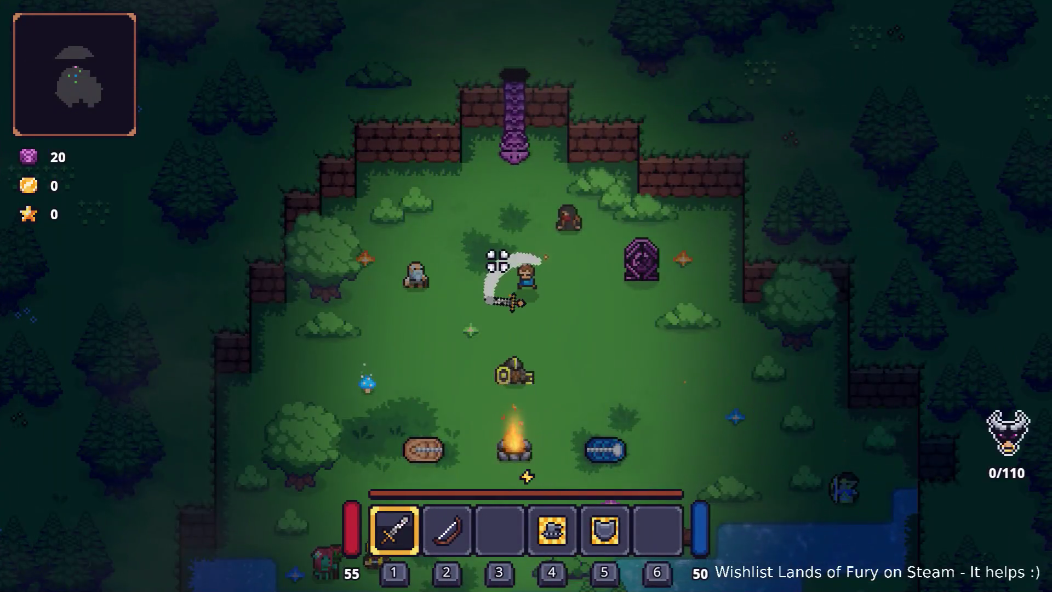
Walk around the glade and dash right to test the ring's dash cooldown
key(s)
key(d)
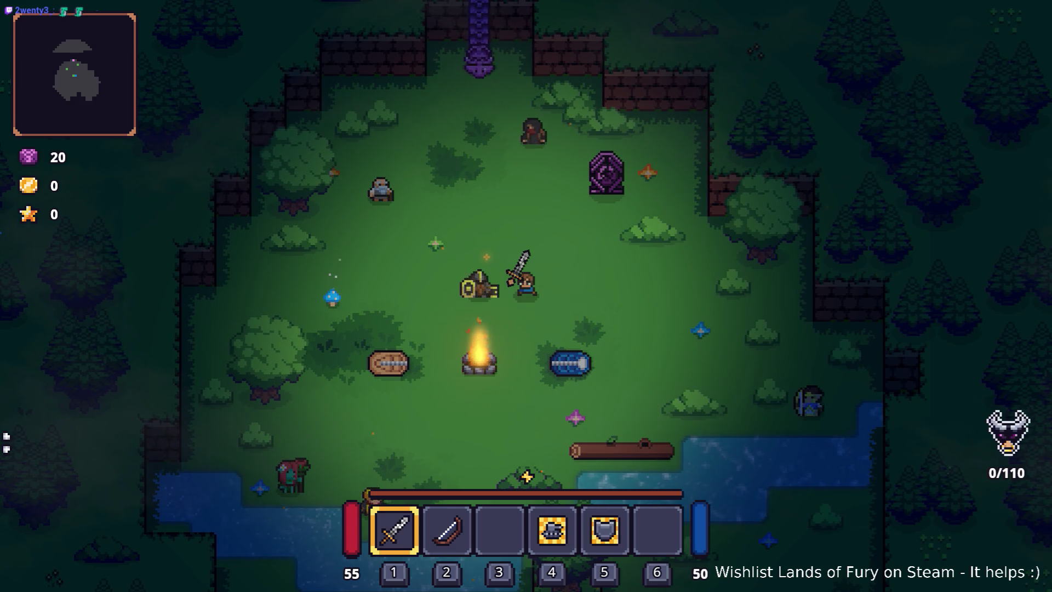
key(d)
key(space)
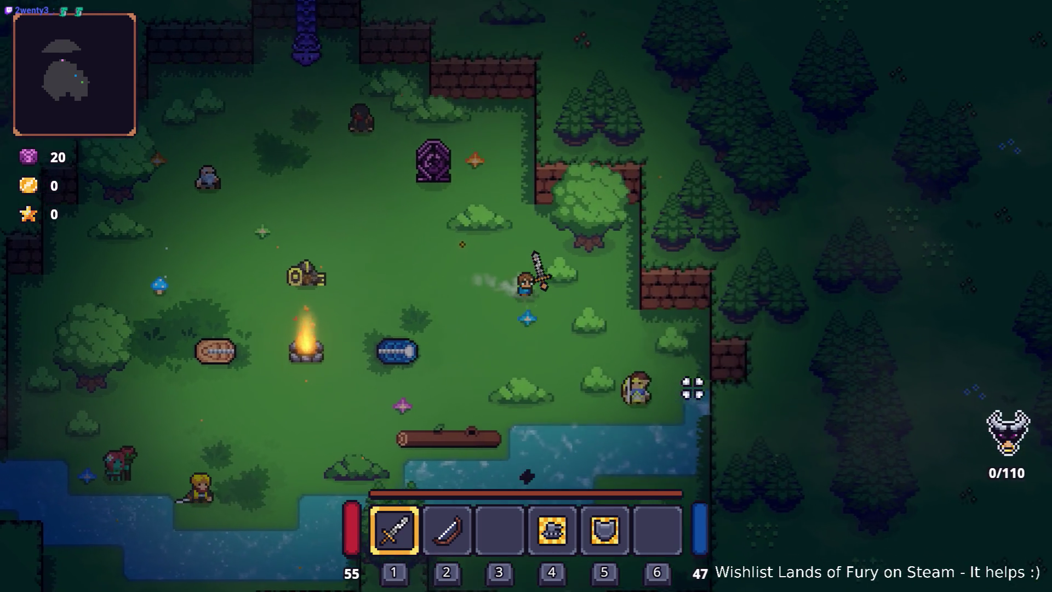
key(s)
key(a)
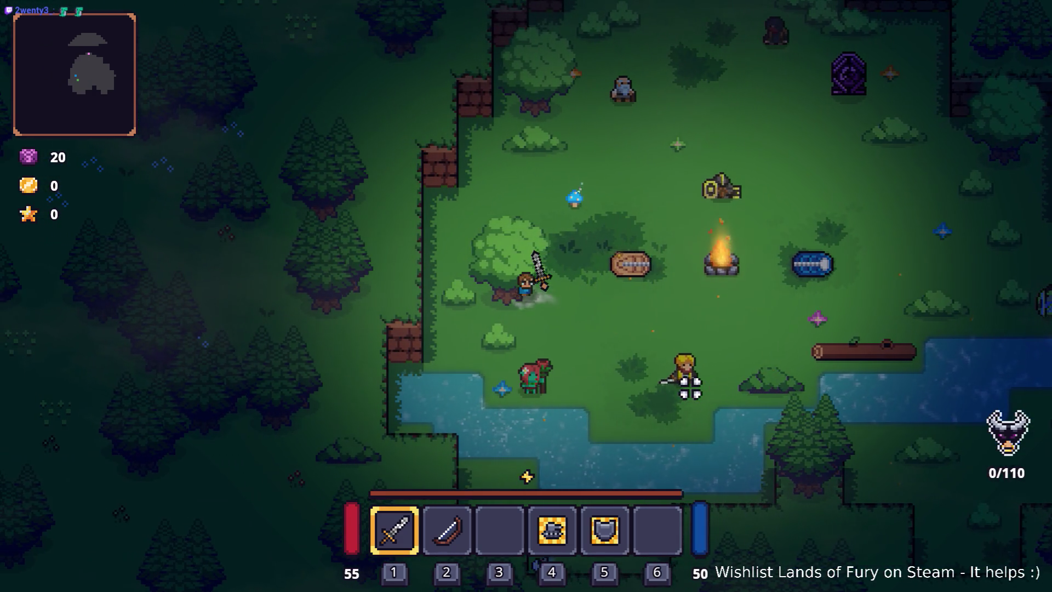
key(s)
key(d)
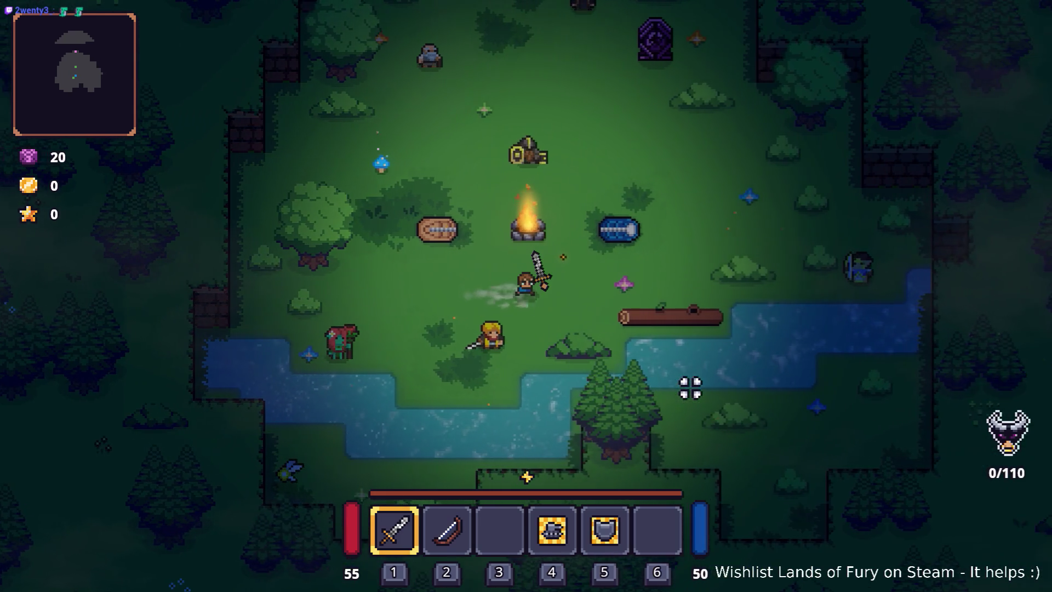
key(w)
Open the inventory, pick up the Wooden Bow, and bring up the Pause menu
key(Tab)
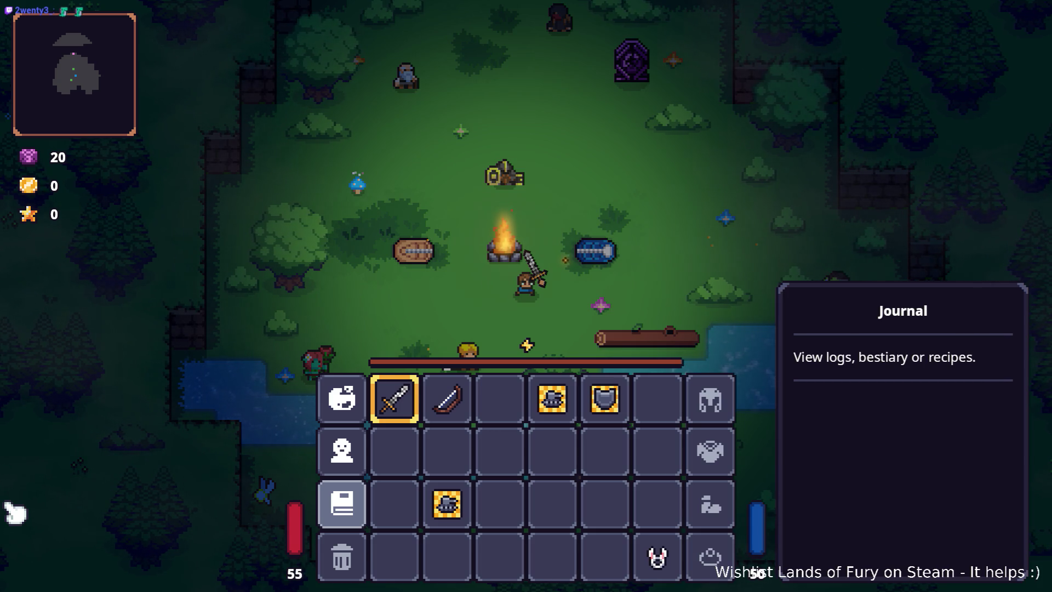
click(448, 399)
key(Escape)
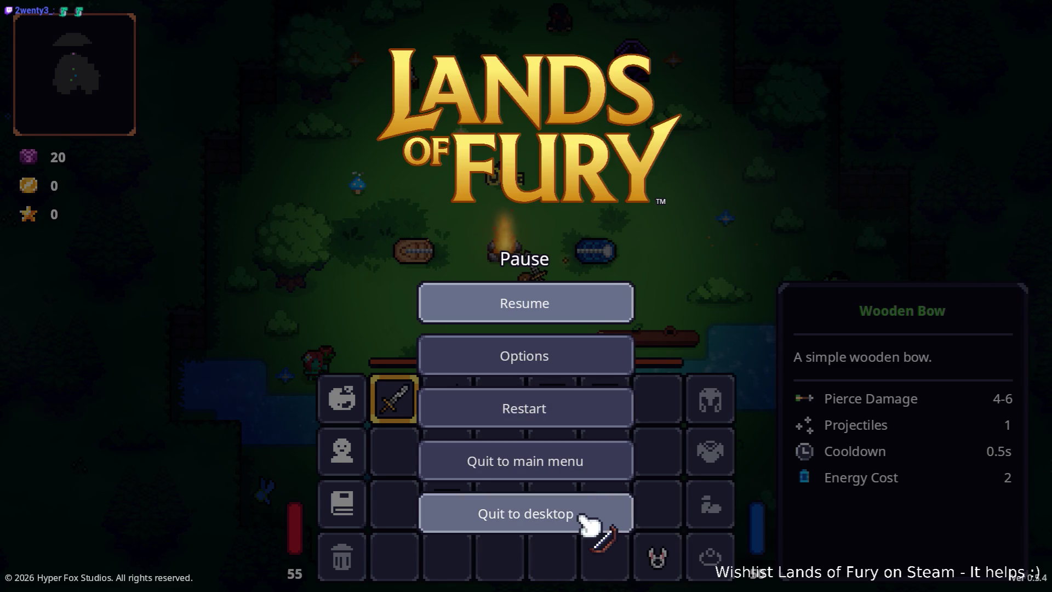
Quit the game, filter FileSystem for 'dashre', and delete 'Recharge' from DashRechargeCooldown.tres
click(589, 501)
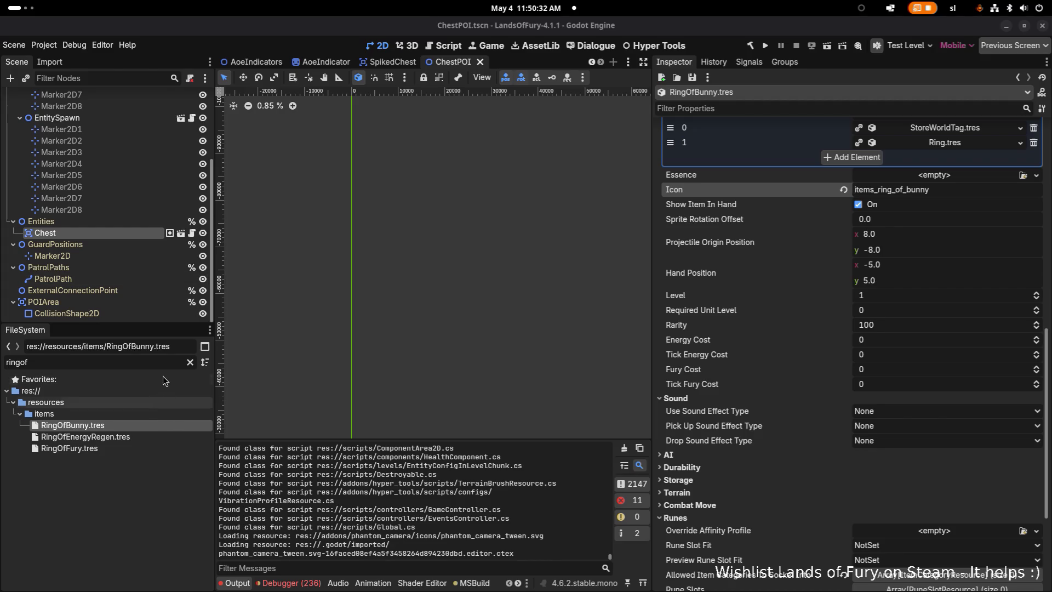
click(166, 361)
key(ctrl+a)
text(dash)
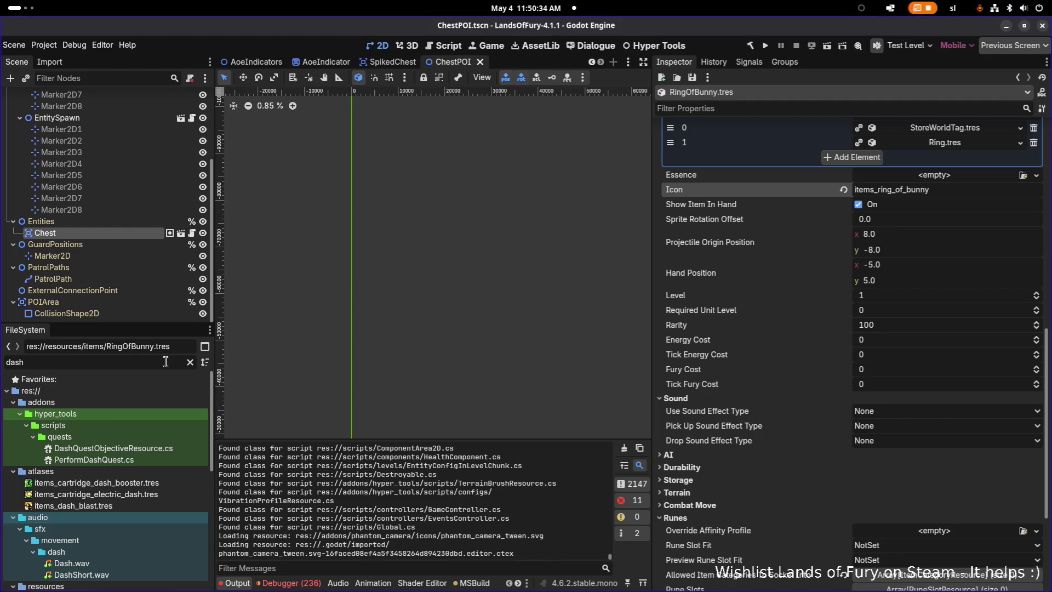
text(re)
click(94, 426)
key(F2)
key(Delete)
key(Delete)
key(Delete)
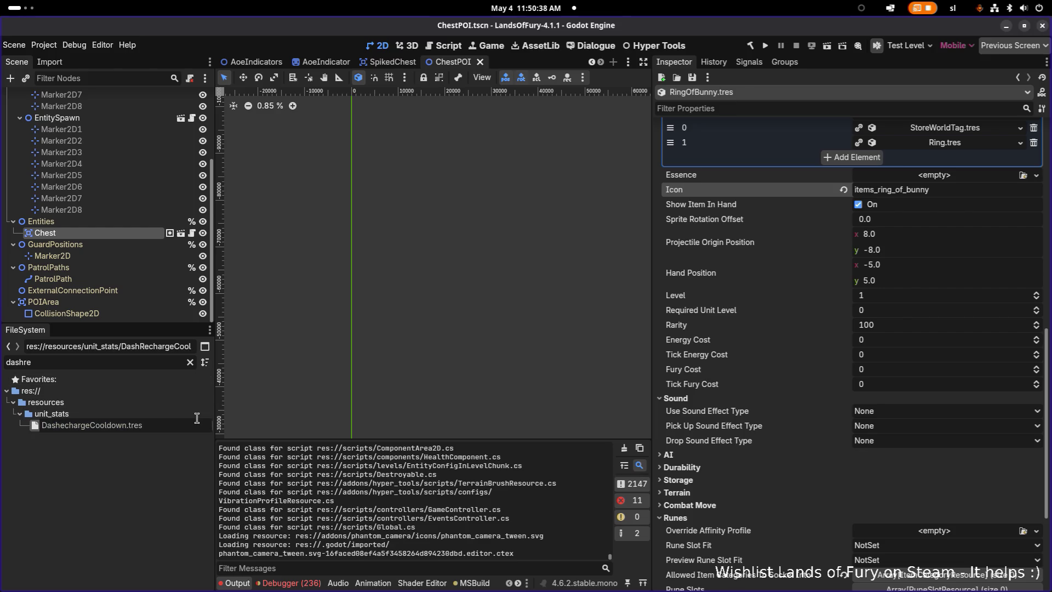
key(Return)
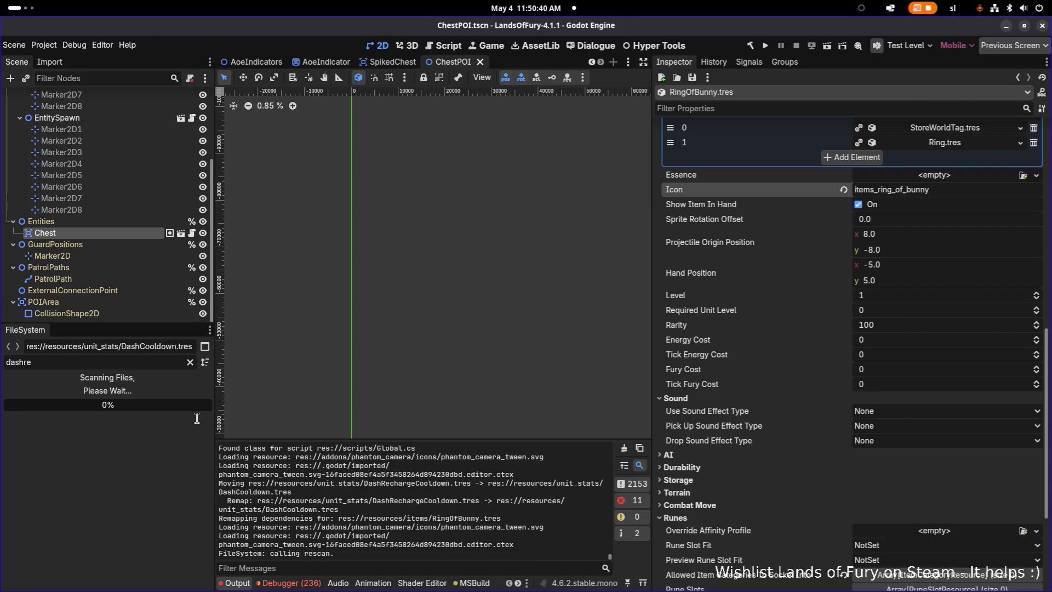
Refilter FileSystem for 'dashco', then select cell A767 in the spreadsheet
click(156, 361)
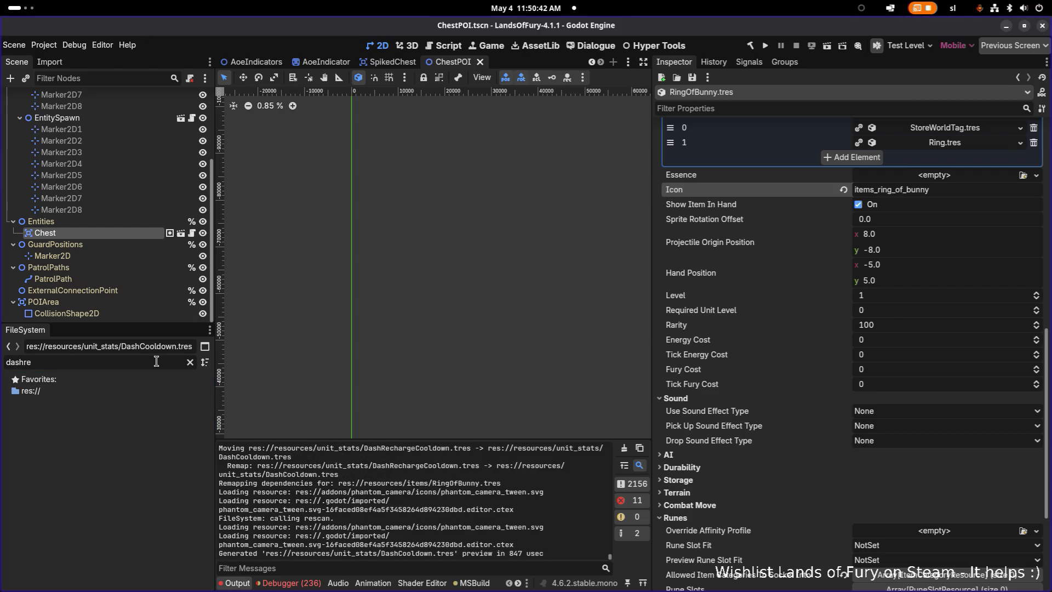
key(BackSpace)
key(BackSpace)
text(co)
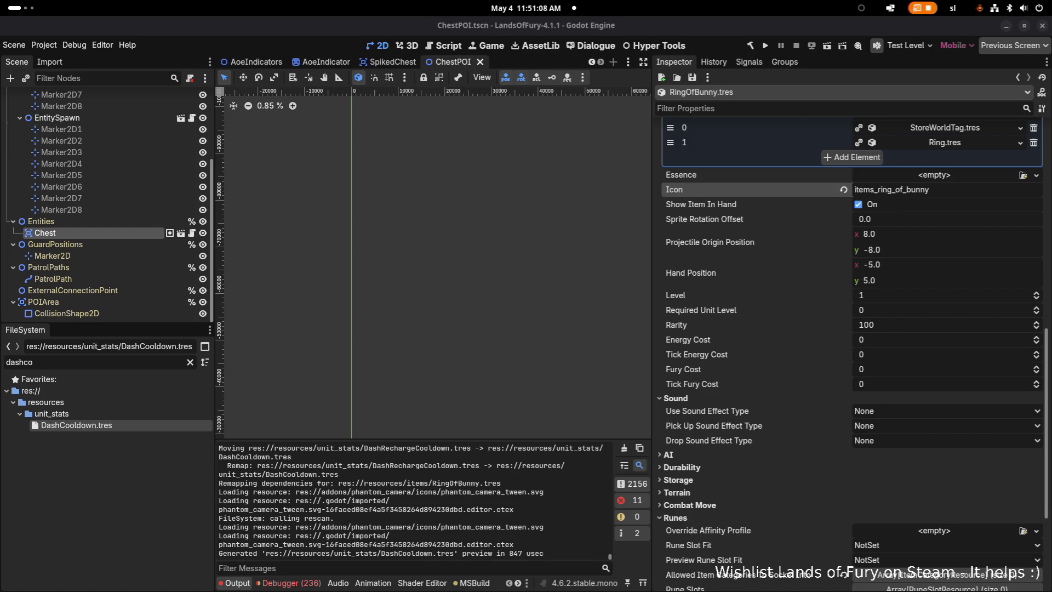
key(alt+Tab)
click(687, 287)
Search the Translations sheet for the dash_rechar cooldown key
click(198, 248)
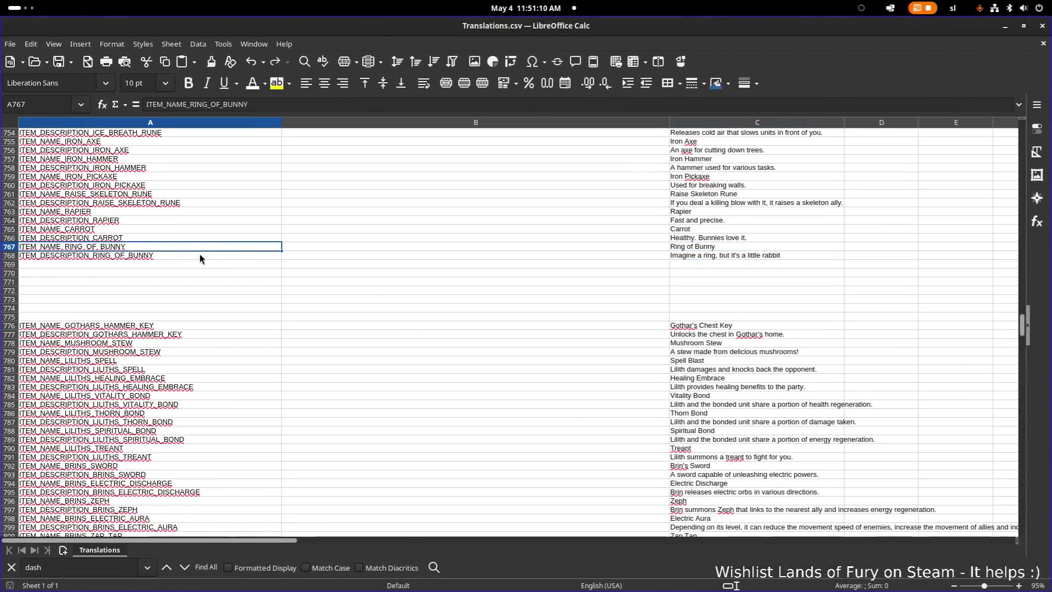
key(ctrl+f)
text(dash-r)
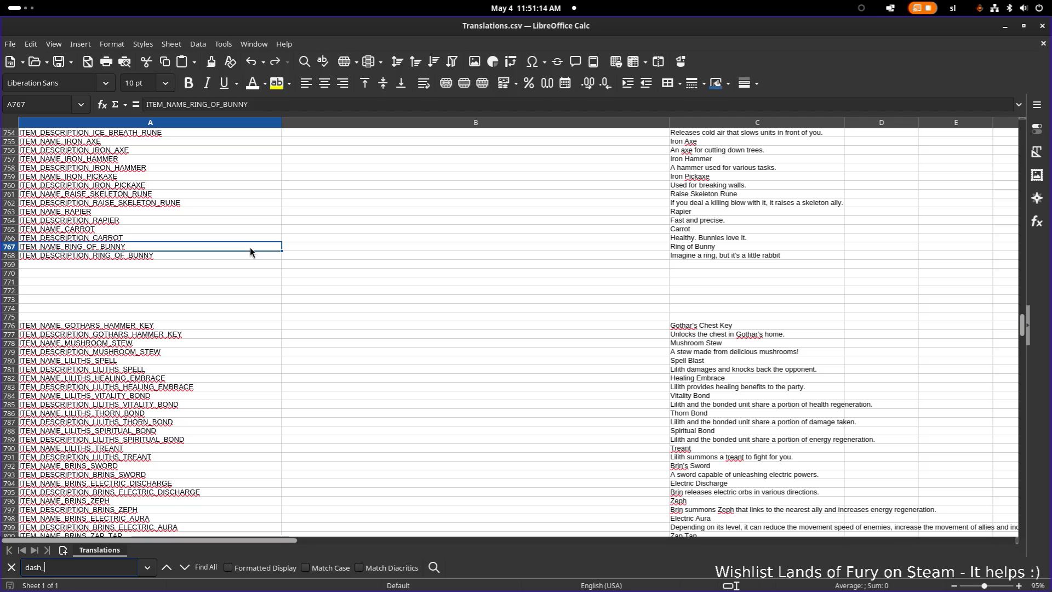
text(rechar)
key(Return)
scroll(247, 307, up, 1)
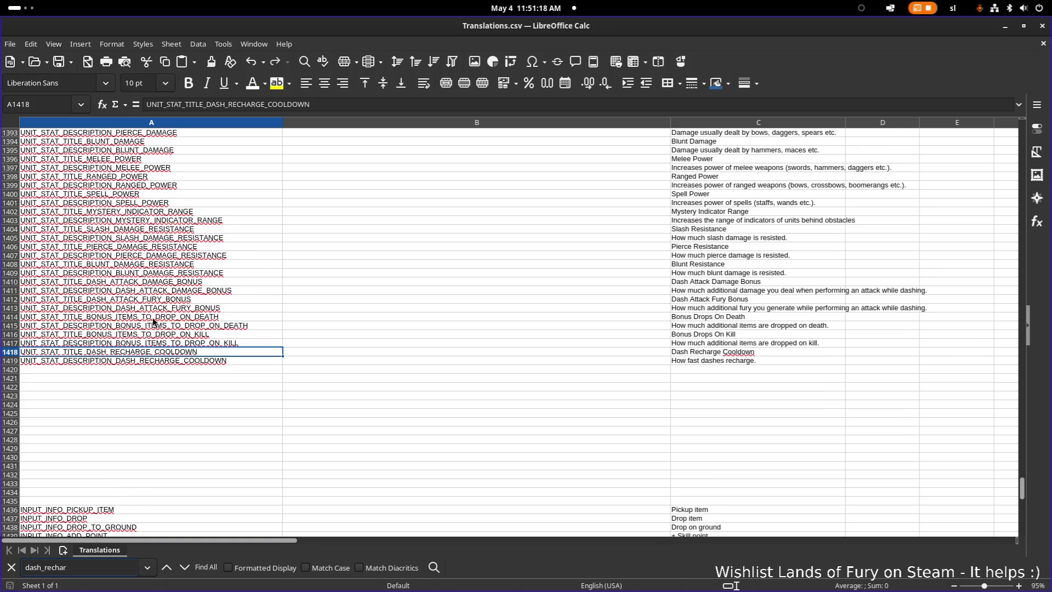
Delete RECHARGE from the title and description keys in A1418 and A1419
double_click(133, 352)
drag(111, 352, 163, 352)
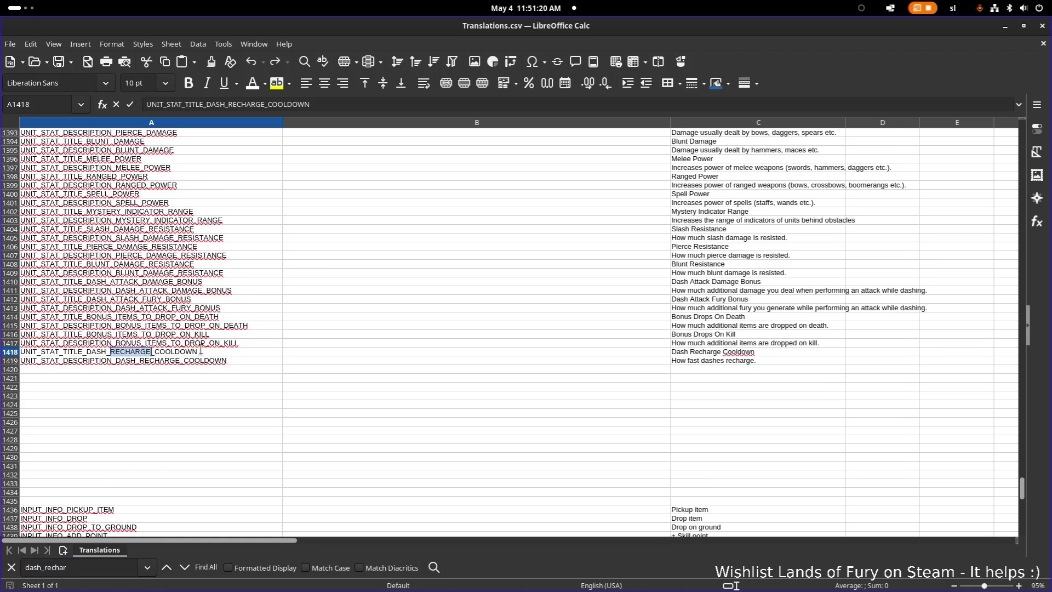
key(BackSpace)
key(BackSpace)
key(Return)
double_click(158, 361)
drag(140, 361, 181, 360)
Change the C1418 English title to 'Dash Cooldown' and return to Godot
key(BackSpace)
click(604, 336)
click(751, 353)
double_click(712, 354)
key(BackSpace)
key(Return)
click(1004, 26)
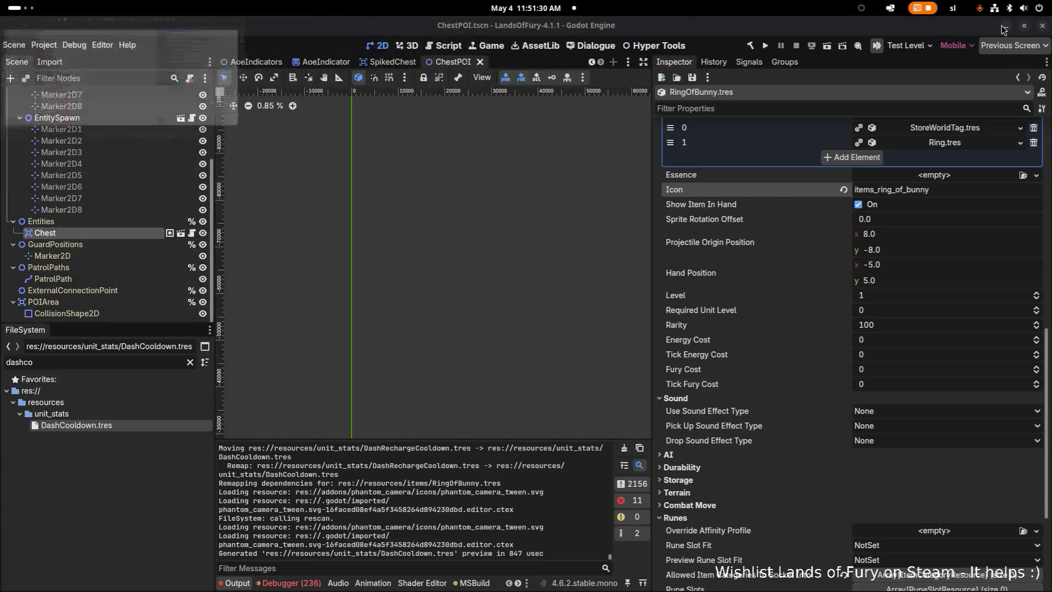
Open RingOfBunny.tres and expand the second item effect's Unit Stat Resource
double_click(122, 365)
text(ringof)
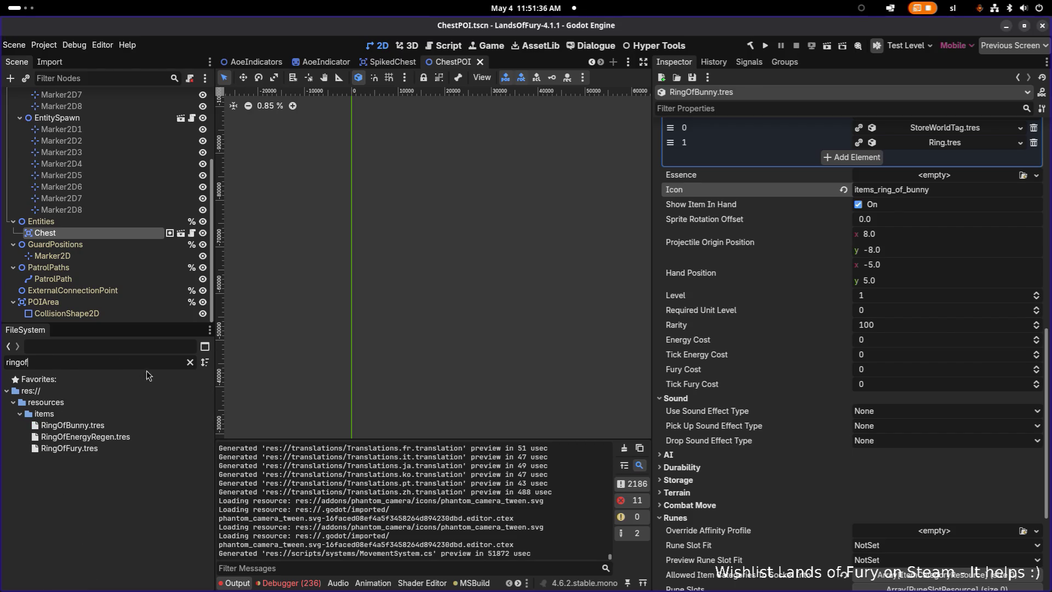
click(72, 425)
scroll(815, 301, down, 3)
click(947, 439)
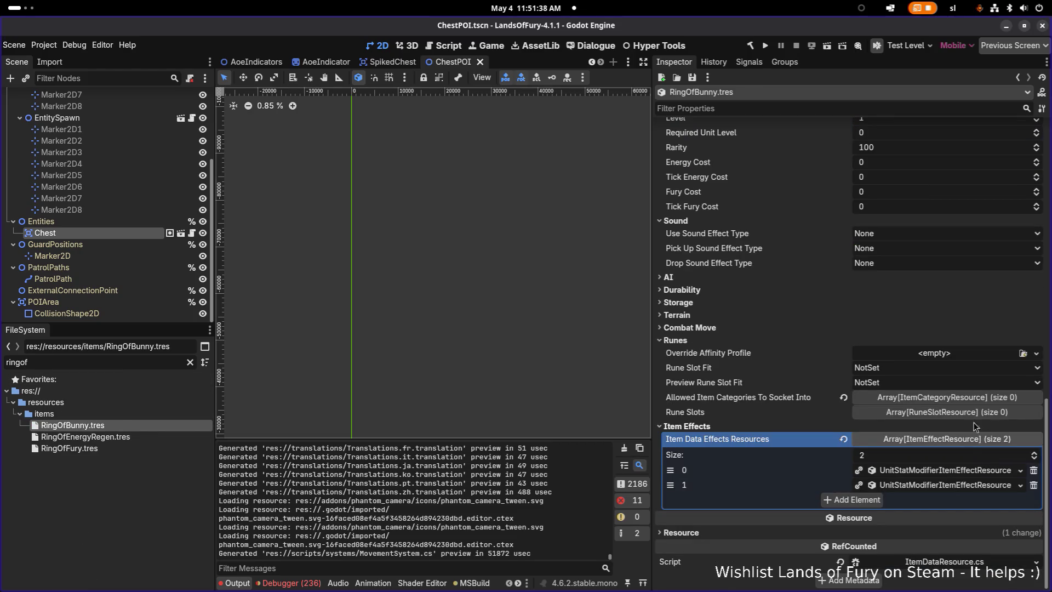
click(956, 486)
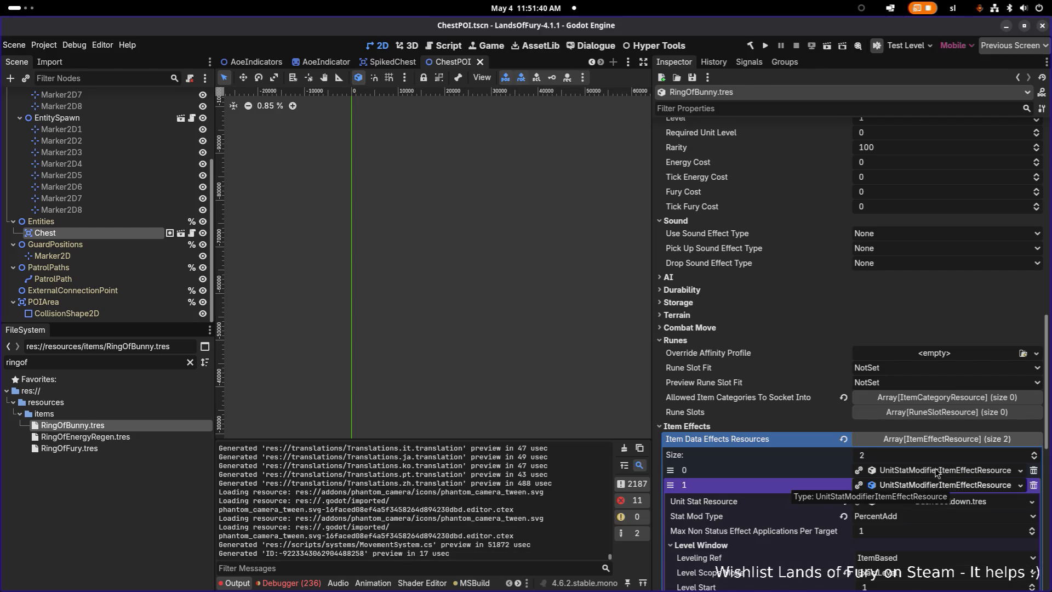
scroll(937, 472, down, 4)
click(997, 327)
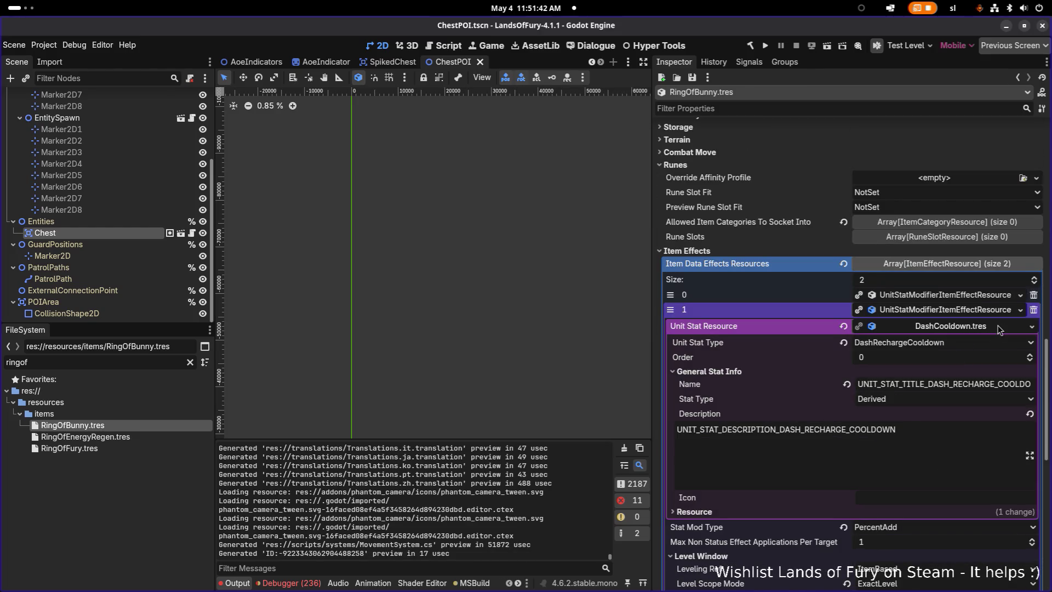
click(946, 345)
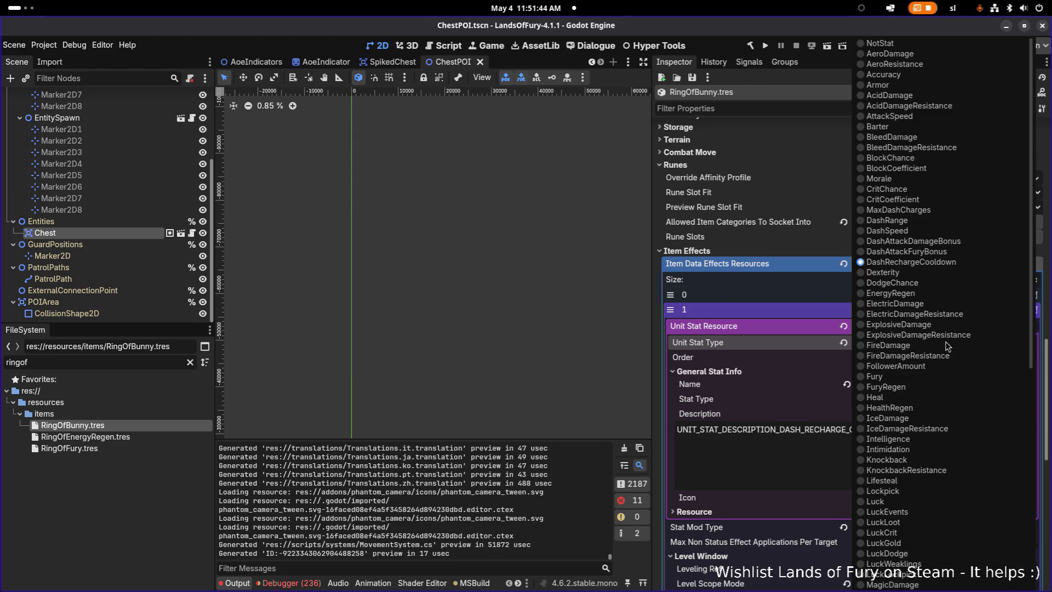
click(780, 346)
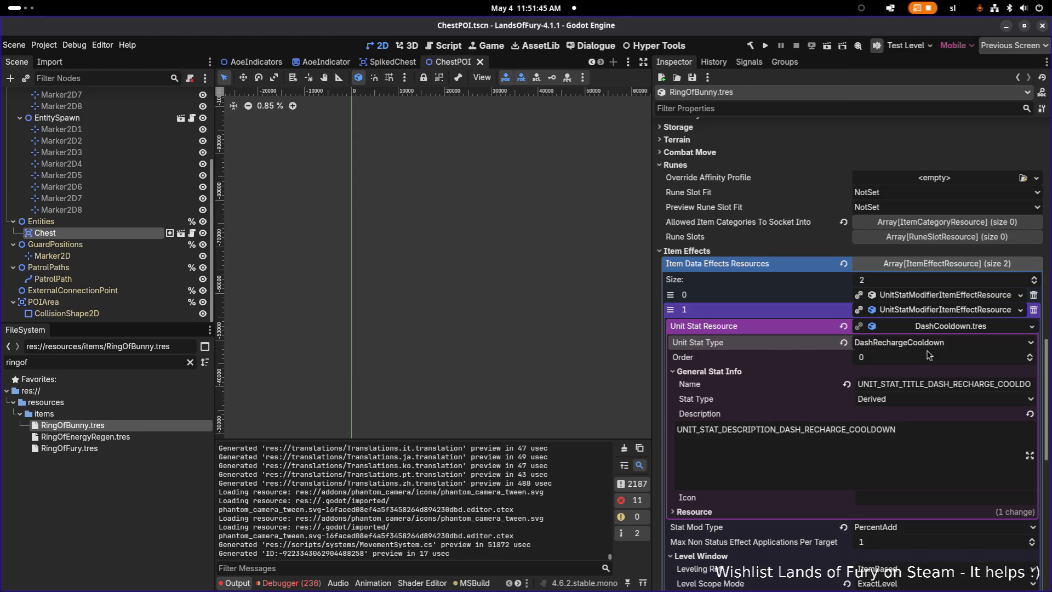
Set Name to UNIT_STAT_TITLE_DASH_COOLDOWN and Description to UNIT_STAT_DESCRIPTION_DASH_COOLDOWN, then save
click(944, 384)
key(shift+Right)
key(shift+Right)
key(shift+Right)
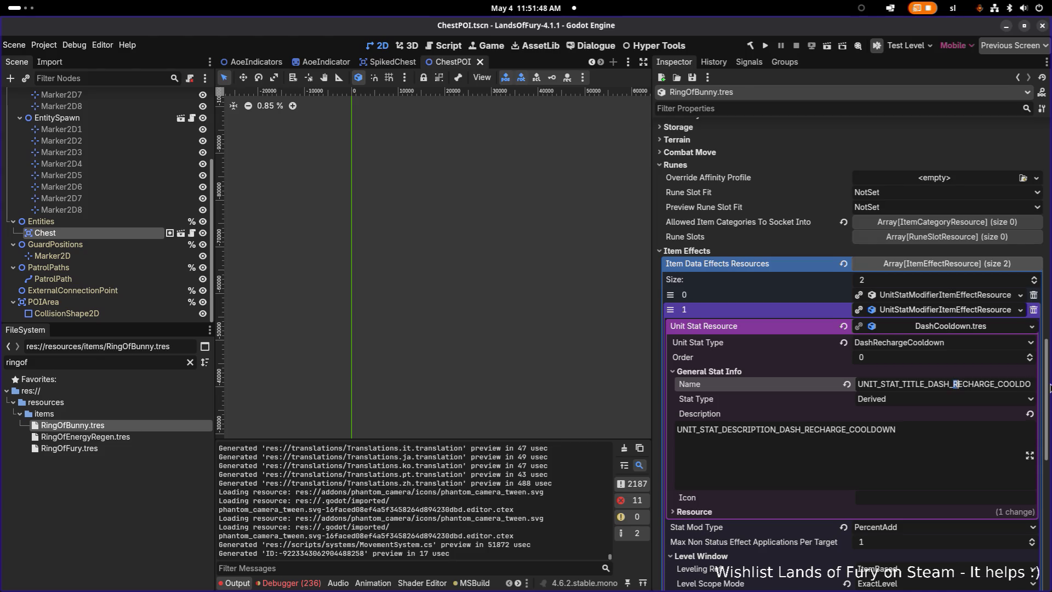
key(BackSpace)
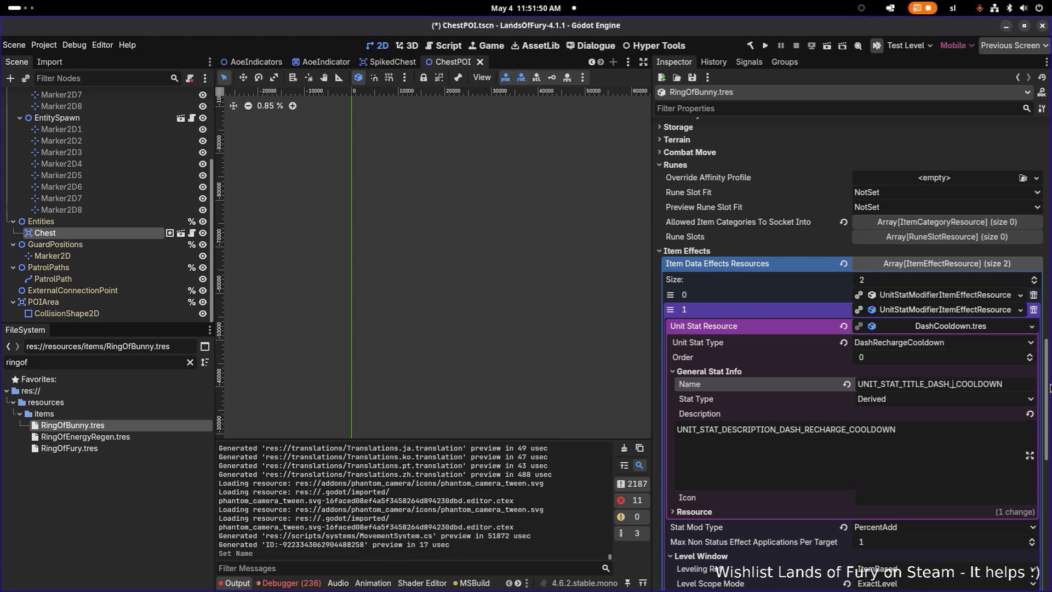
key(Tab)
key(Left)
key(Left)
key(Left)
key(shift+Right)
key(shift+Right)
key(shift+Right)
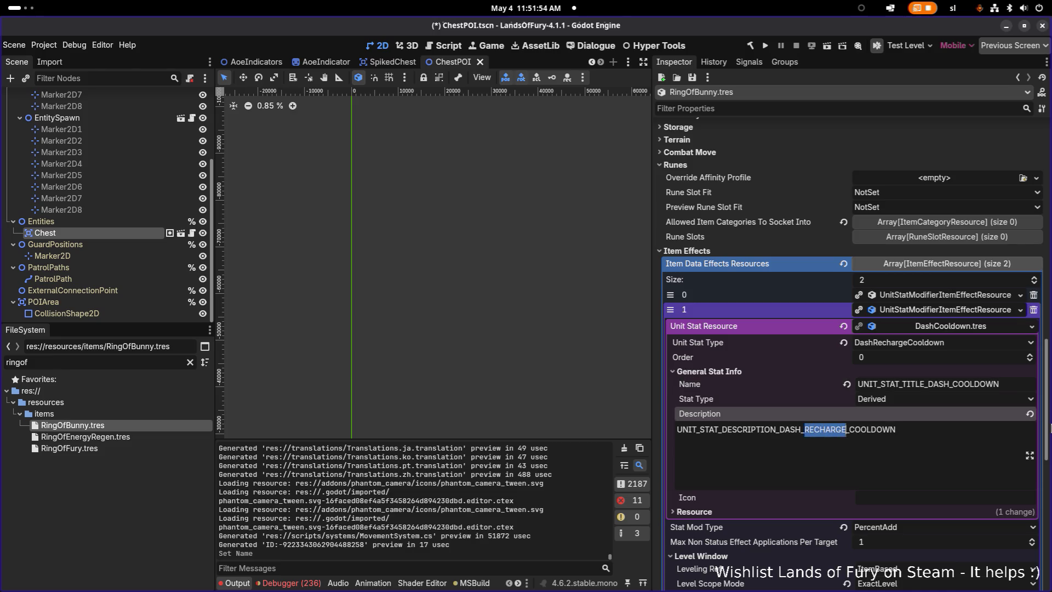
key(BackSpace)
key(BackSpace)
click(924, 434)
key(ctrl+s)
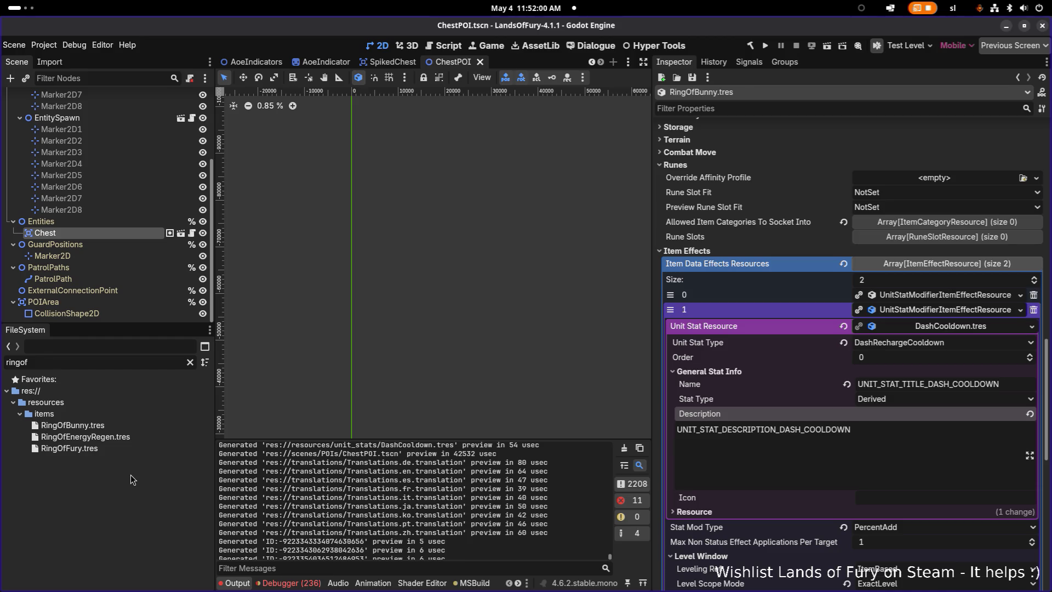
Open IconsResource.tres and browse the last page of Unit Stat Types for a new key
double_click(150, 364)
text(icons)
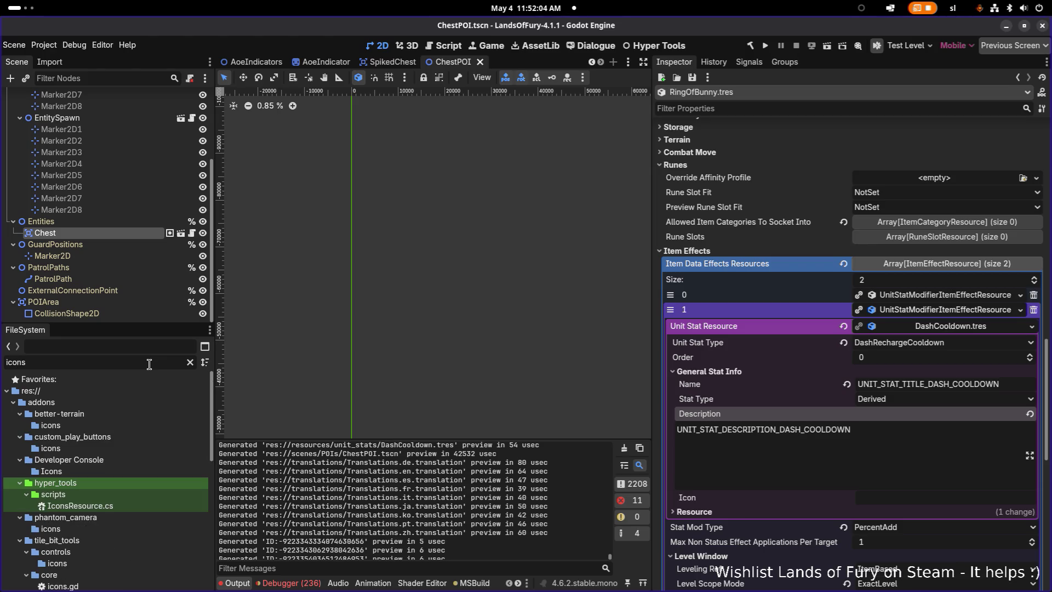
scroll(121, 446, down, 8)
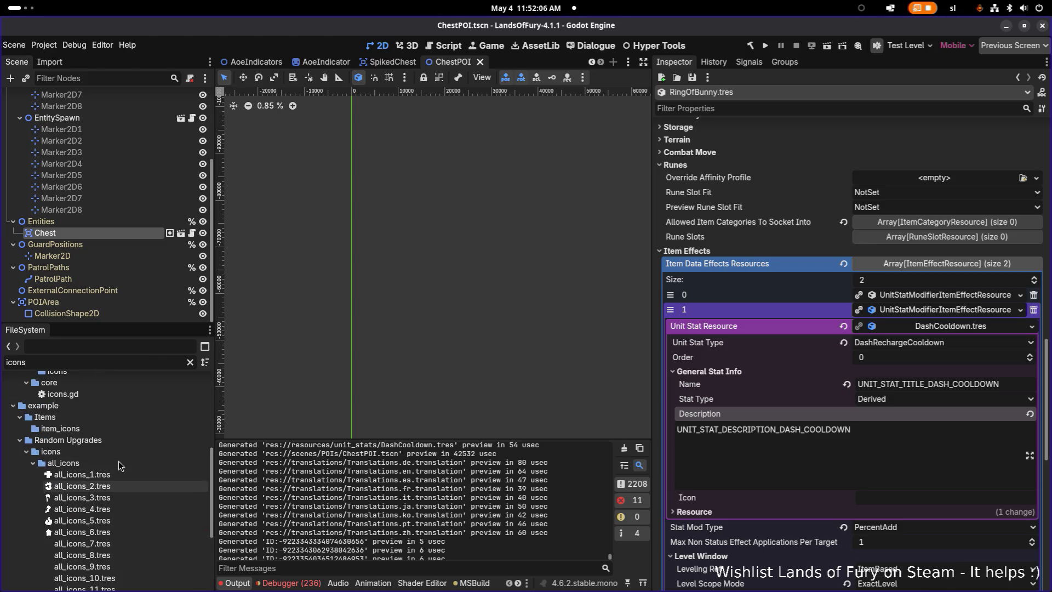
scroll(118, 461, down, 5)
double_click(76, 558)
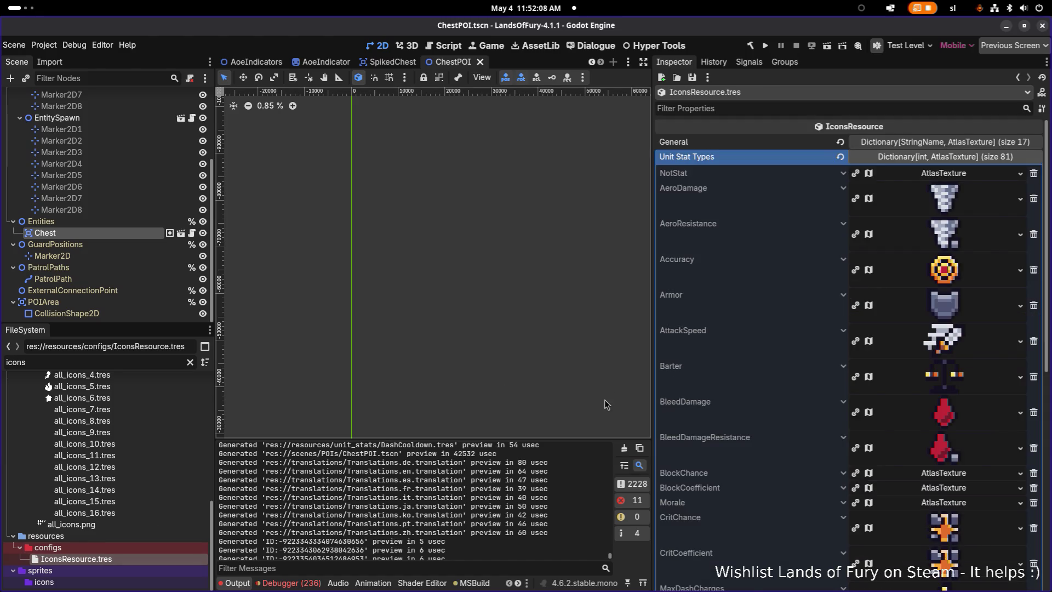
scroll(721, 340, down, 4)
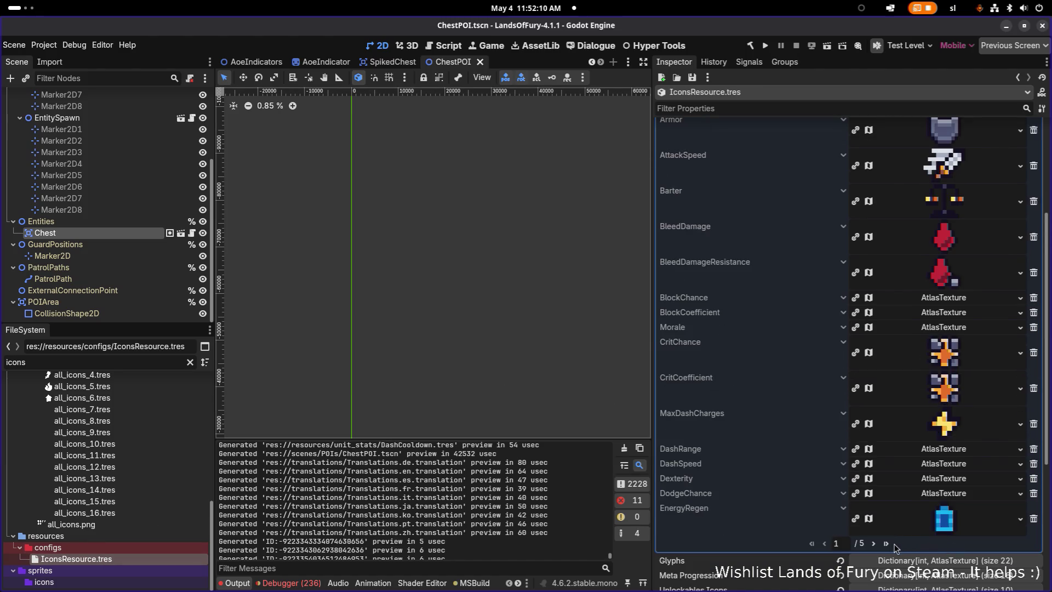
click(887, 543)
click(956, 228)
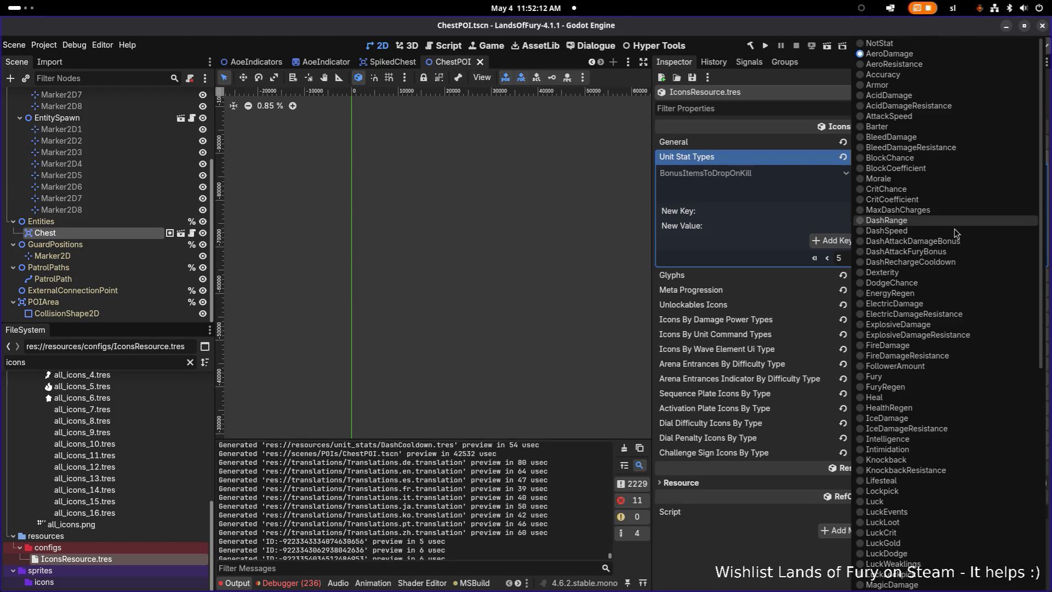
click(759, 539)
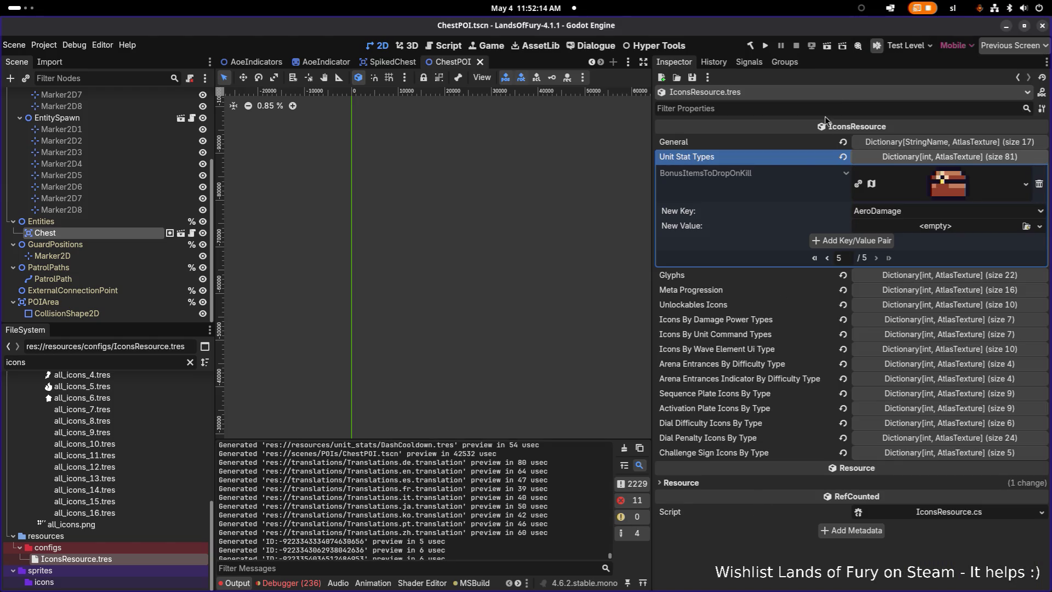
Rebuild the C# project and choose DashCooldown as the new Unit Stat Types key
click(750, 46)
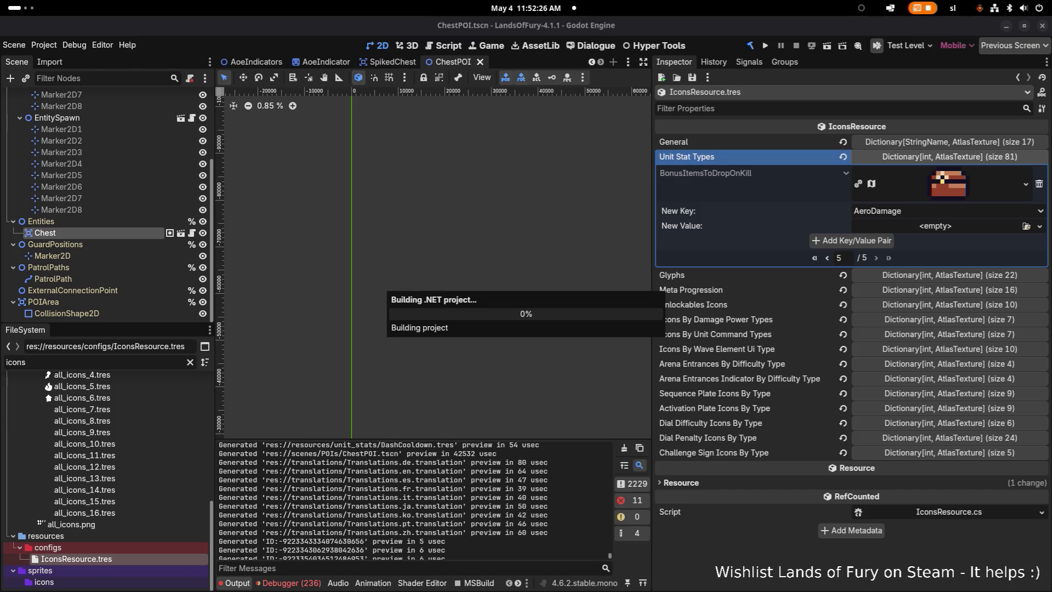
scroll(877, 522, down, 10)
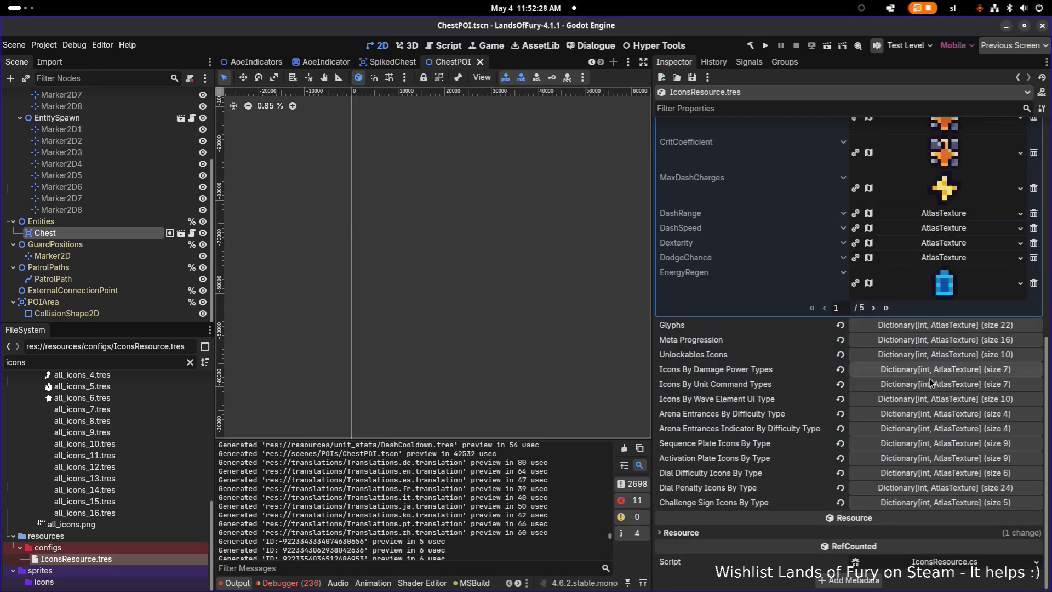
click(887, 308)
click(1024, 214)
scroll(986, 252, down, 5)
scroll(940, 400, up, 3)
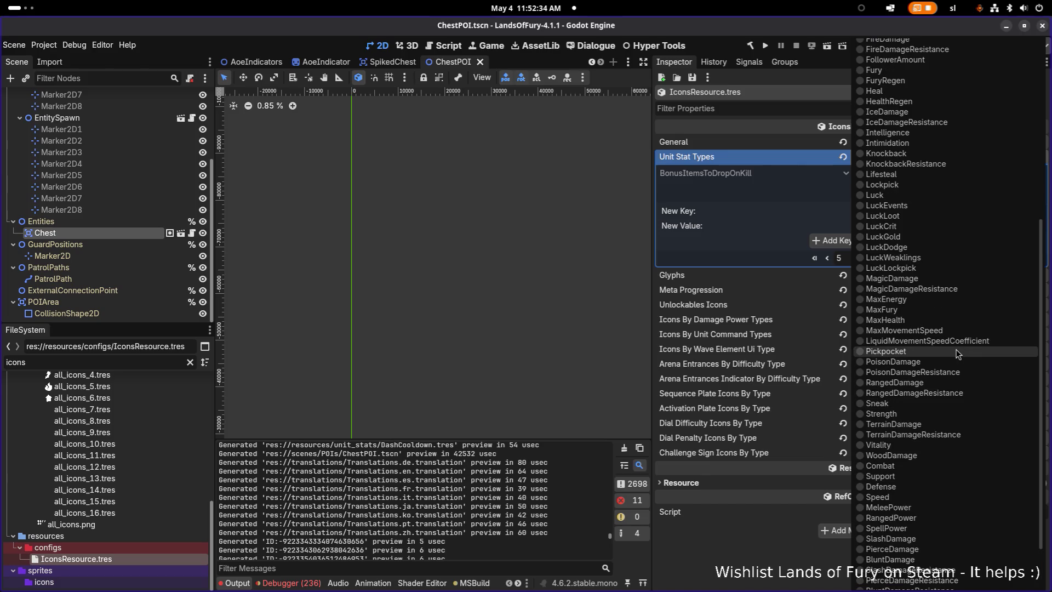
scroll(958, 354, up, 5)
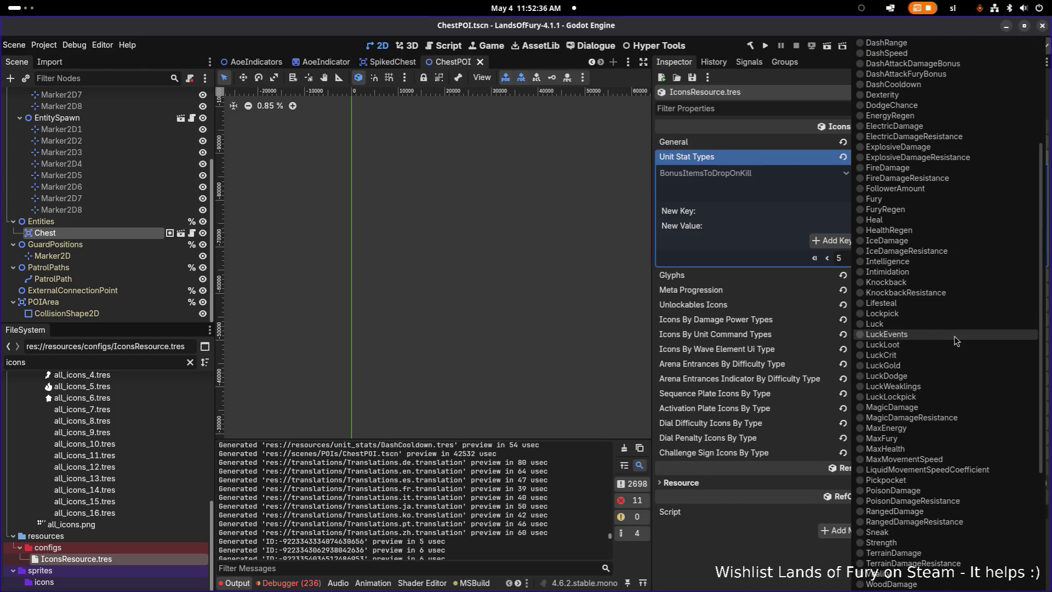
scroll(956, 342, up, 7)
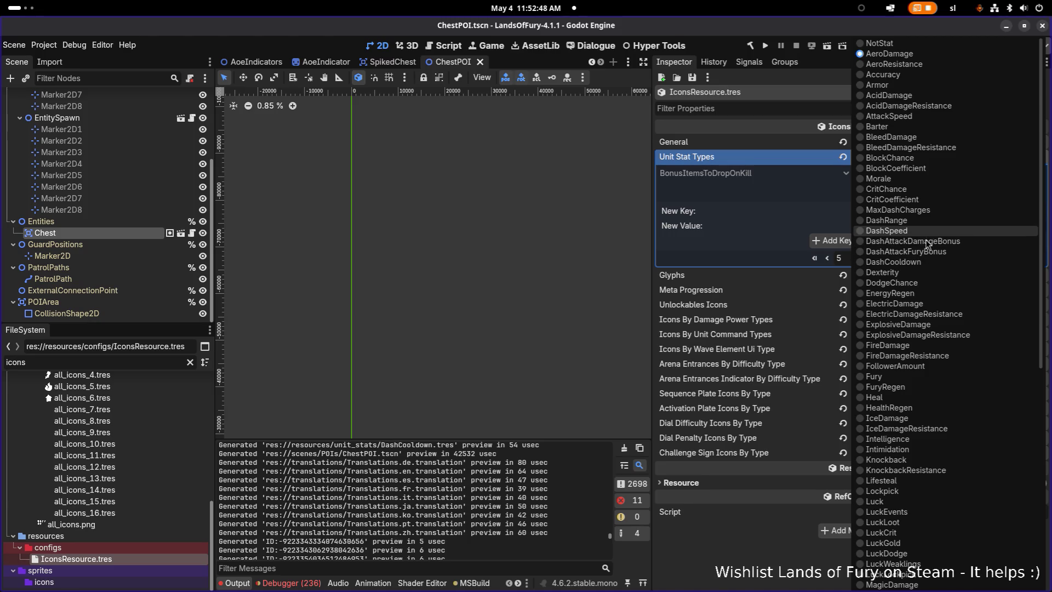
click(927, 261)
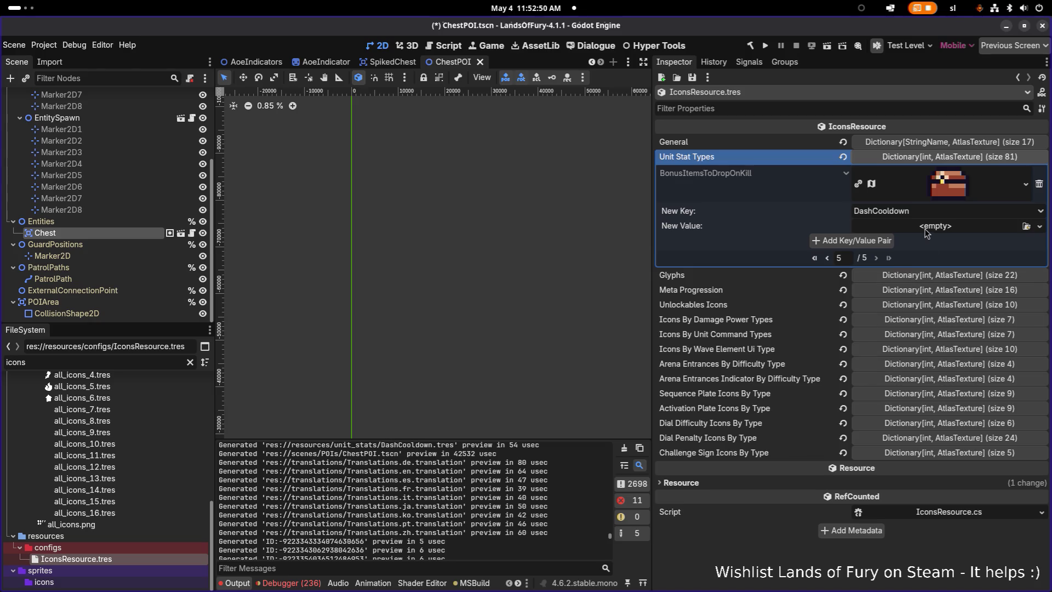
Load the ui_small_boots atlas texture, found by searching 'boots', as the DashCooldown icon value
click(986, 233)
click(1009, 270)
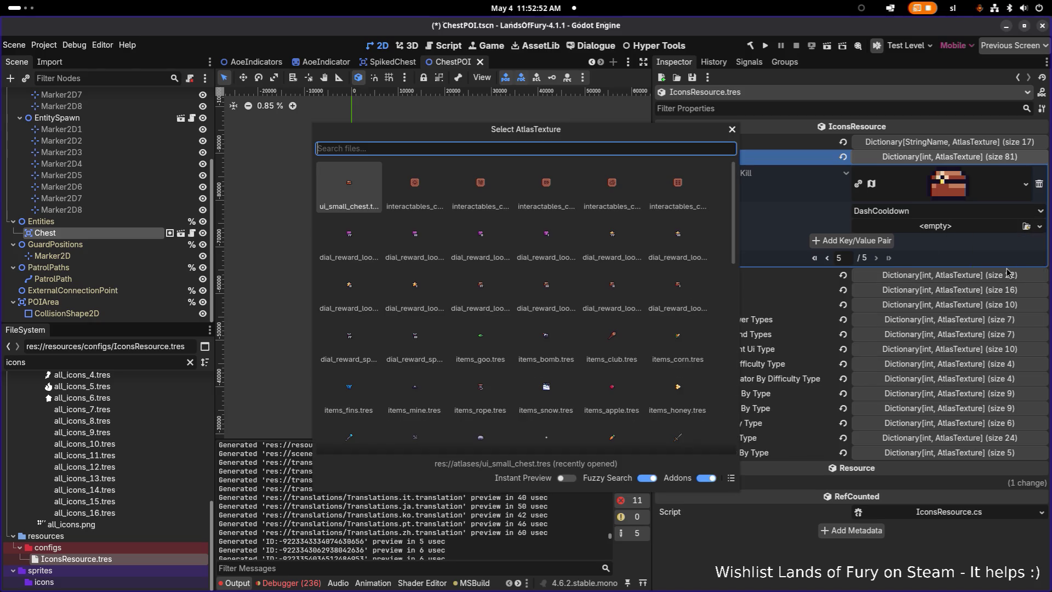
text(dash)
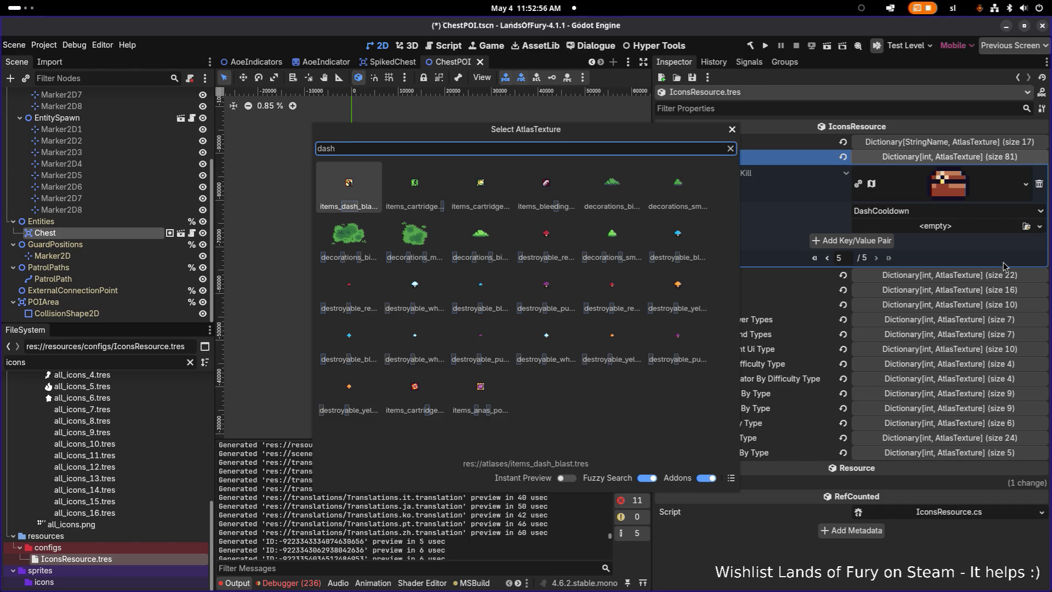
key(ctrl+a)
text(boots)
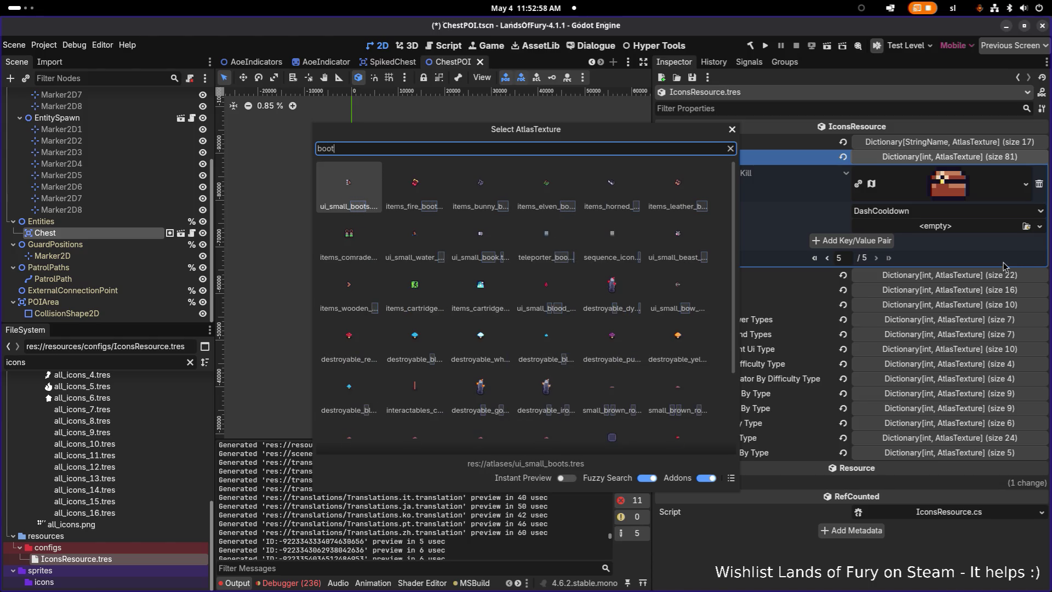
key(Right)
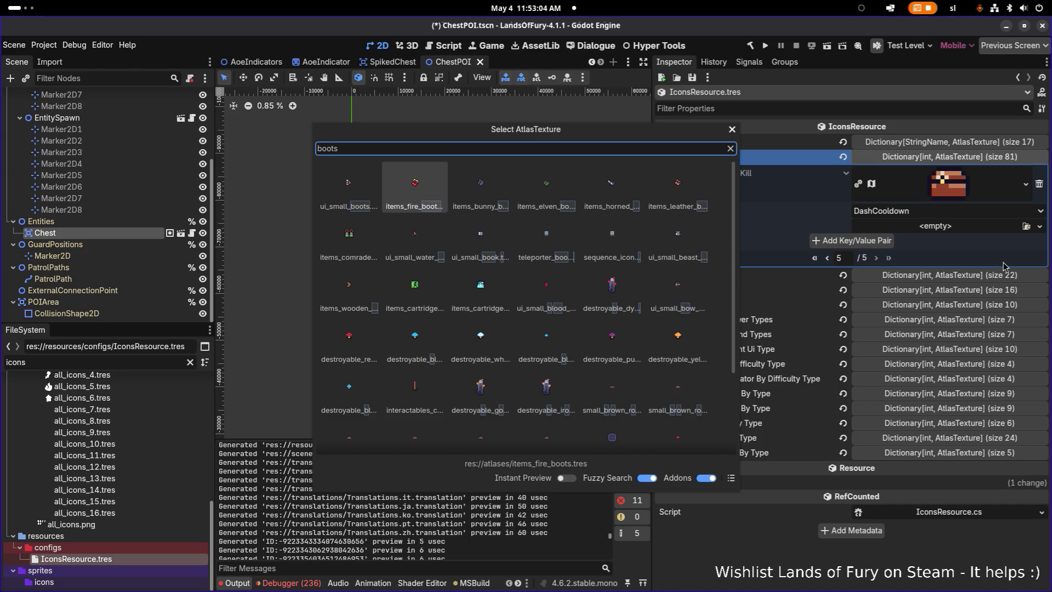
key(Left)
key(Return)
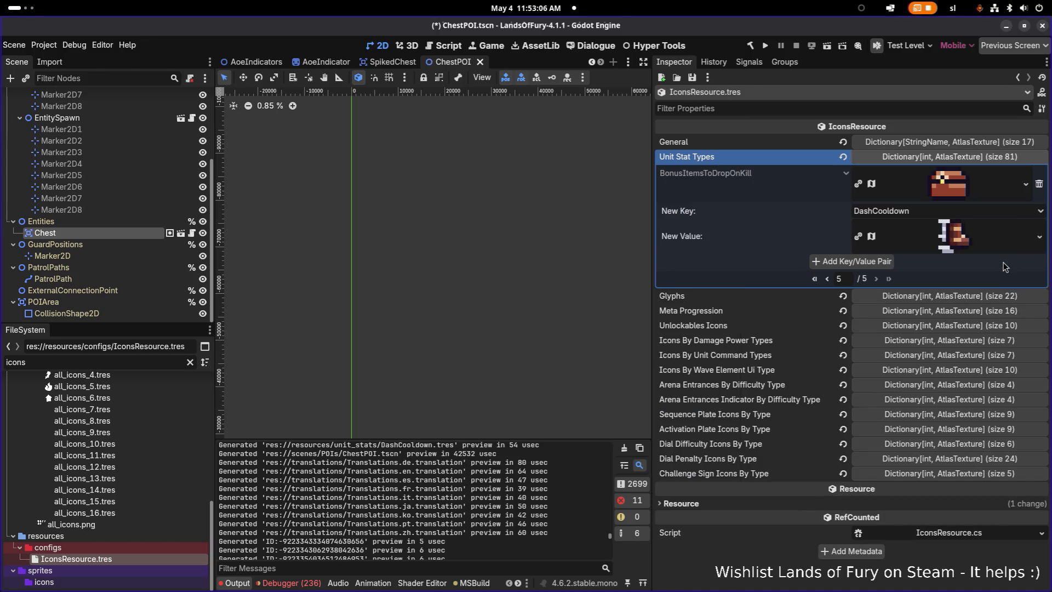
key(alt+Tab)
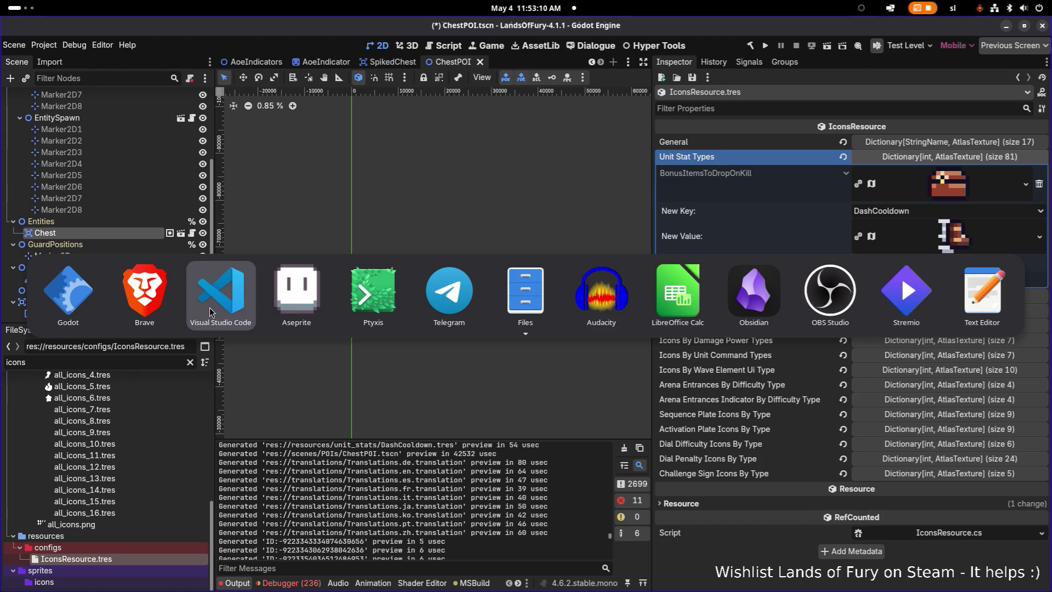
Bring up the ui_elements.png sprite sheet in Aseprite and save it
click(298, 304)
mouse_move(465, 278)
mouse_down()
mouse_move(547, 136)
mouse_move(547, 33)
mouse_up()
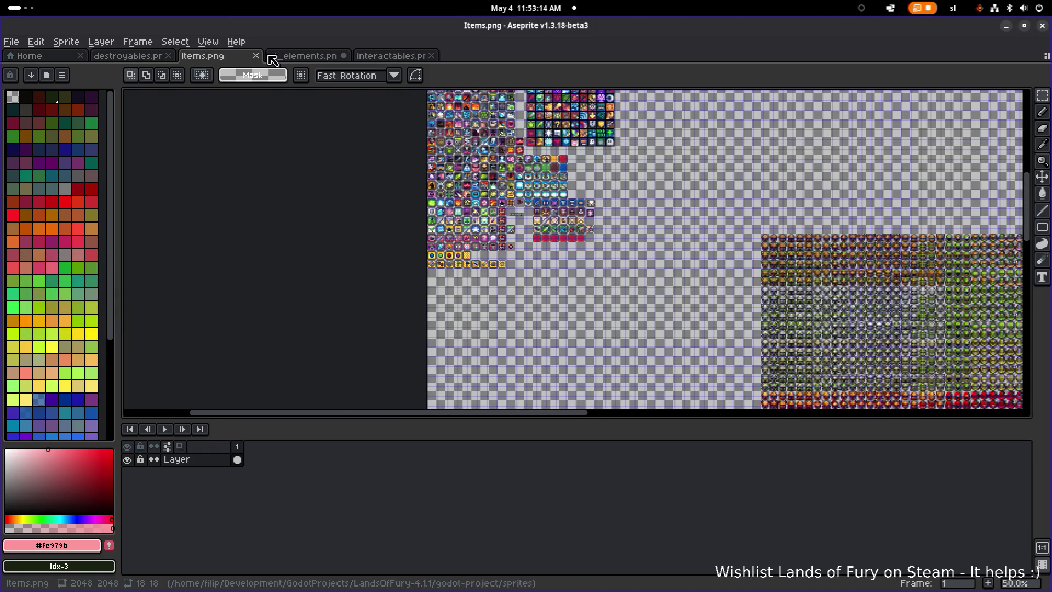
click(303, 55)
scroll(427, 328, down, 2)
scroll(427, 328, up, 2)
scroll(312, 350, up, 1)
key(ctrl+s)
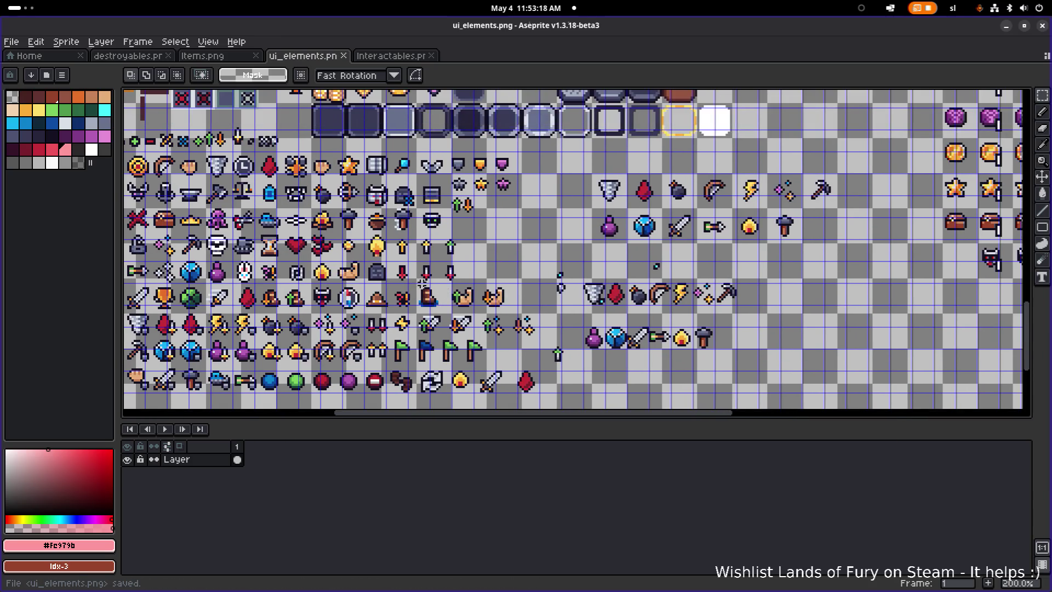
drag(422, 282, 502, 271)
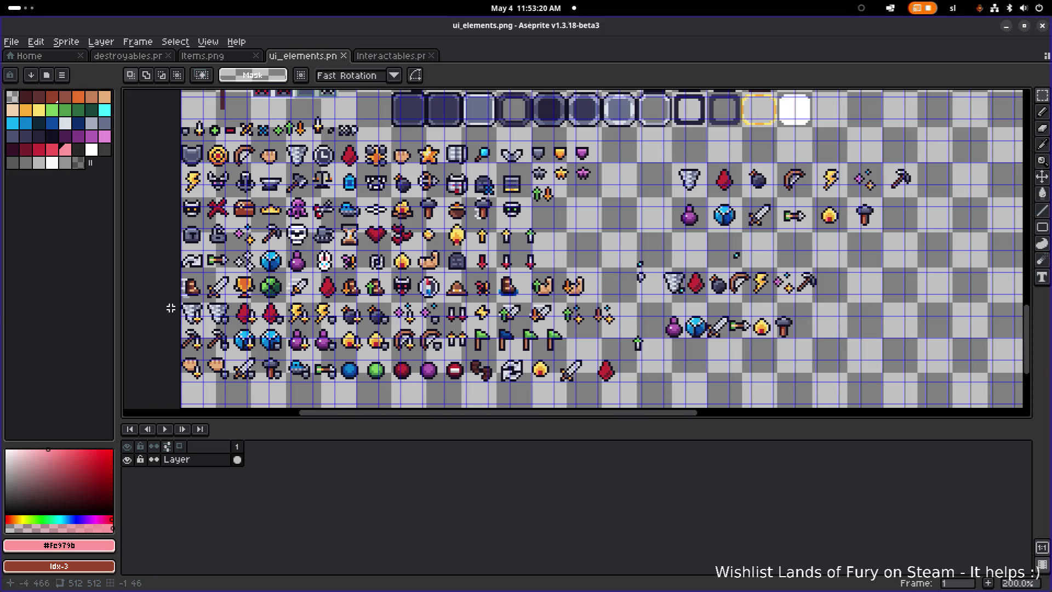
scroll(246, 306, up, 1)
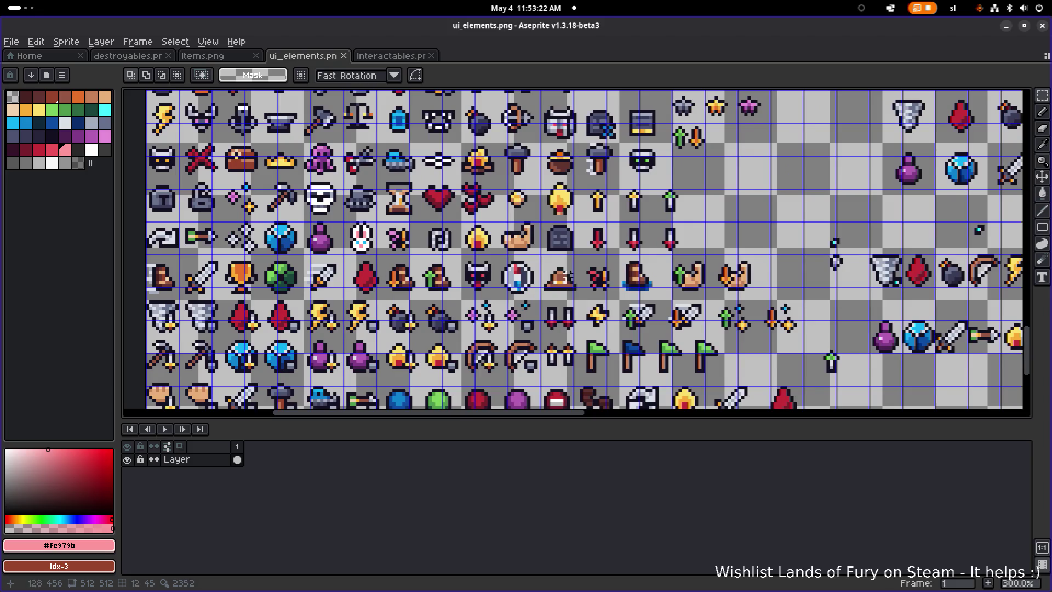
Copy the dashing boot sprite into an empty cell to the right
drag(181, 257, 143, 286)
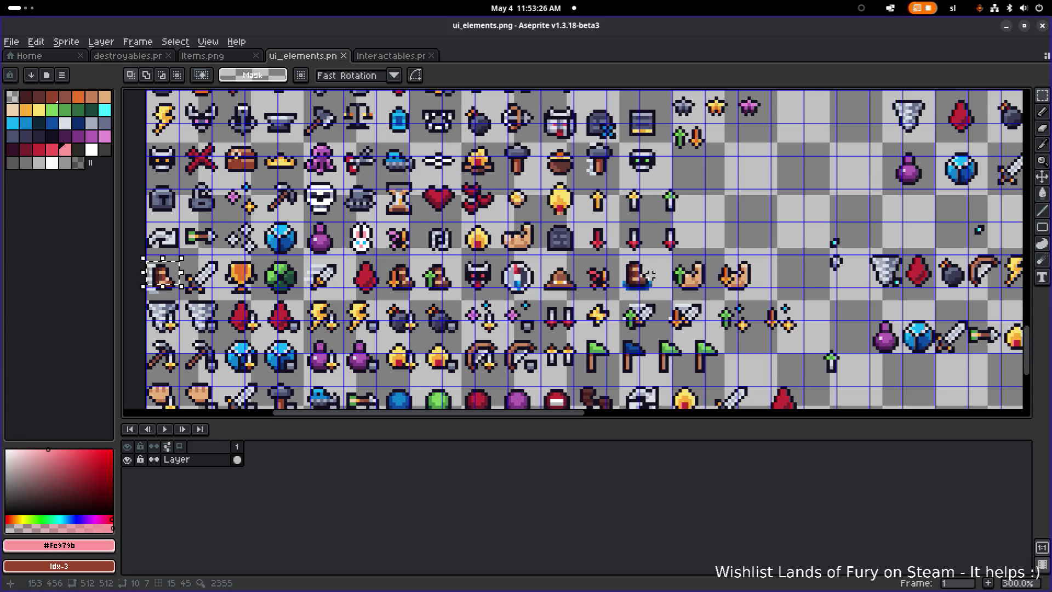
mouse_move(164, 272)
mouse_down()
mouse_move(216, 262)
mouse_move(164, 299)
mouse_up()
click(225, 285)
mouse_move(225, 285)
mouse_down()
mouse_move(850, 265)
mouse_move(729, 263)
mouse_move(728, 282)
mouse_move(732, 266)
mouse_move(717, 271)
mouse_move(735, 282)
mouse_up()
scroll(725, 280, up, 3)
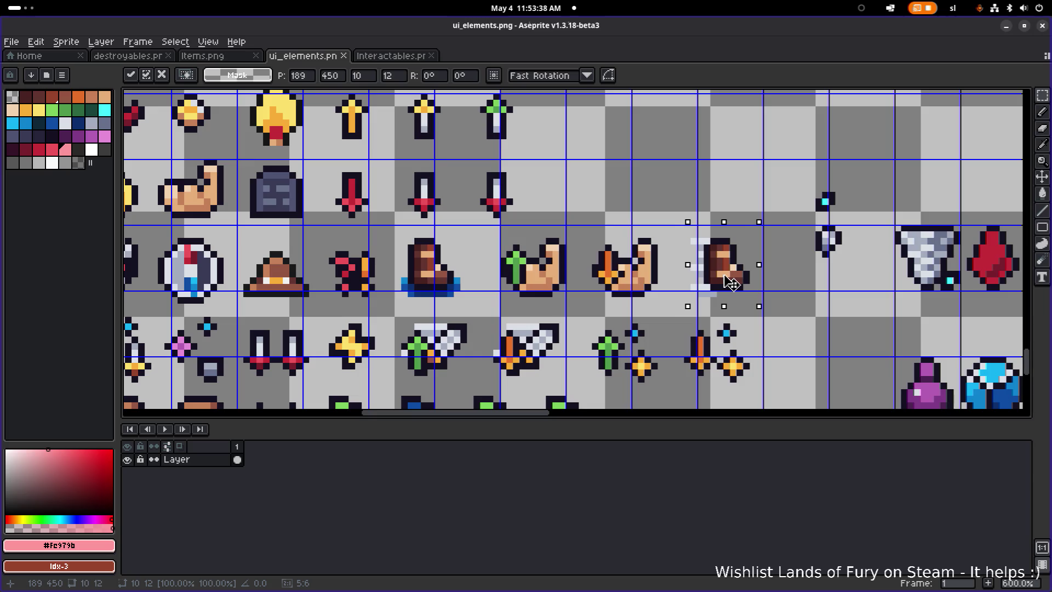
click(780, 251)
scroll(780, 251, down, 1)
scroll(526, 227, down, 2)
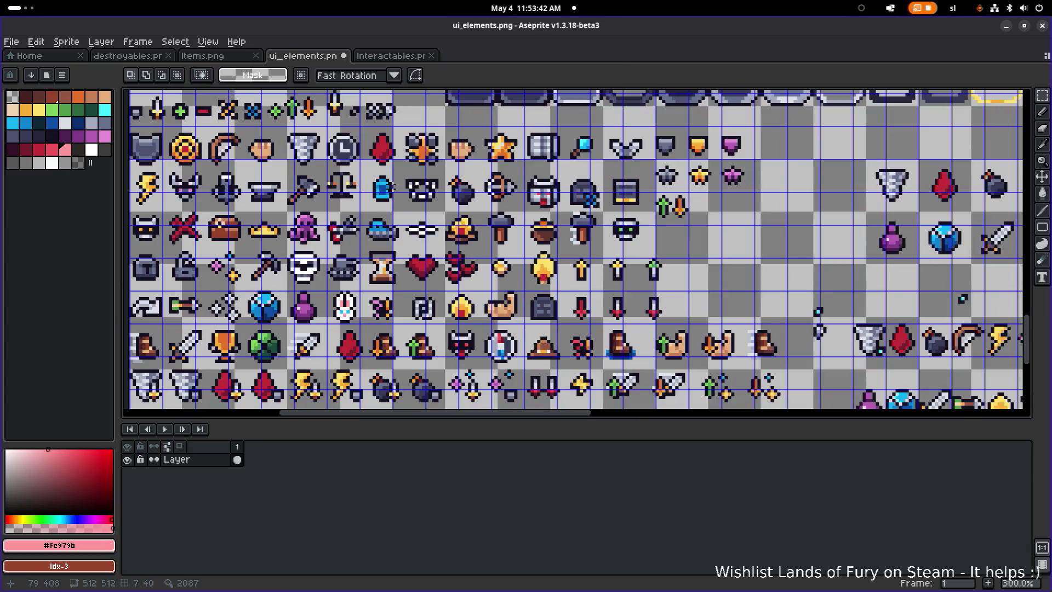
Shrink the clock sprite to 66% and place it next to the boots
mouse_move(352, 189)
mouse_down()
mouse_move(377, 209)
mouse_move(386, 153)
mouse_move(538, 237)
mouse_move(840, 344)
mouse_move(523, 186)
mouse_move(532, 304)
mouse_move(521, 242)
mouse_up()
scroll(527, 241, up, 1)
scroll(526, 242, up, 1)
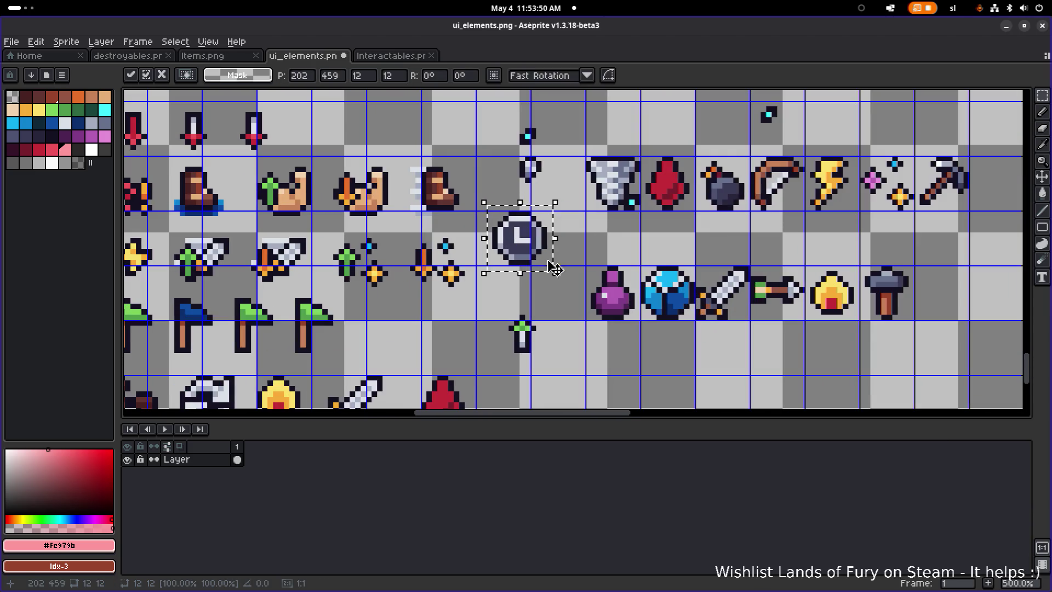
scroll(526, 241, up, 2)
scroll(527, 243, down, 3)
mouse_move(526, 244)
mouse_down()
mouse_move(619, 368)
mouse_move(603, 316)
mouse_move(555, 315)
mouse_move(563, 321)
mouse_move(543, 301)
mouse_up()
scroll(577, 336, up, 3)
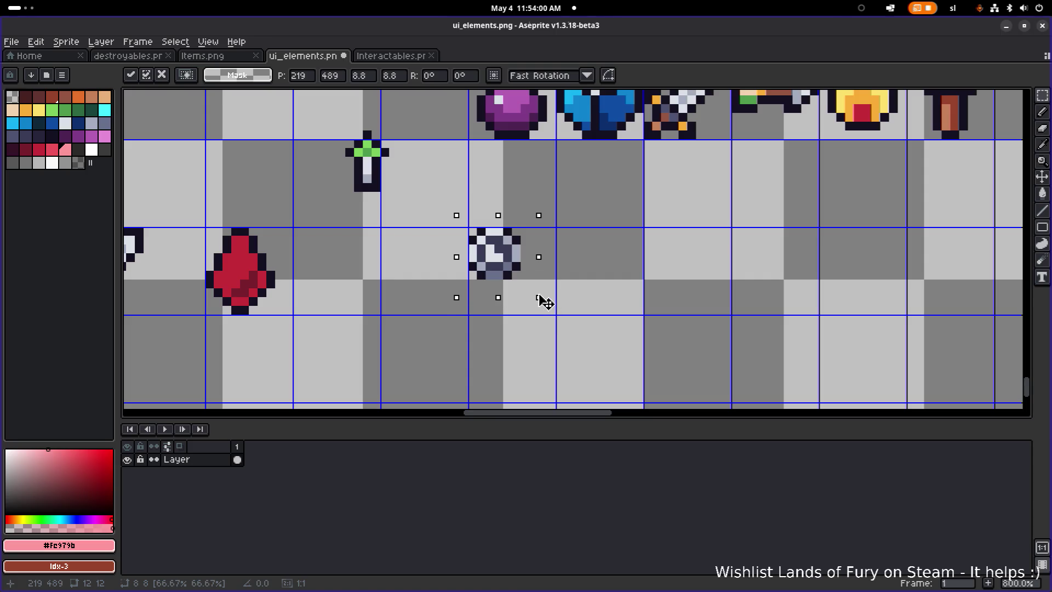
scroll(544, 301, down, 2)
scroll(575, 334, down, 1)
mouse_move(575, 334)
mouse_down()
mouse_move(472, 204)
mouse_move(468, 183)
mouse_move(507, 201)
mouse_up()
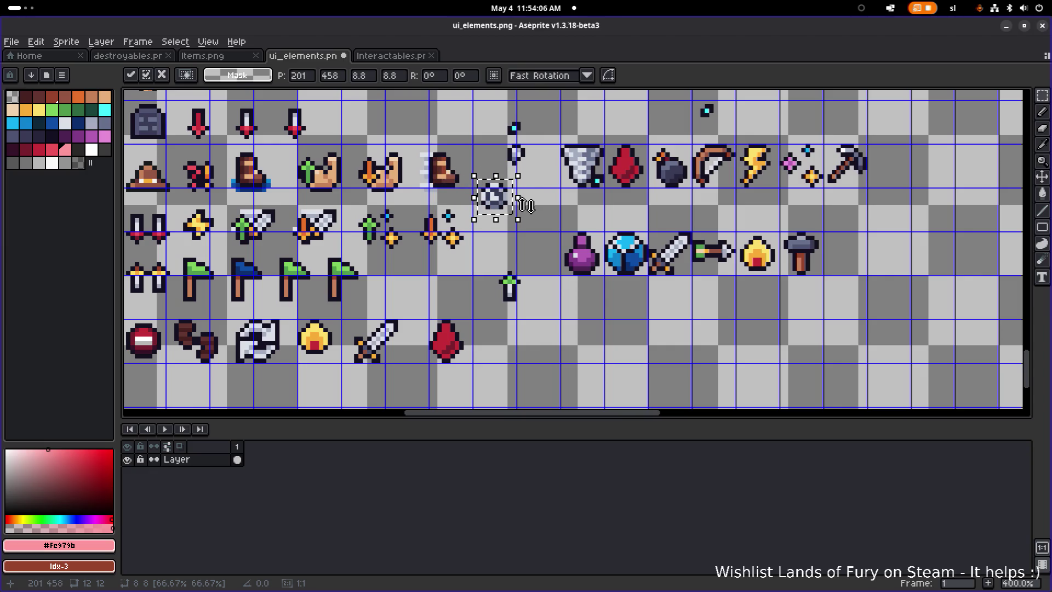
mouse_move(524, 204)
mouse_down()
mouse_move(578, 226)
mouse_move(548, 146)
mouse_move(556, 184)
mouse_up()
scroll(625, 182, up, 5)
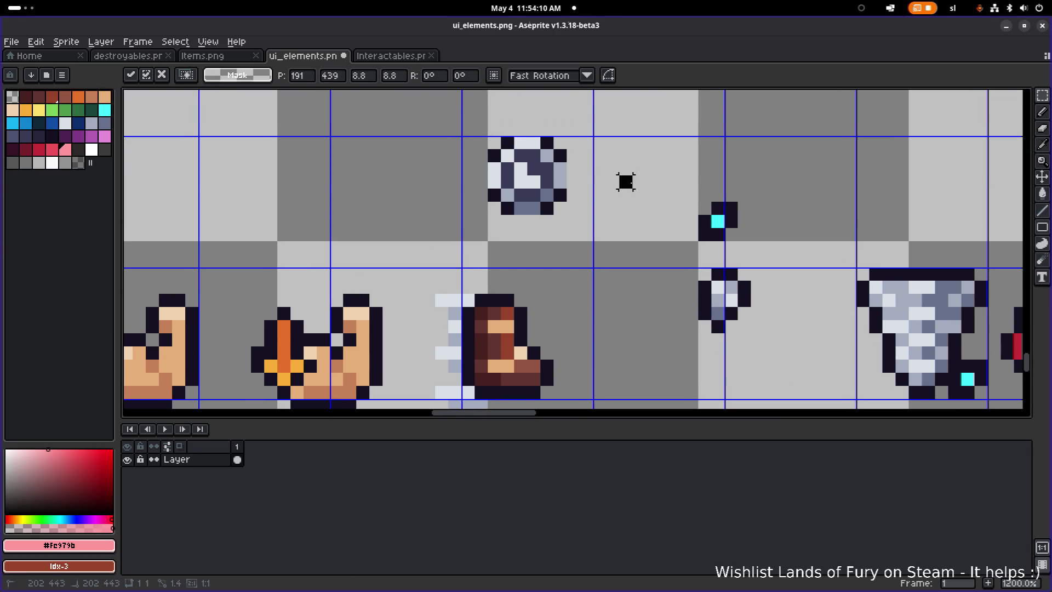
key(Return)
Draw dark outline pixels around the shrunken clock with the pencil
alt+click(515, 211)
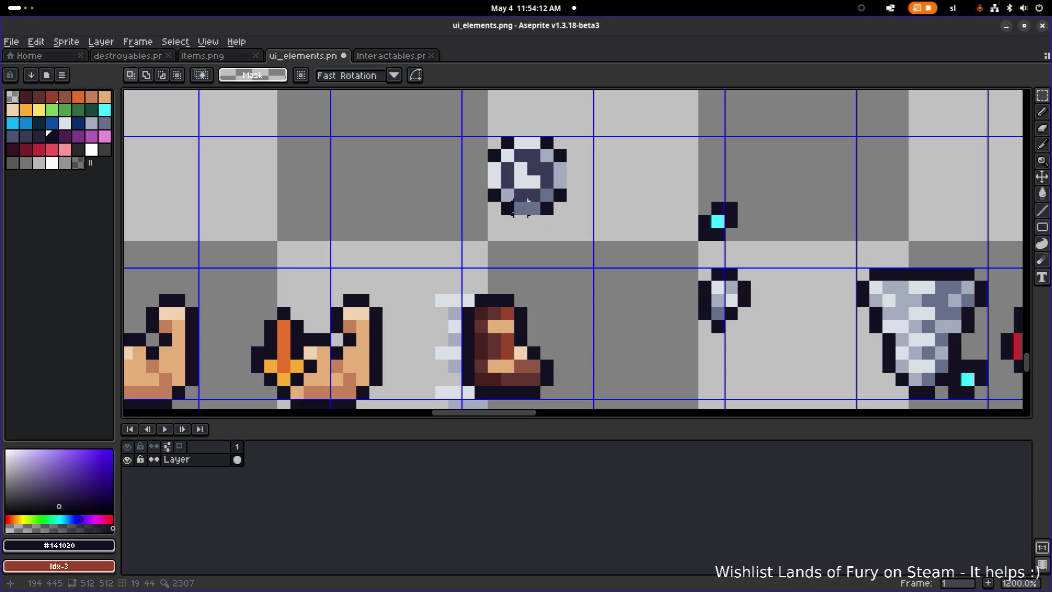
key(b)
click(521, 221)
click(533, 221)
click(573, 182)
click(573, 169)
click(533, 129)
click(521, 129)
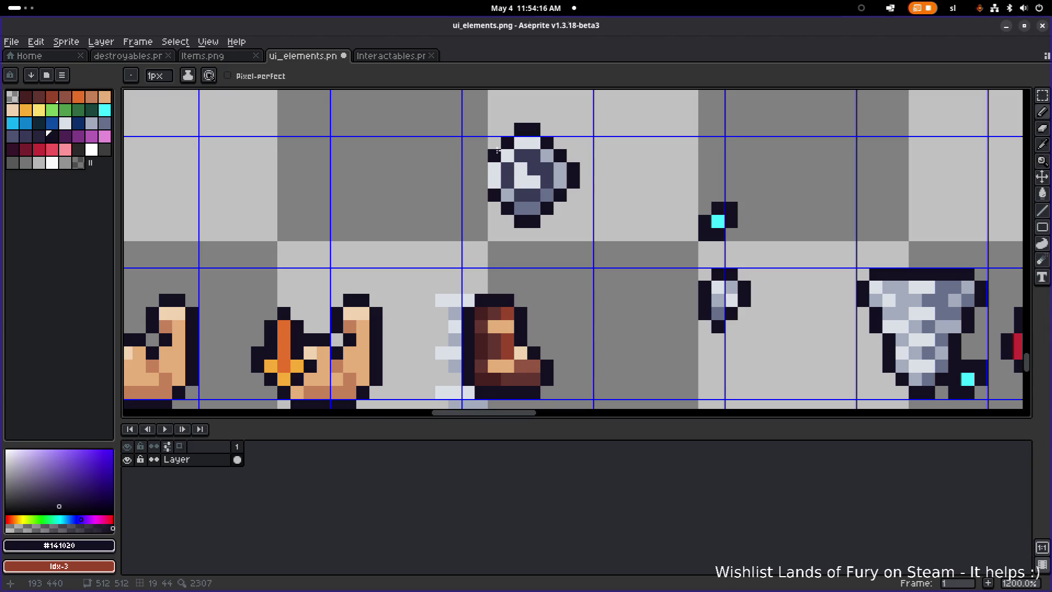
scroll(491, 187, down, 3)
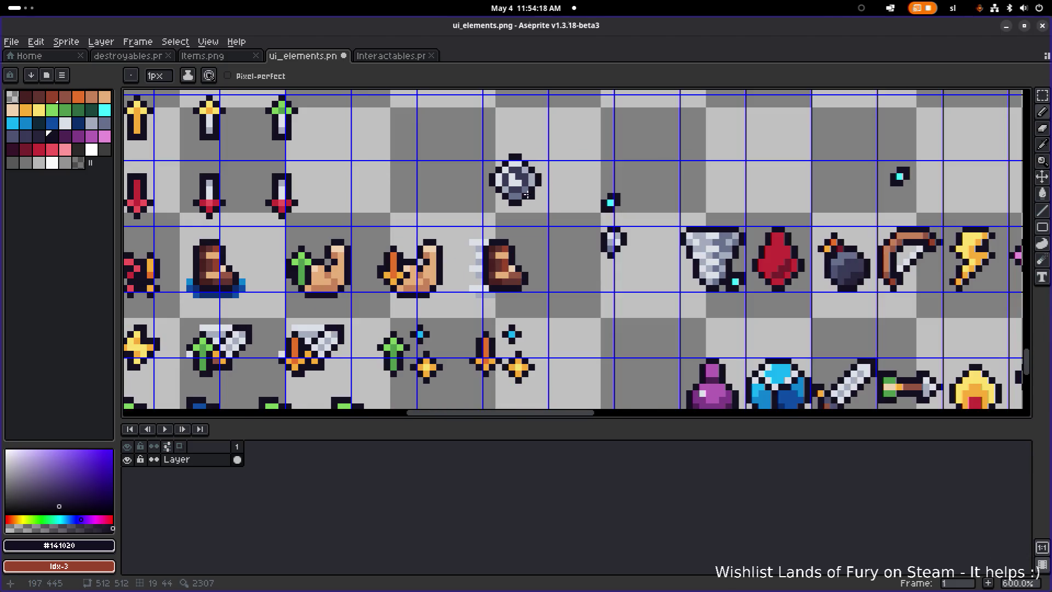
Reselect the outlined clock and reposition it toward the boots, nudged up one pixel
key(m)
drag(485, 216, 569, 137)
mouse_move(550, 173)
mouse_down()
mouse_move(538, 263)
mouse_move(547, 267)
mouse_move(574, 119)
mouse_move(580, 134)
mouse_up()
key(Up)
scroll(574, 120, down, 2)
mouse_move(505, 159)
mouse_down()
mouse_move(573, 113)
mouse_move(496, 156)
mouse_move(584, 111)
mouse_up()
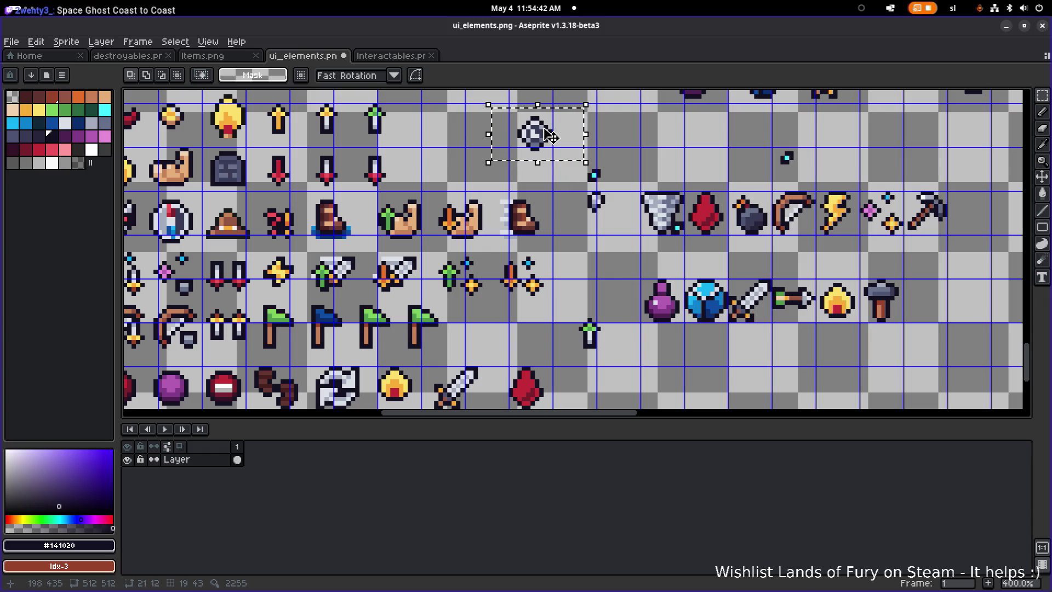
Delete the selected clock sprite and save ui_elements.png
key(Left)
key(Left)
key(Left)
key(Down)
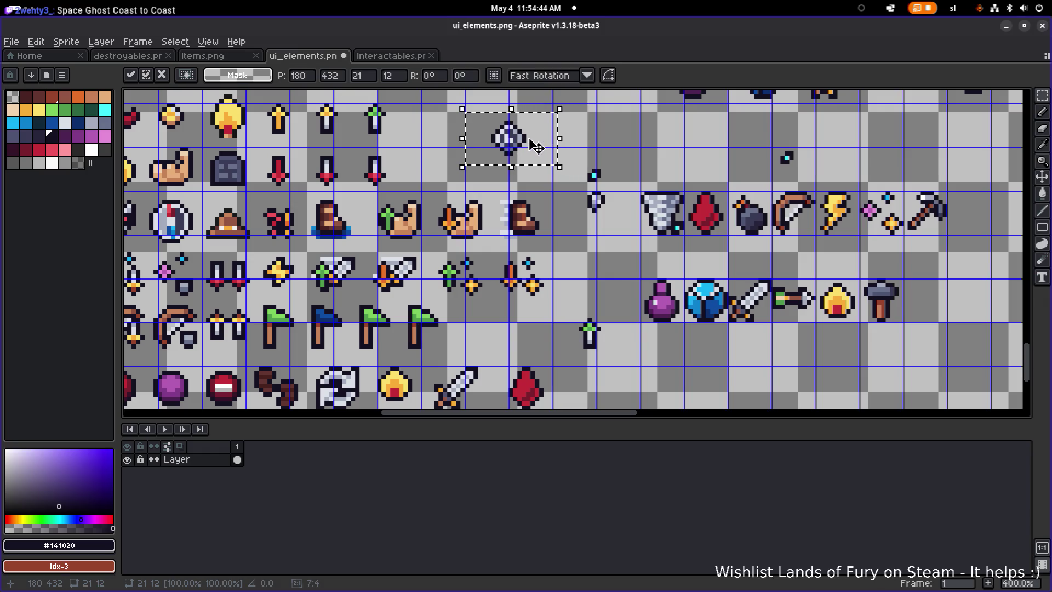
key(Delete)
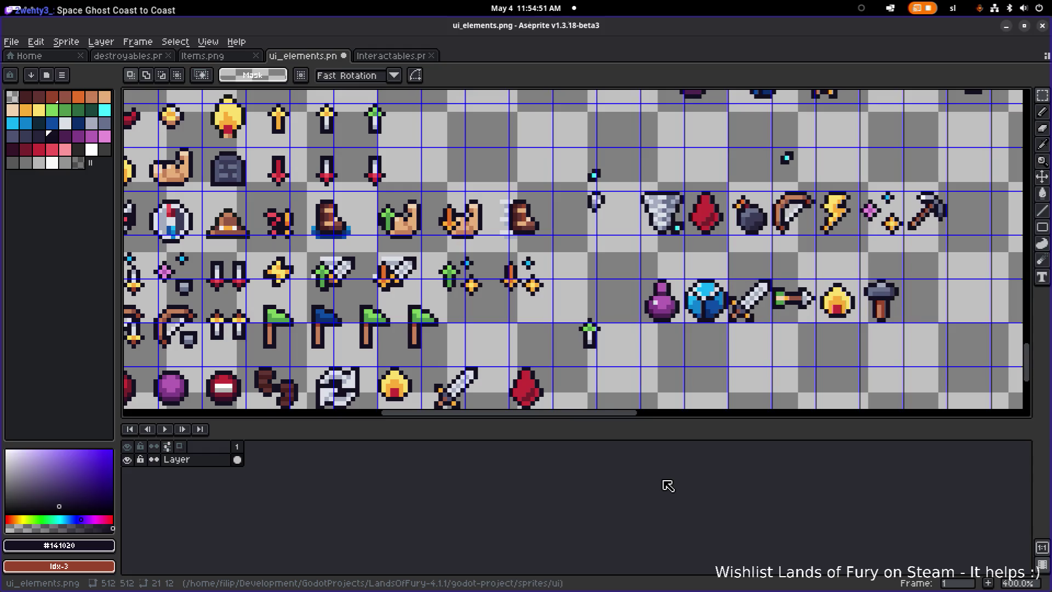
scroll(423, 272, down, 4)
scroll(552, 249, up, 2)
key(ctrl+s)
scroll(481, 230, up, 1)
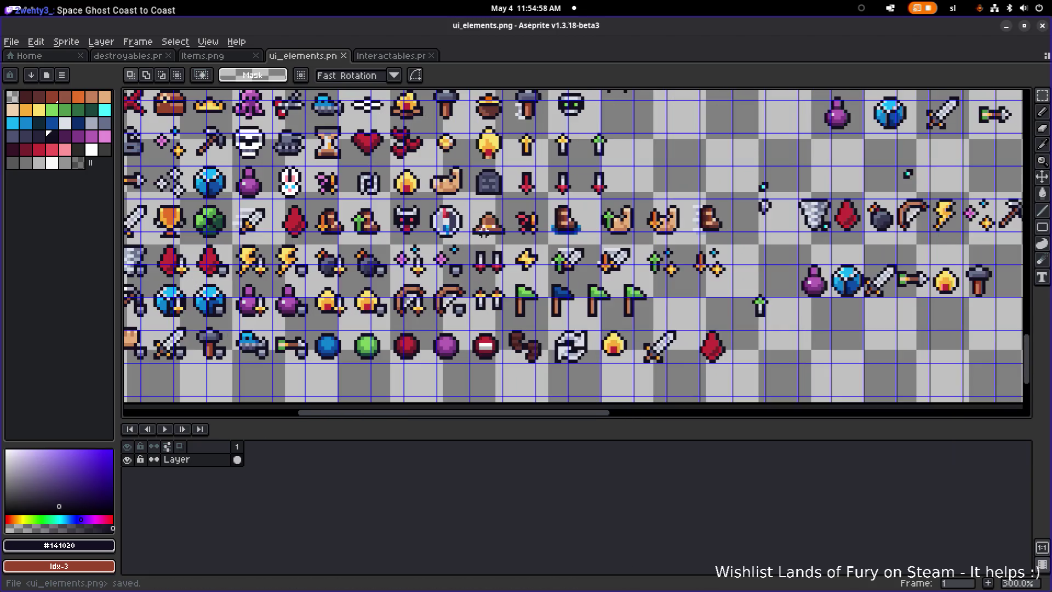
scroll(515, 236, left, 3)
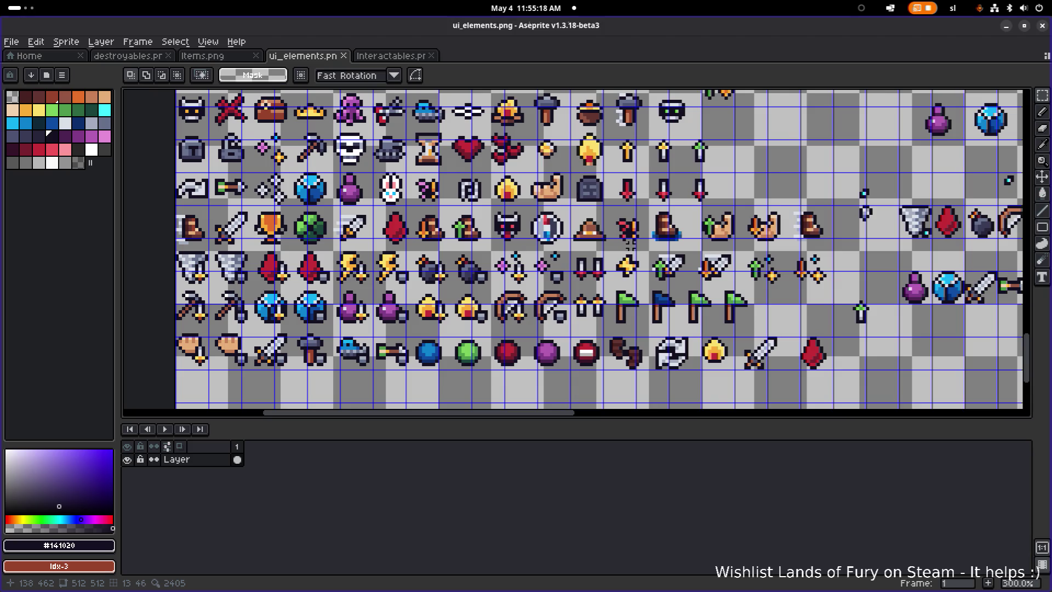
Pan across the ui_elements.png sheet to review the copied shield, drop, bomb and other icons
scroll(630, 241, down, 1)
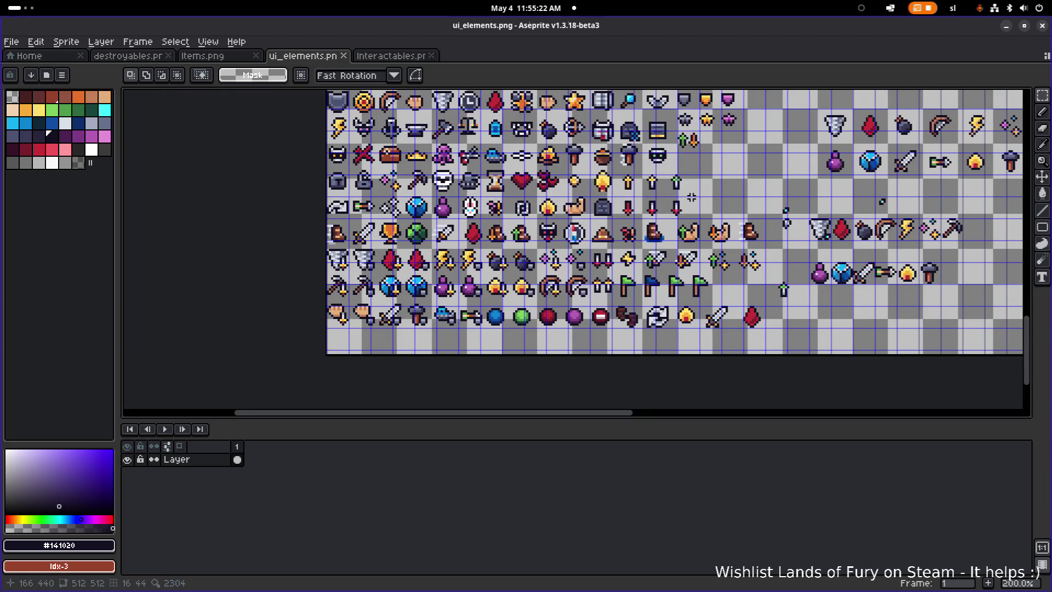
scroll(691, 198, up, 1)
scroll(635, 246, down, 1)
scroll(652, 274, left, 3)
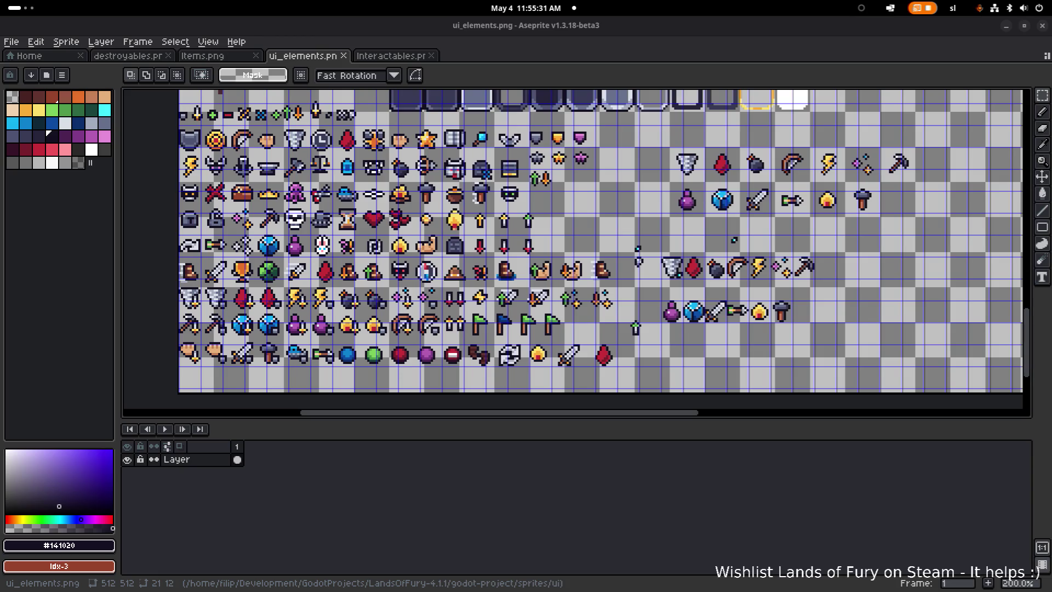
scroll(546, 266, up, 1)
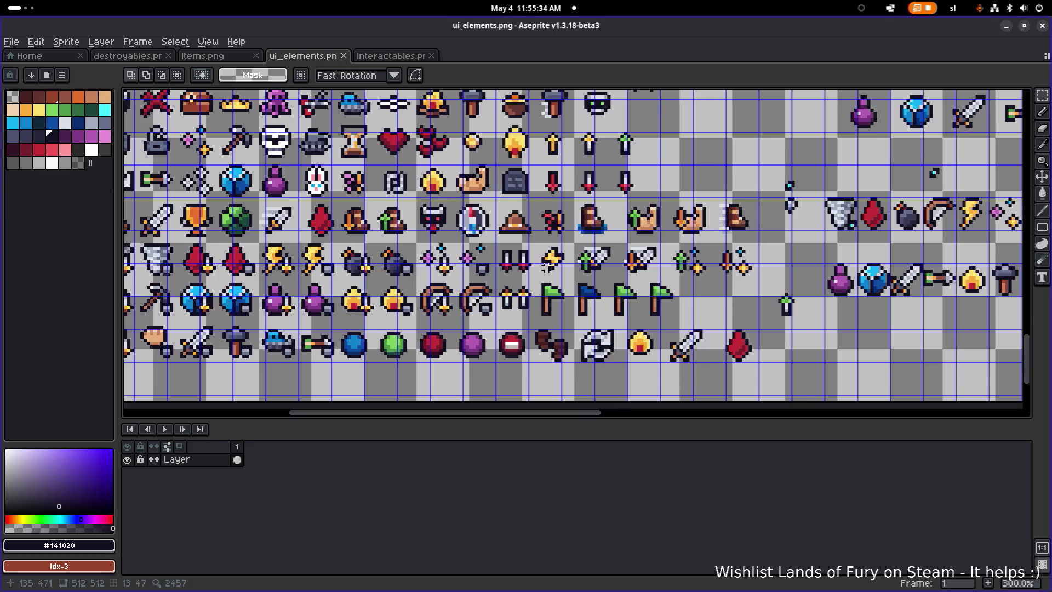
scroll(546, 267, left, 3)
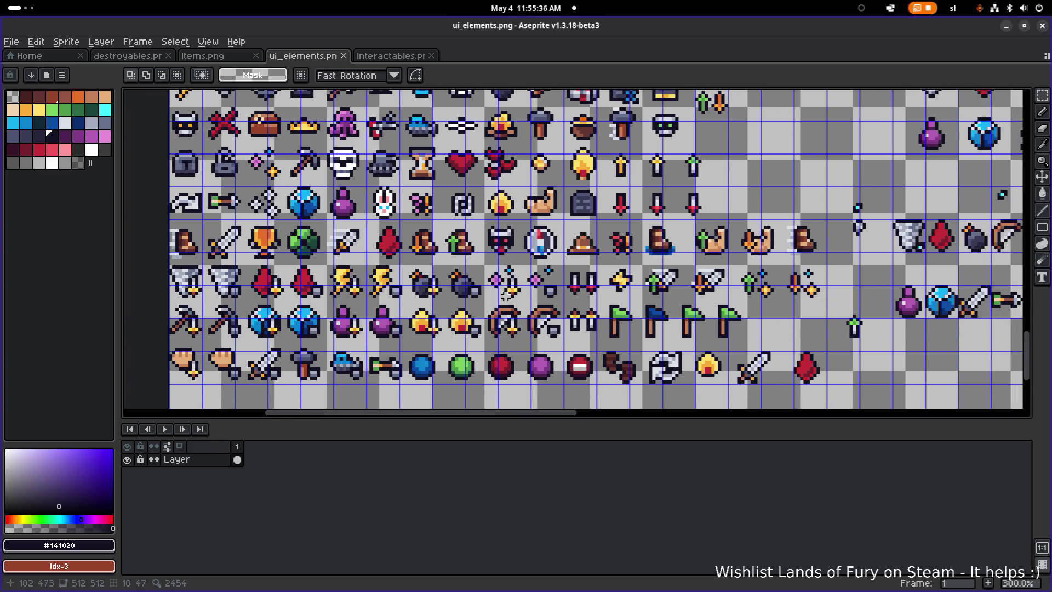
scroll(507, 292, right, 3)
scroll(507, 292, down, 1)
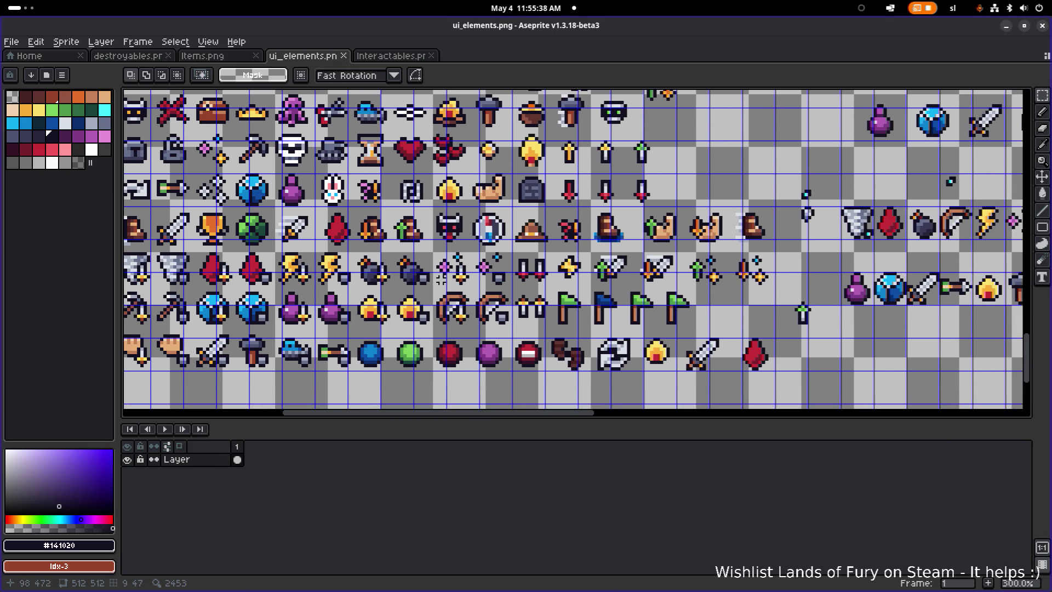
scroll(449, 293, up, 2)
scroll(449, 293, left, 1)
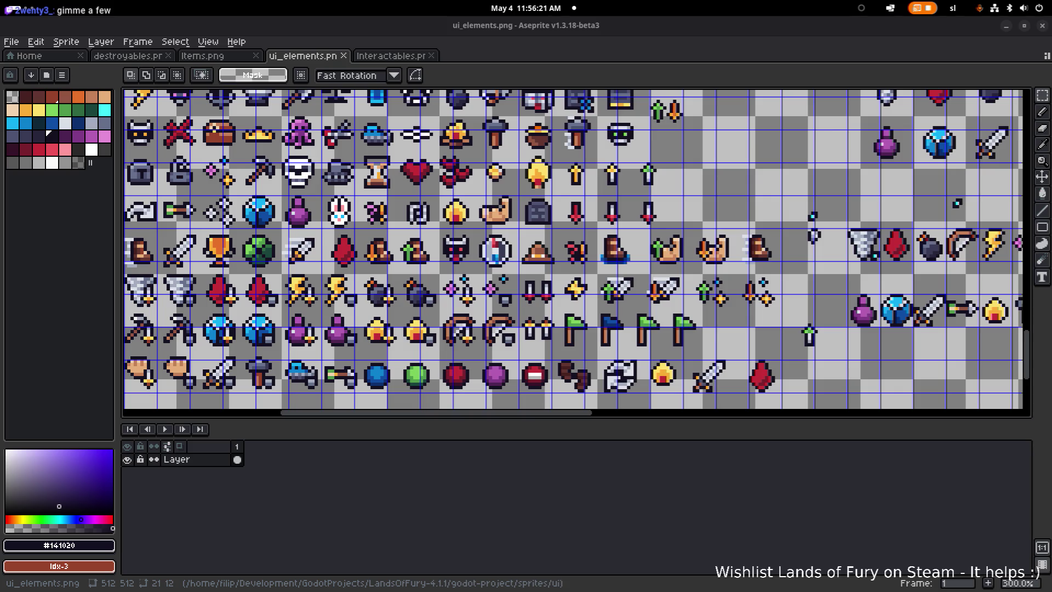
scroll(456, 251, down, 1)
drag(429, 246, 456, 251)
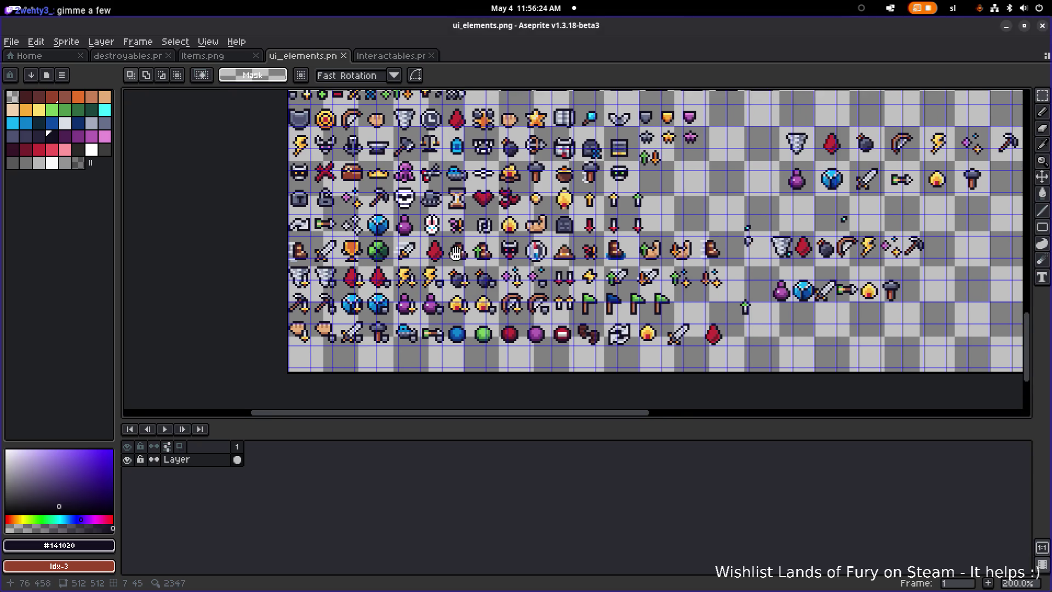
scroll(438, 268, up, 3)
scroll(439, 269, right, 4)
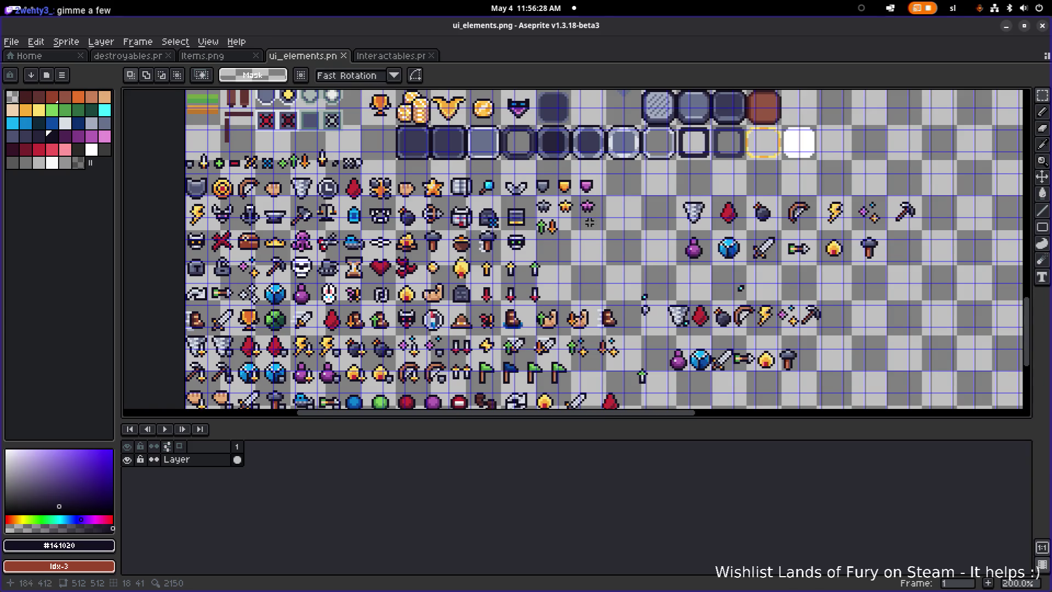
scroll(589, 222, right, 3)
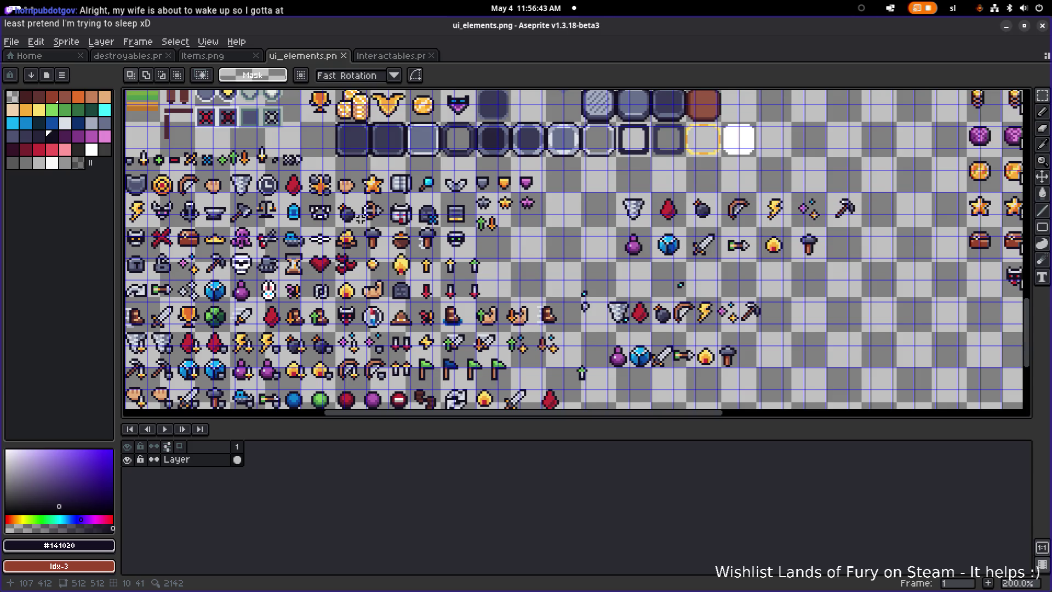
mouse_move(342, 242)
mouse_down()
mouse_move(457, 234)
mouse_move(405, 226)
mouse_move(436, 230)
mouse_up()
mouse_move(542, 243)
mouse_down()
mouse_move(594, 242)
mouse_move(448, 183)
mouse_move(480, 254)
mouse_move(475, 271)
mouse_up()
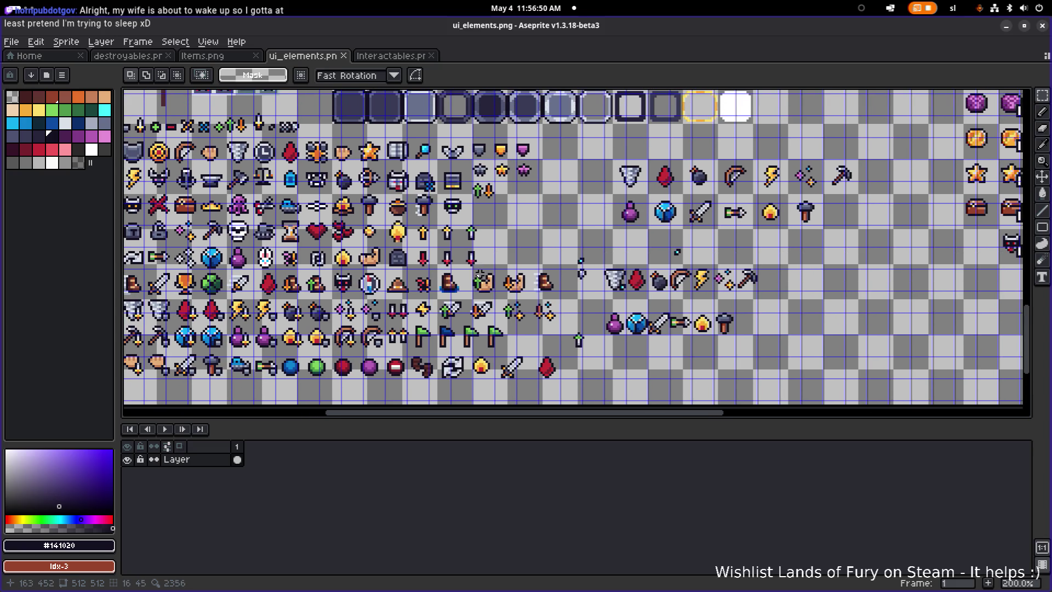
key(alt+Tab)
Add a DashCooldown entry to IconsResource's Unit Stat Types, save, and run the project
click(249, 301)
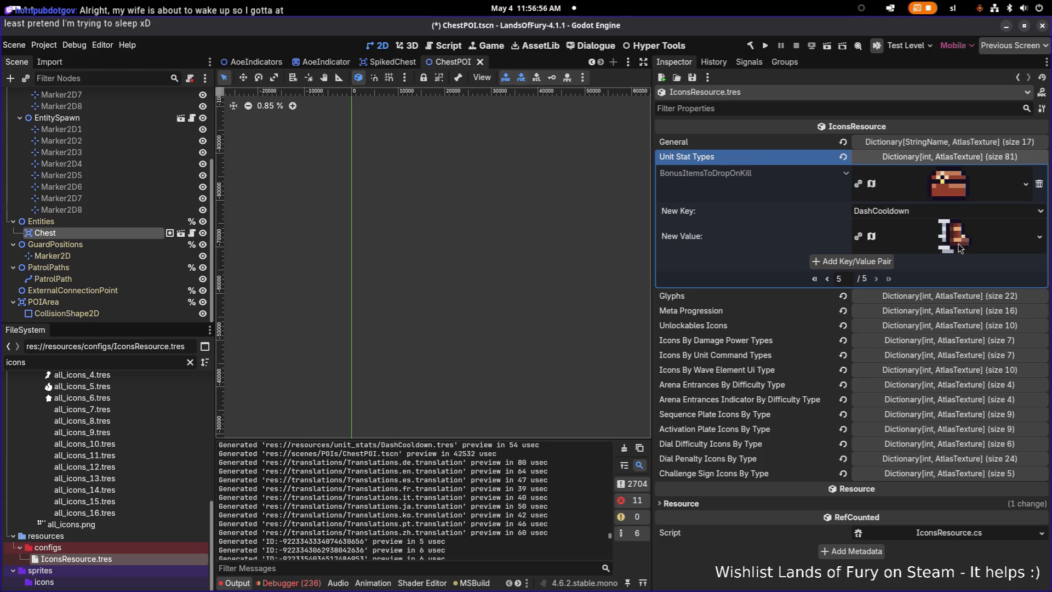
click(875, 263)
key(ctrl+s)
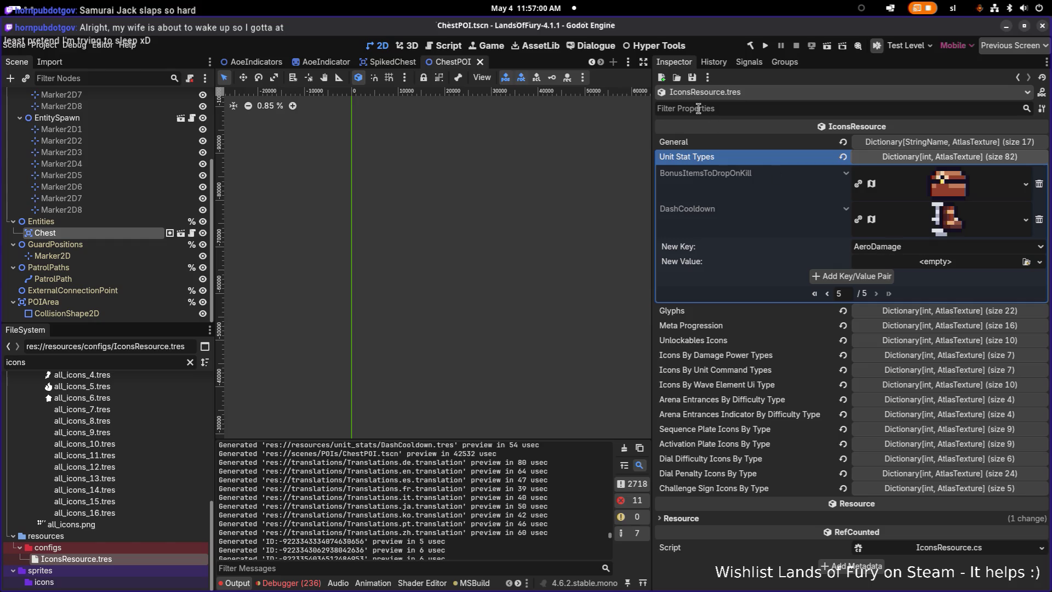
click(765, 46)
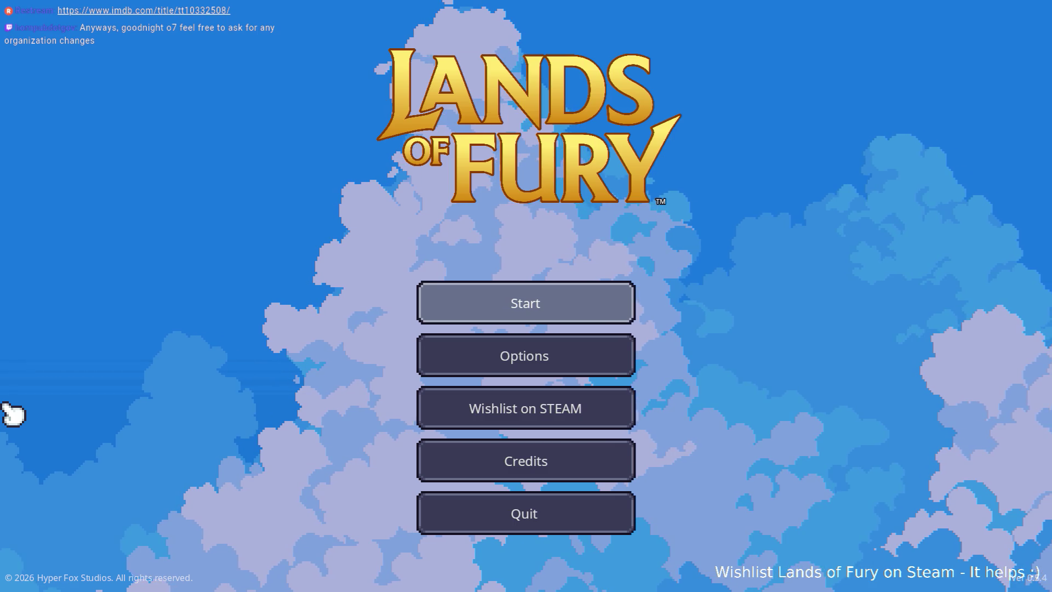
Start with the first save profile and walk the hero left past the campfire, then north
key(Return)
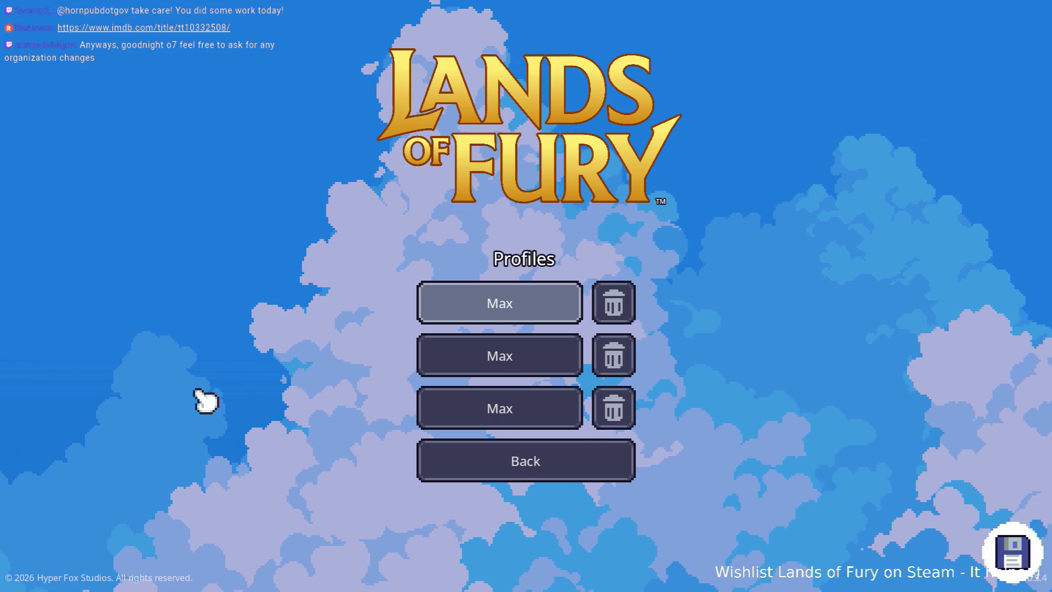
key(Return)
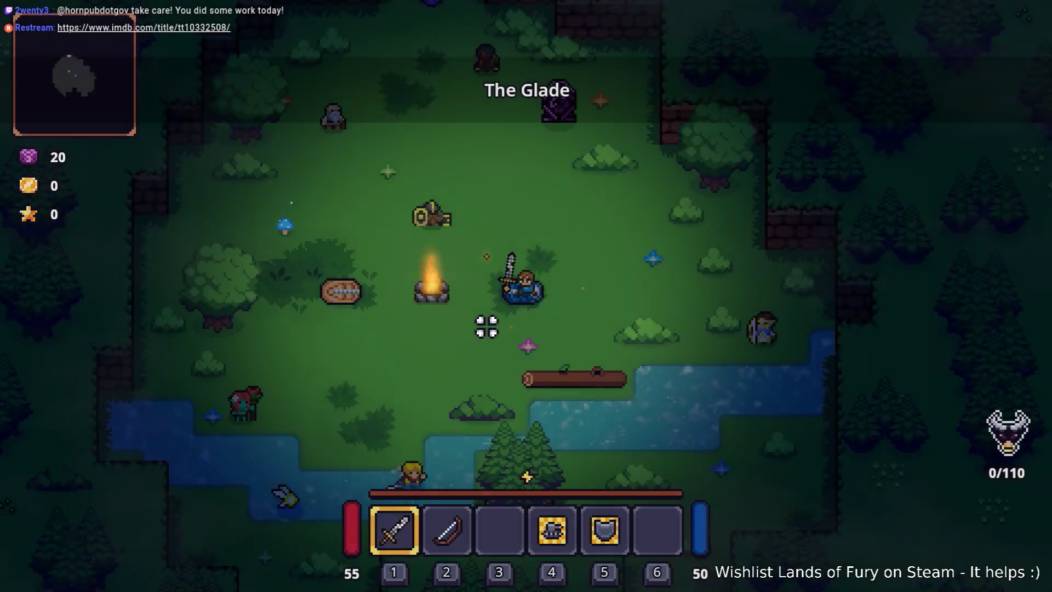
key(a)
key(w)
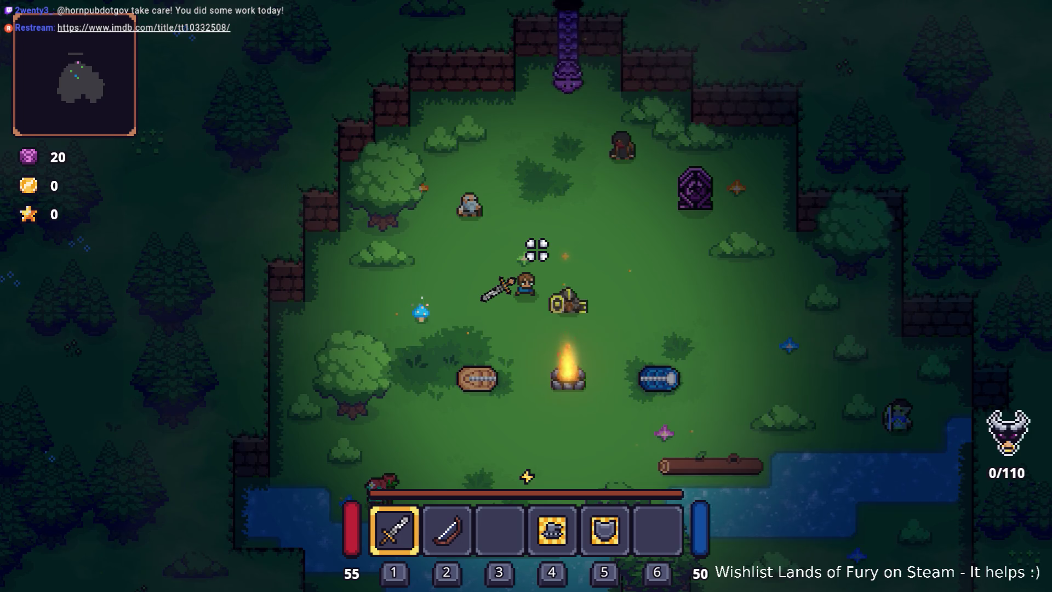
Run the hero toward the purple pillar and open the inventory
key(w)
key(d)
key(d)
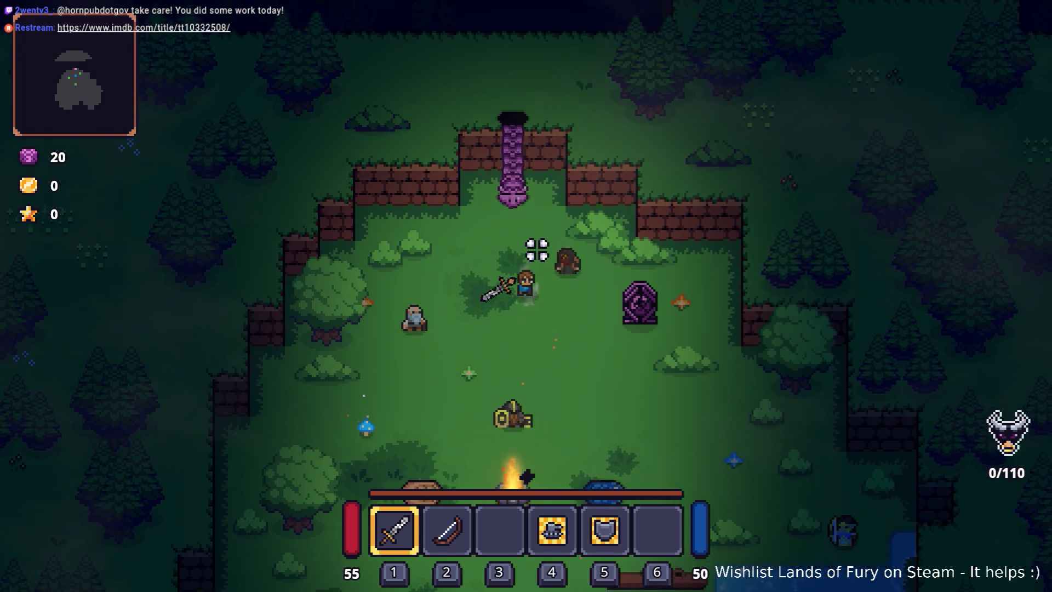
key(i)
Run Player.AddItem(ring_of_bunny,1) in the developer console to get a bunny ring
key(grave)
text(palyer.ad)
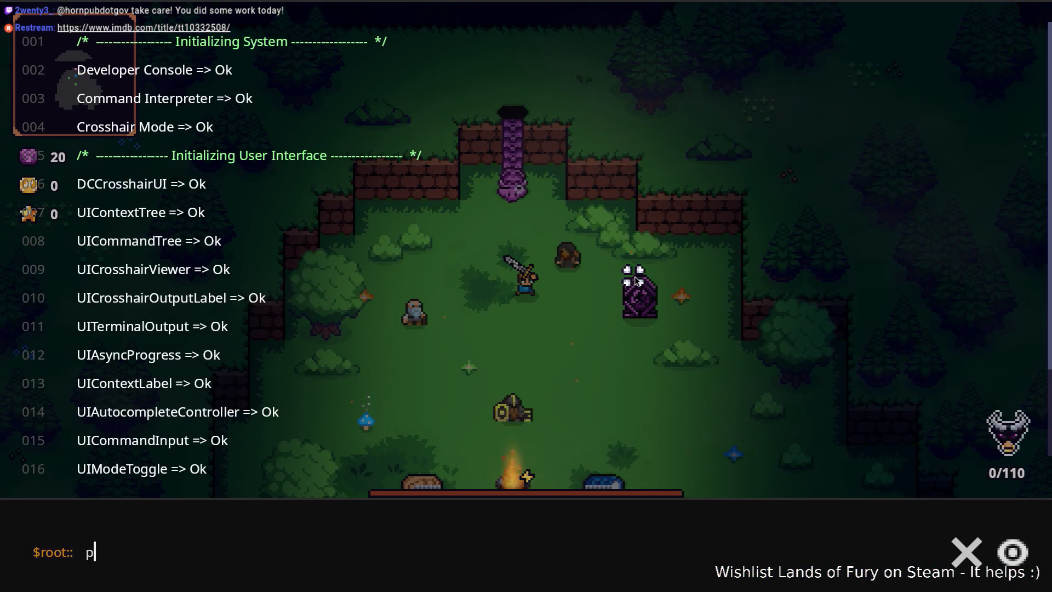
key(ctrl+a)
text(Playe)
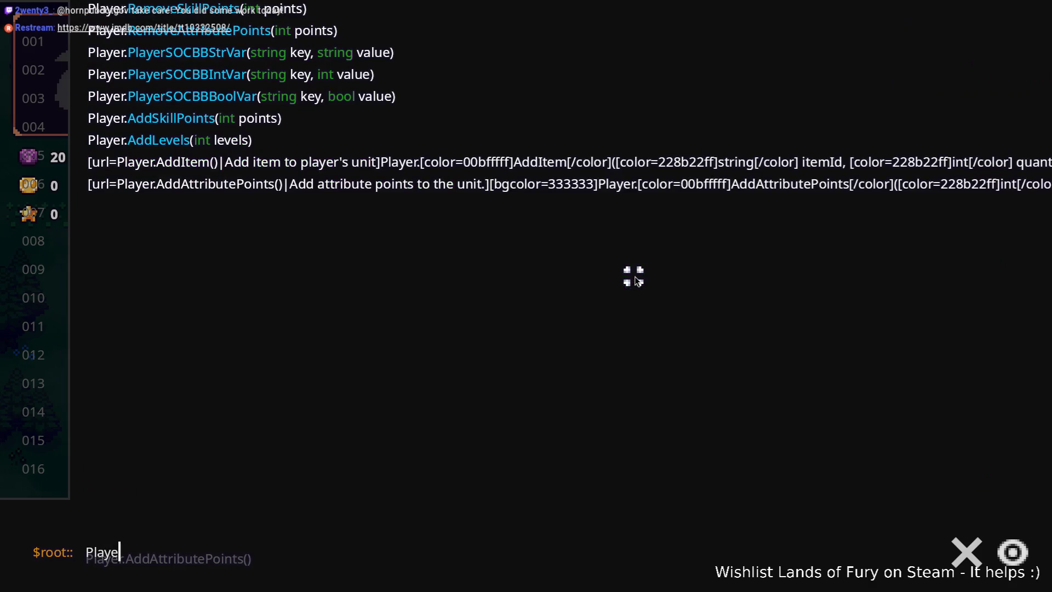
text(r.AddItem()
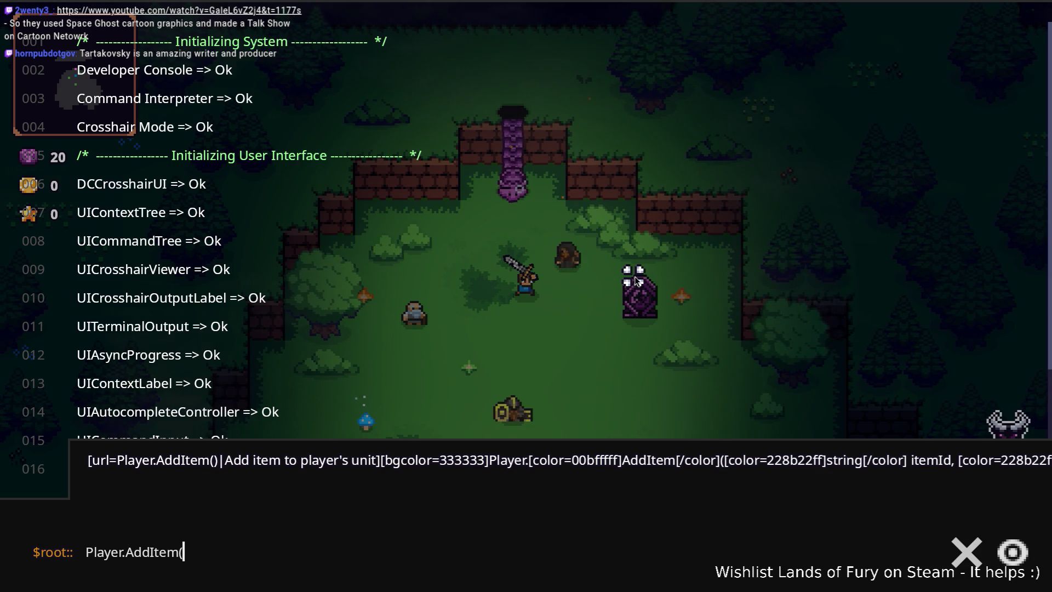
text(bunny_)
key(BackSpace)
key(BackSpace)
key(BackSpace)
key(BackSpace)
key(BackSpace)
text(ring)
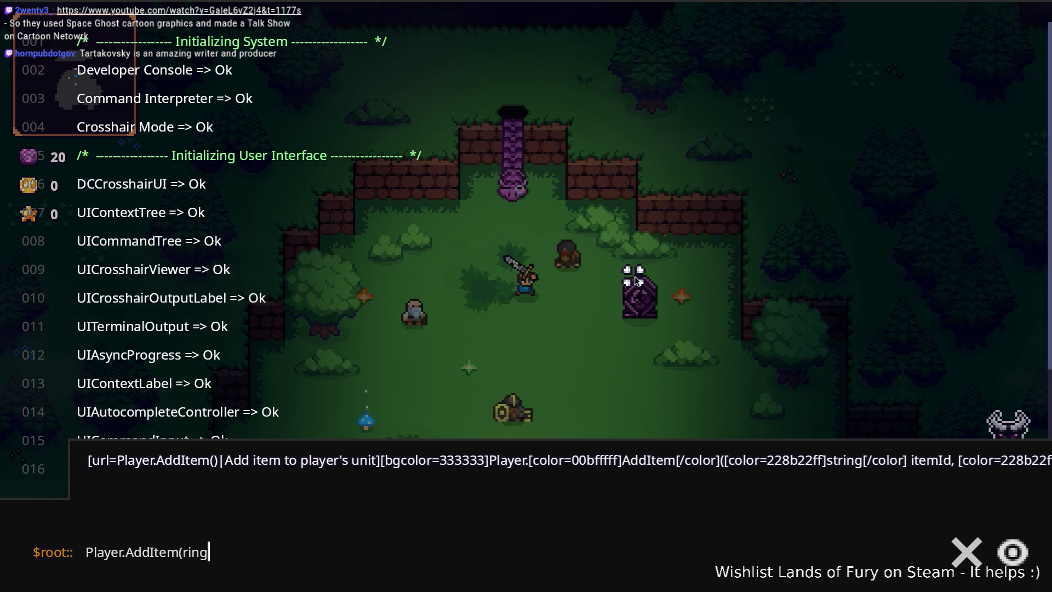
text(_of-bu)
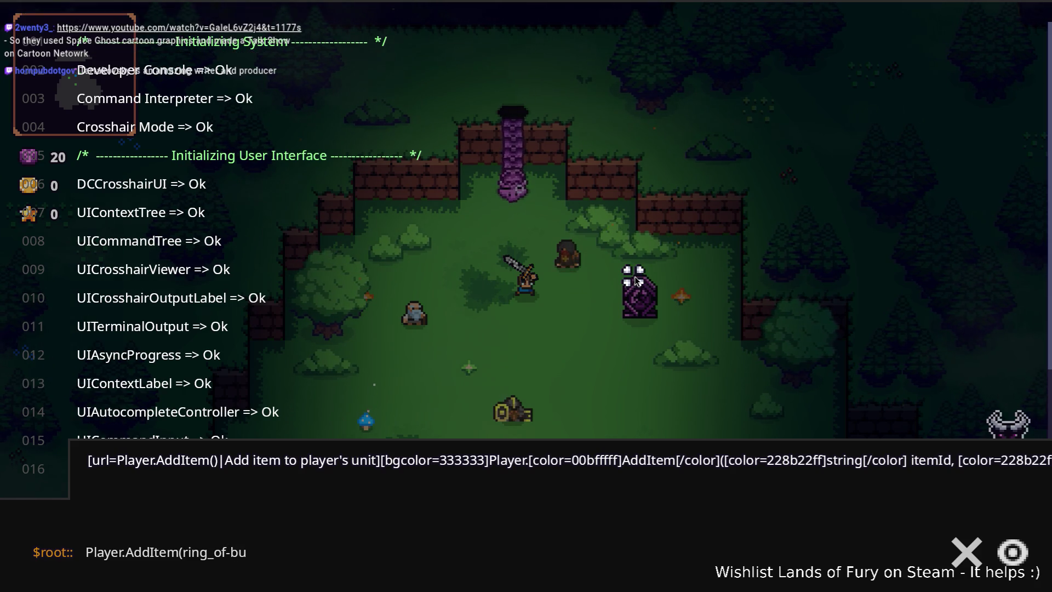
key(BackSpace)
key(BackSpace)
key(BackSpace)
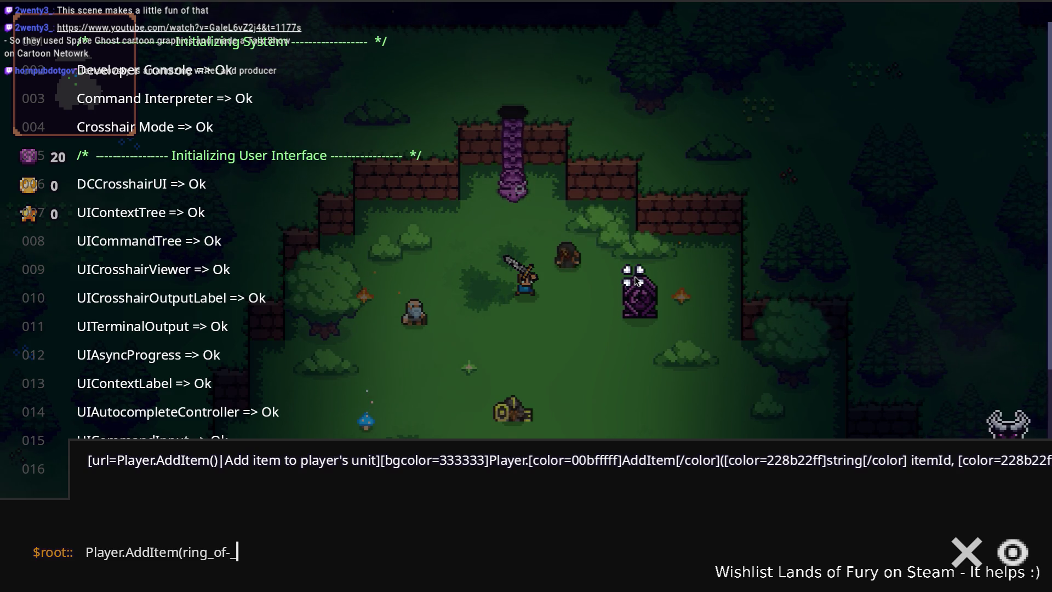
text(_)
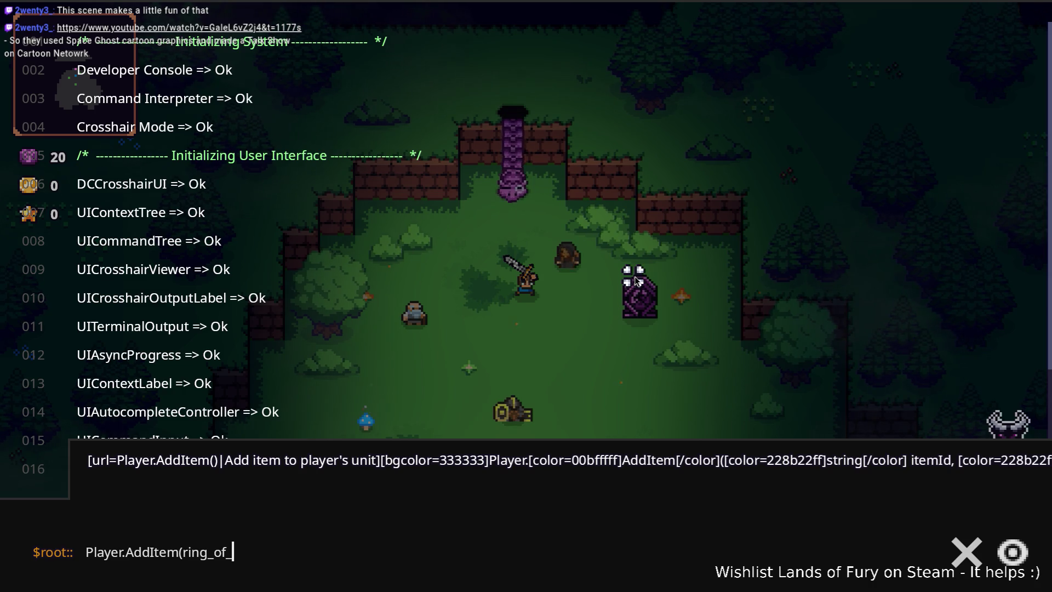
text(bunny,1)
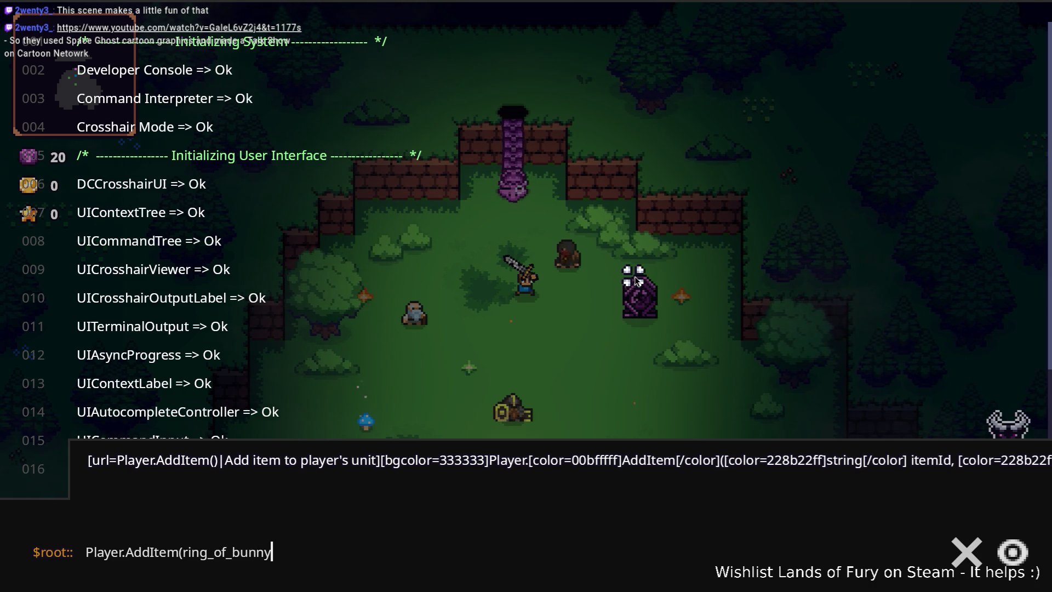
key(Return)
key(grave)
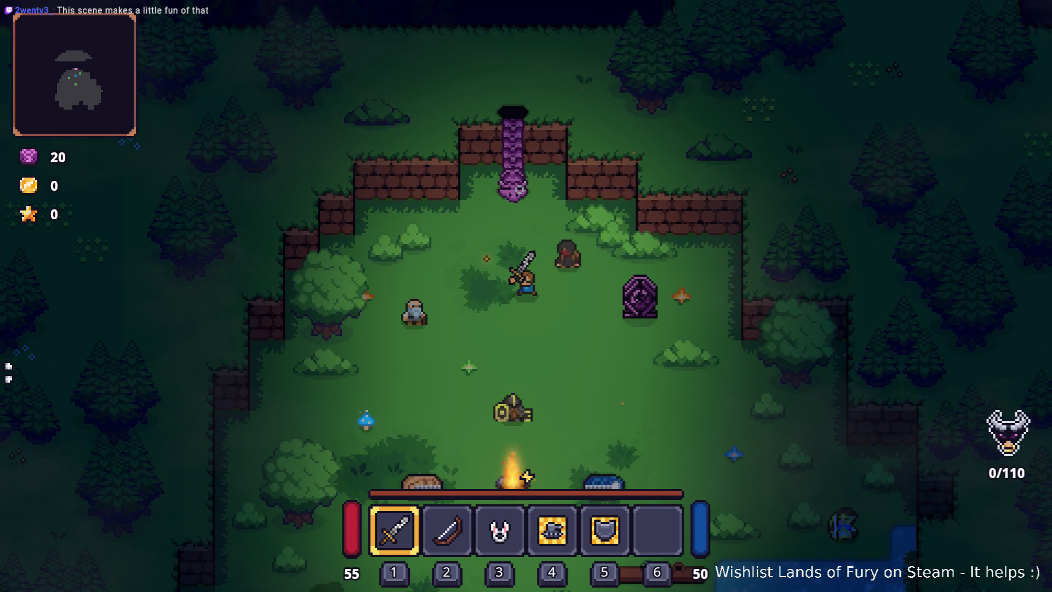
key(alt+Tab)
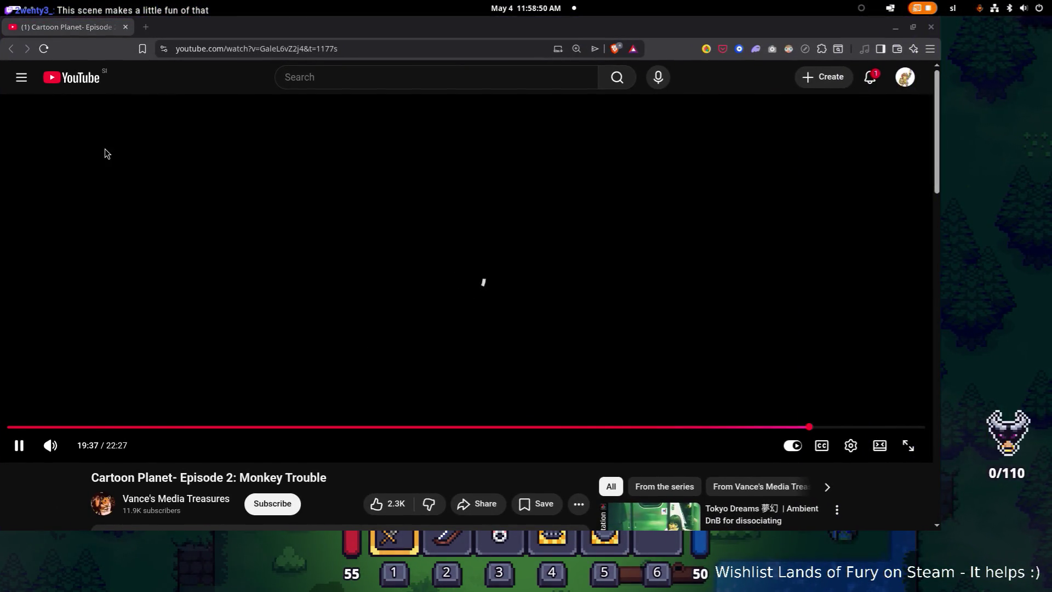
Jump the Cartoon Planet Episode 2 video back to 1:46 of 22:26
key(alt+Tab)
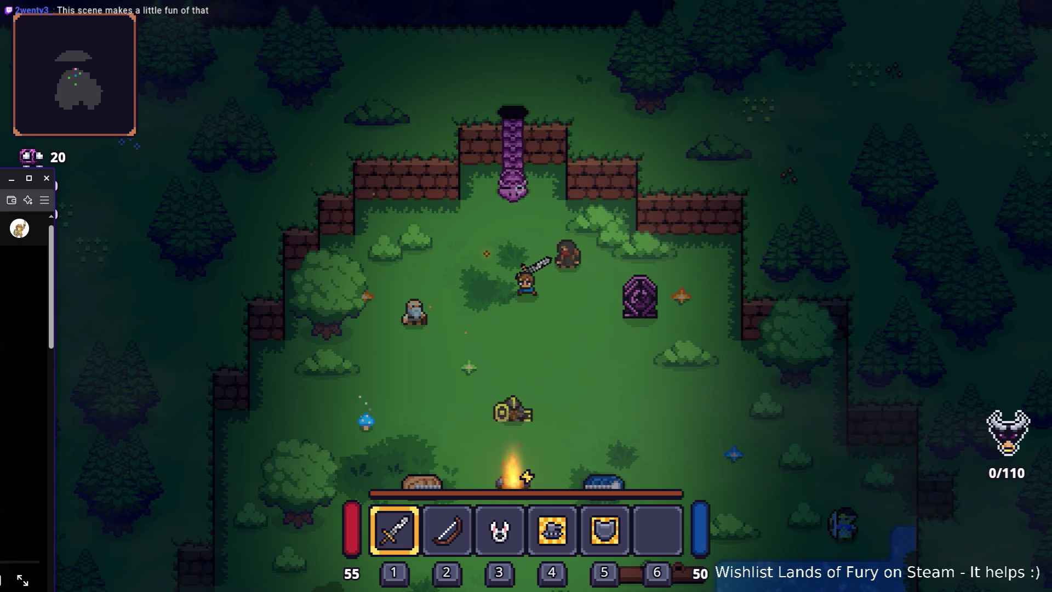
key(alt+Tab)
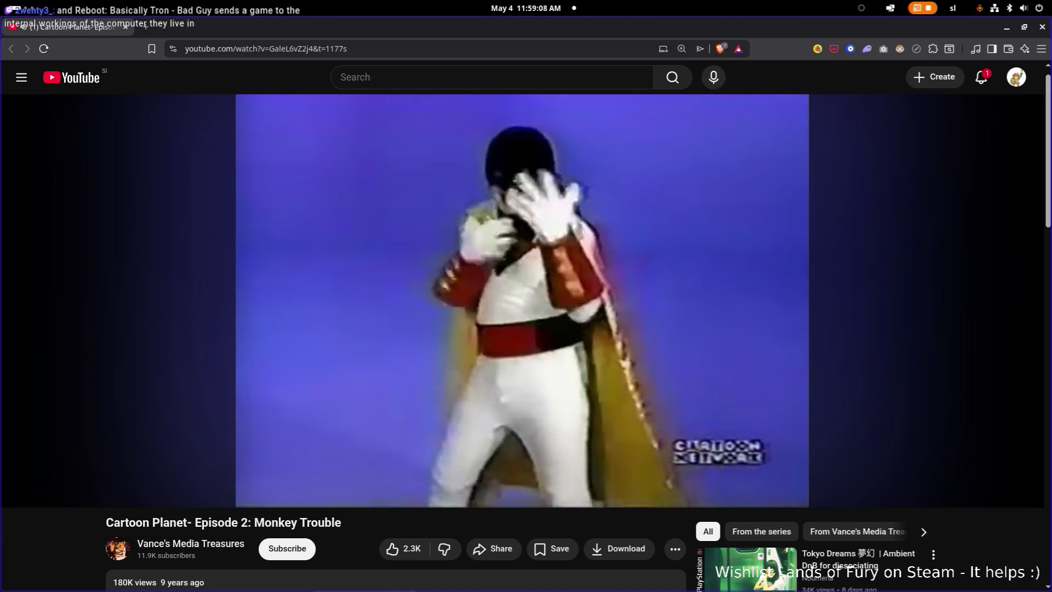
mouse_move(773, 282)
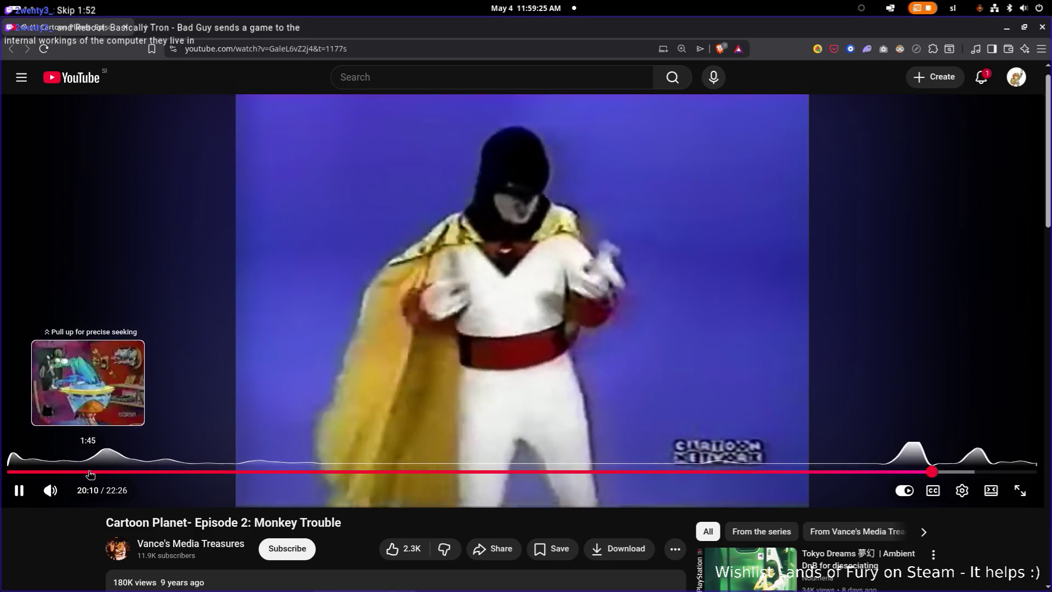
click(90, 472)
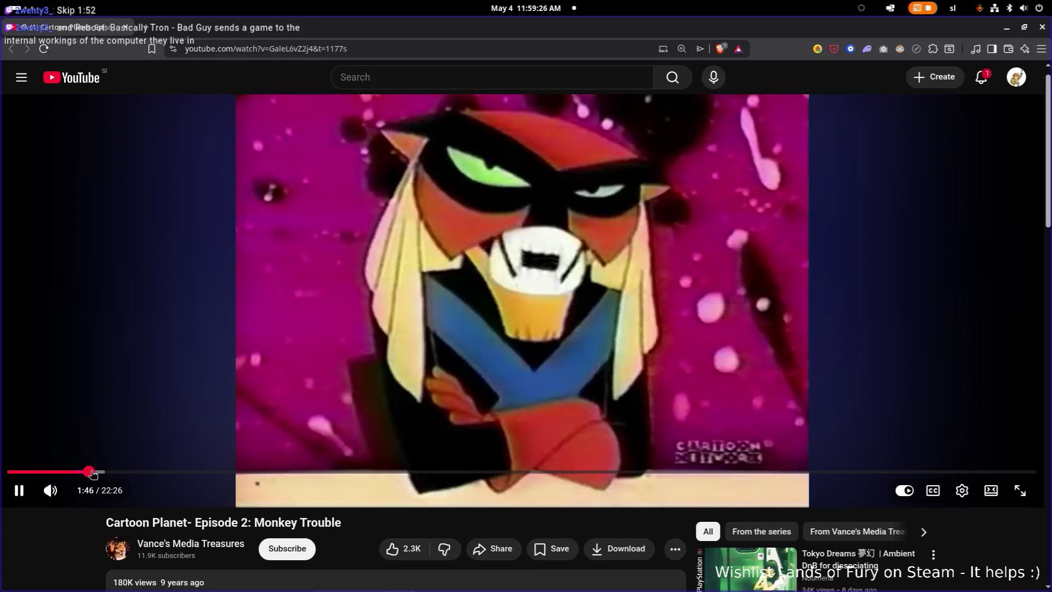
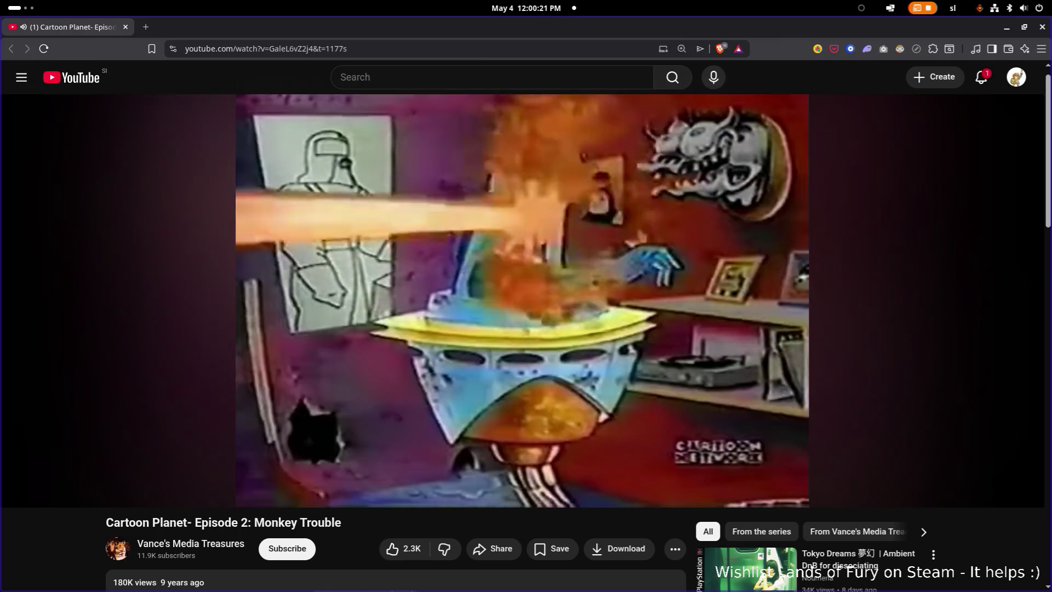
Pause the Cartoon Planet episode at 3:30 and return to the Lands of Fury game
mouse_move(362, 374)
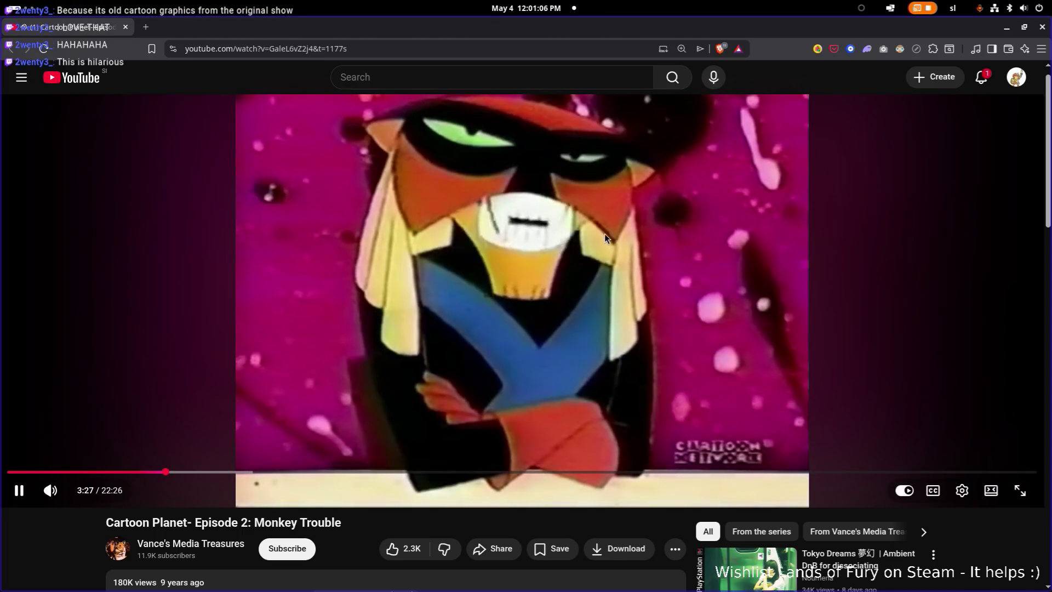
click(636, 218)
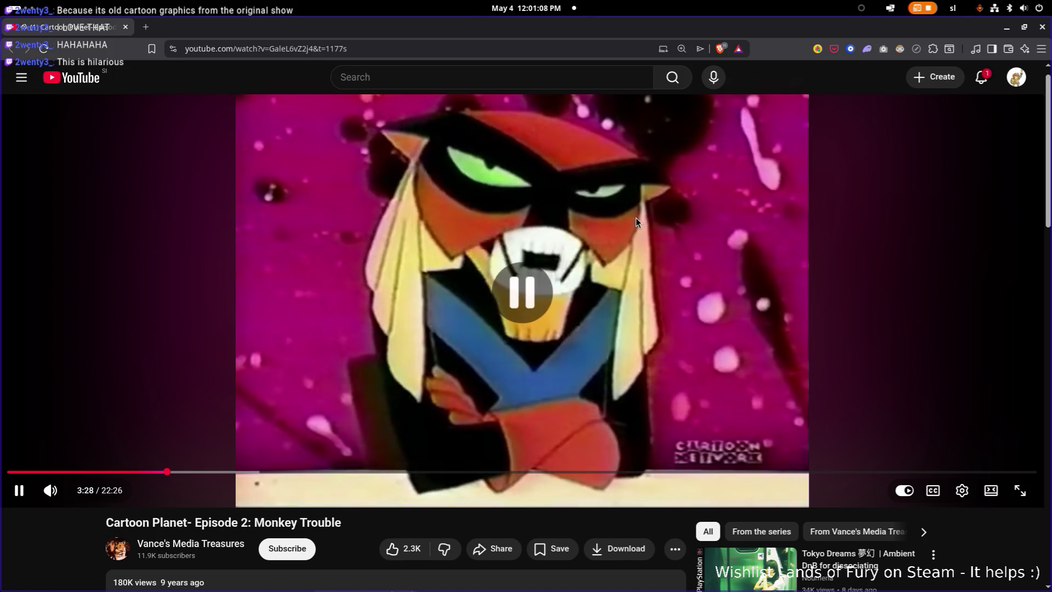
click(641, 216)
click(889, 107)
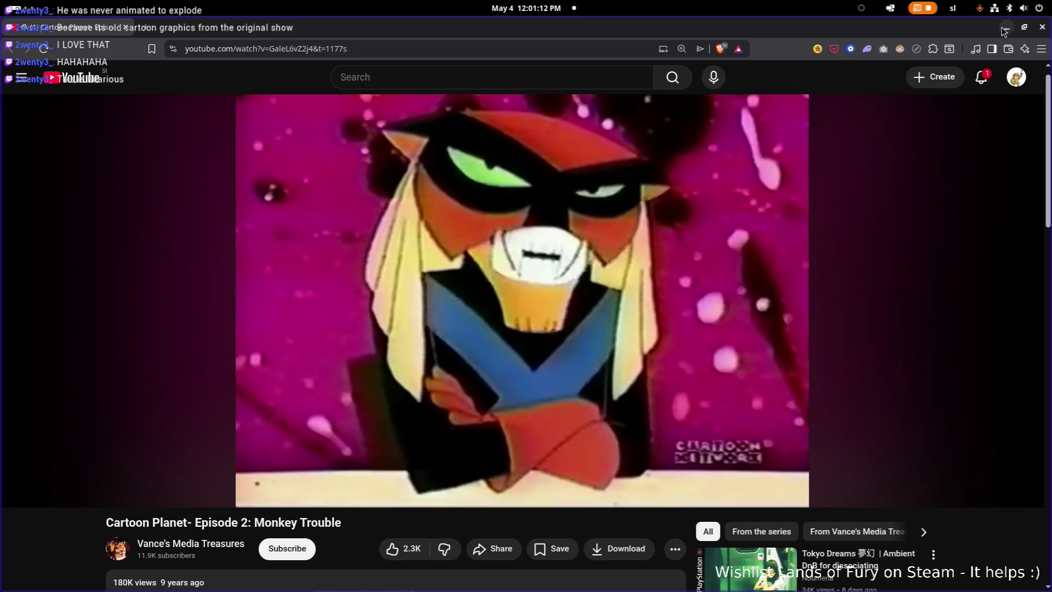
scroll(208, 68, down, 1)
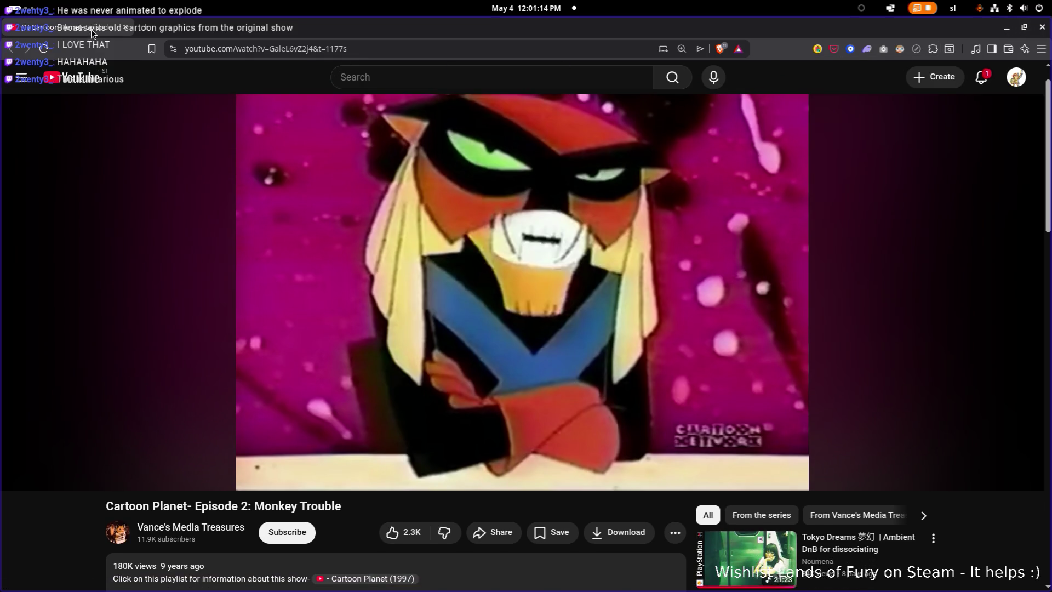
key(alt+Tab)
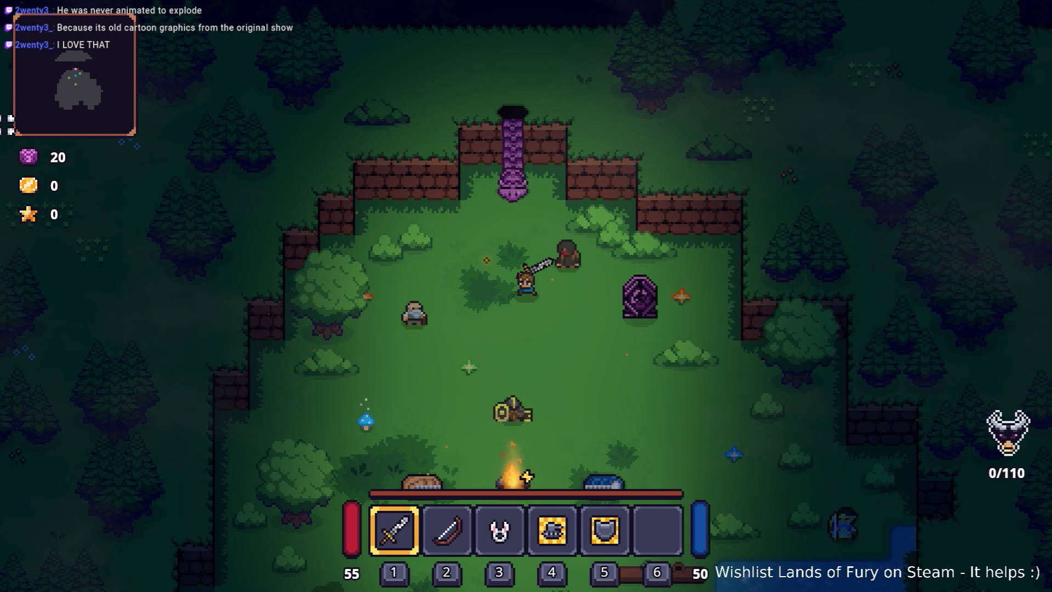
Swing the sword once, then equip the Ring of Bunny in the ring slot
click(340, 222)
key(i)
key(i)
key(i)
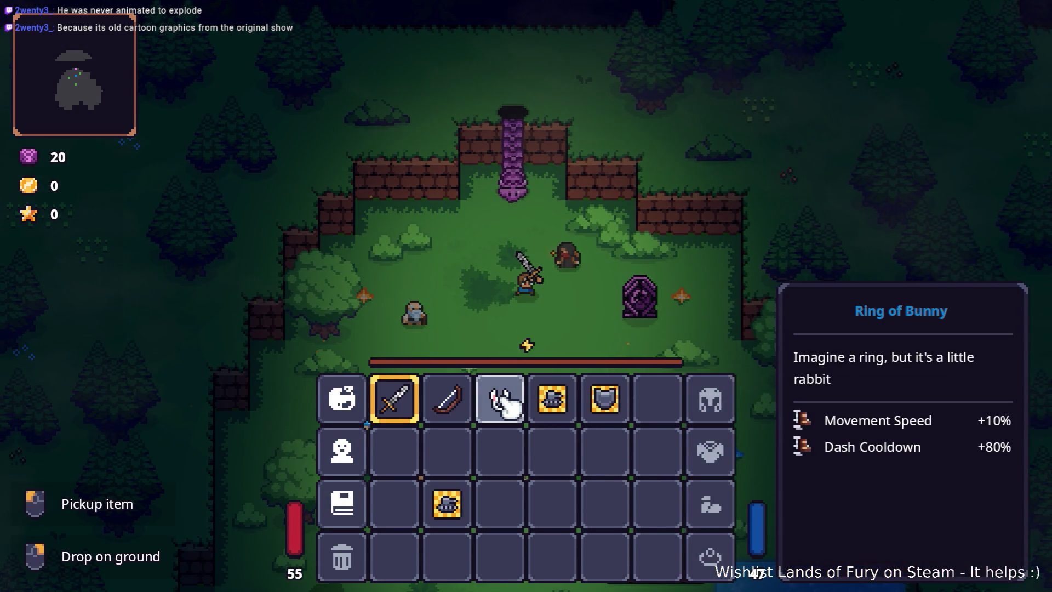
click(500, 403)
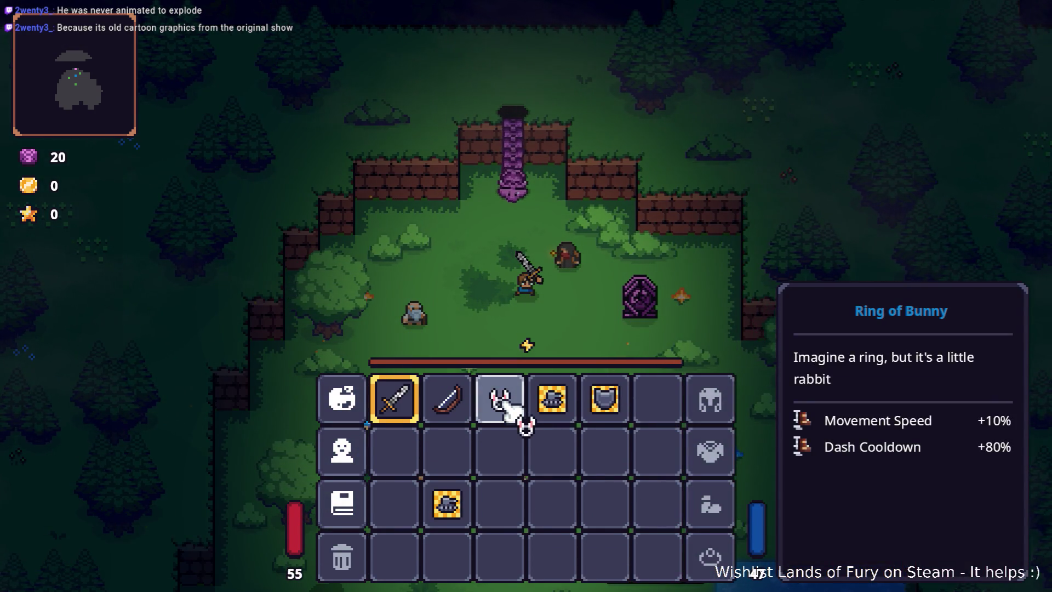
click(723, 559)
key(i)
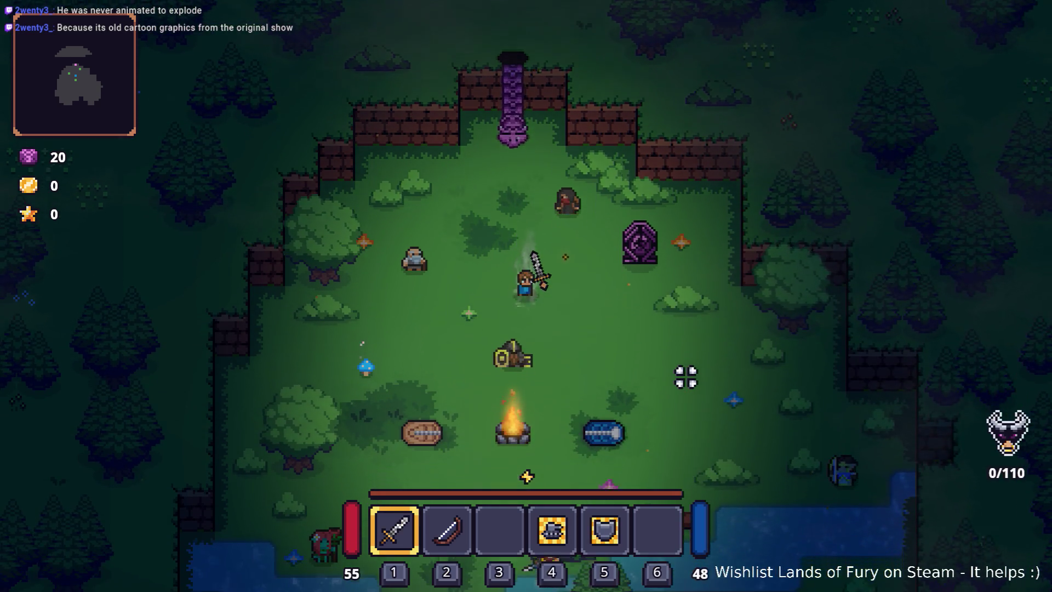
key(w)
Look at the ALMA cartridge panel's Furious row, leaving it unchanged
key(i)
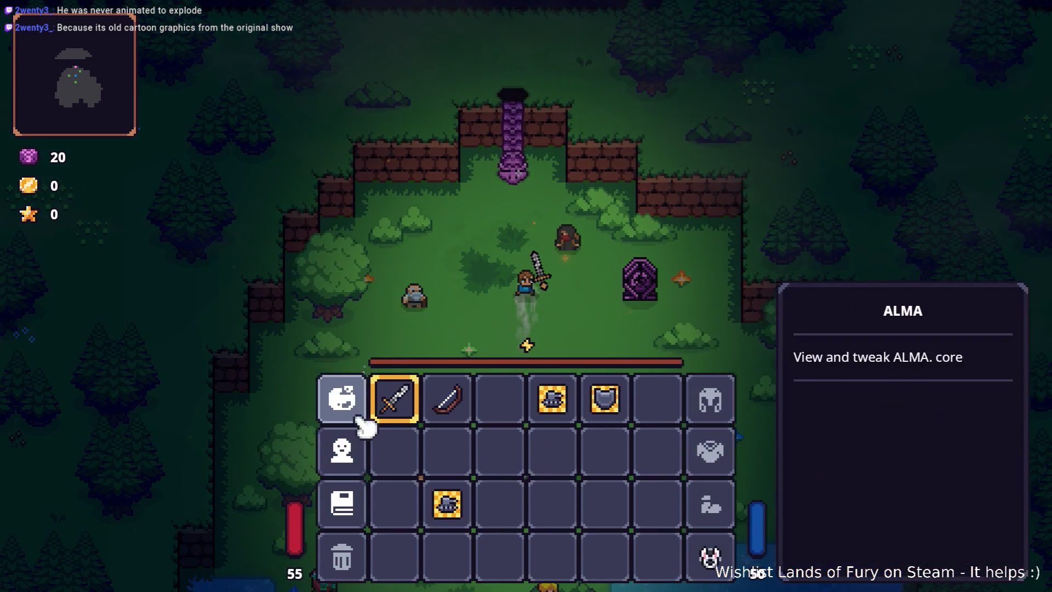
click(355, 406)
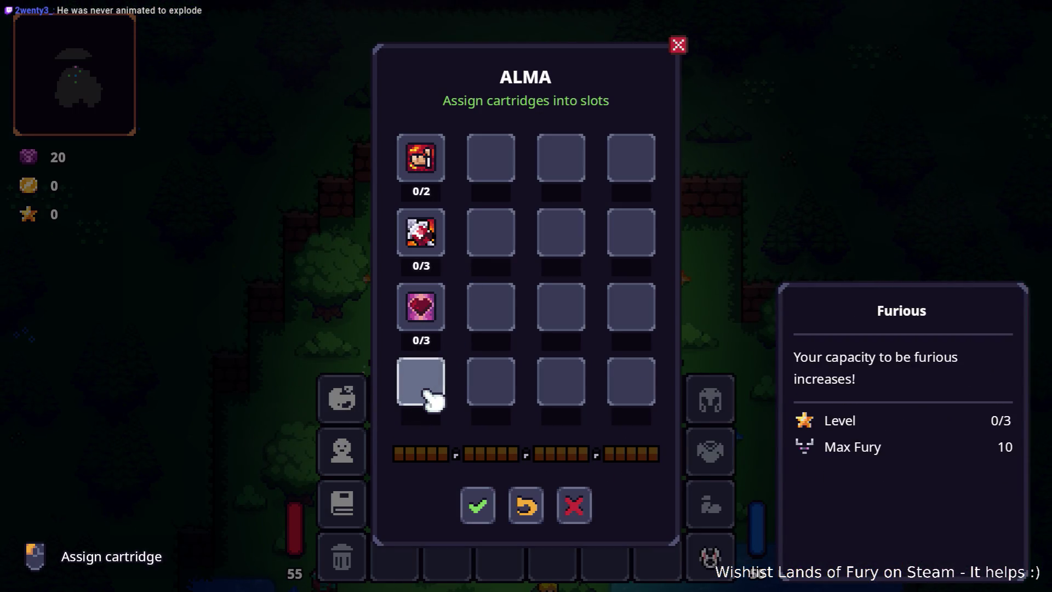
click(430, 397)
click(525, 448)
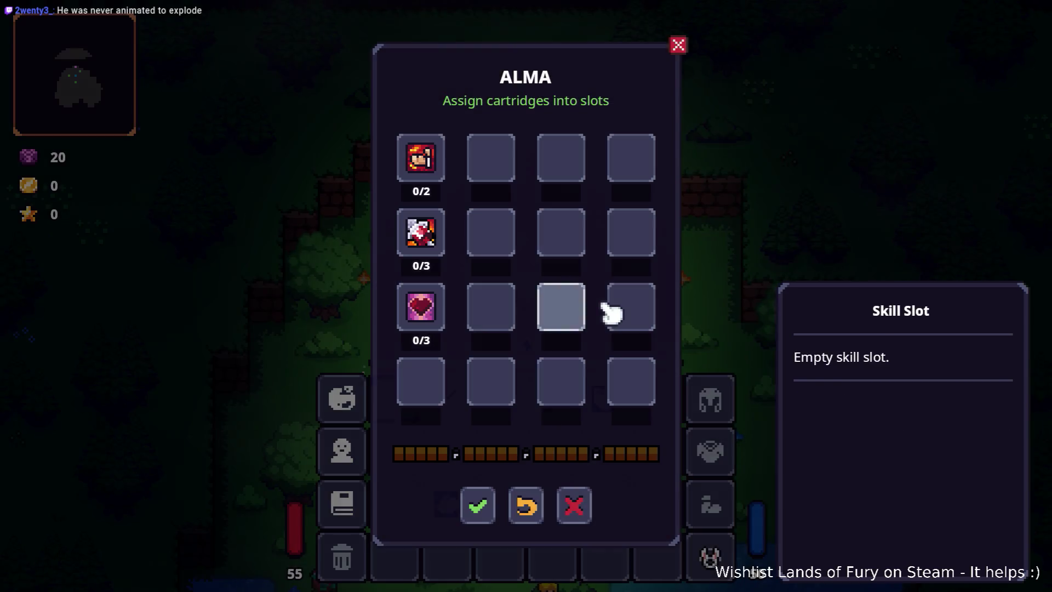
key(Escape)
key(i)
Walk to Izzy and buy the Dash Booster from her shop for one gem
key(w+d)
key(e)
key(s)
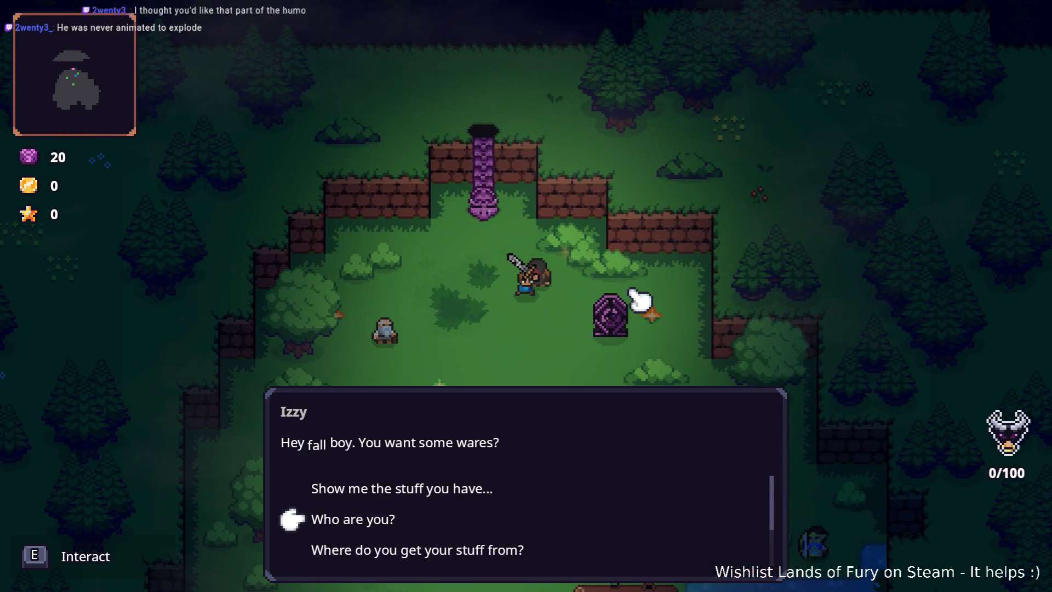
key(w)
key(e)
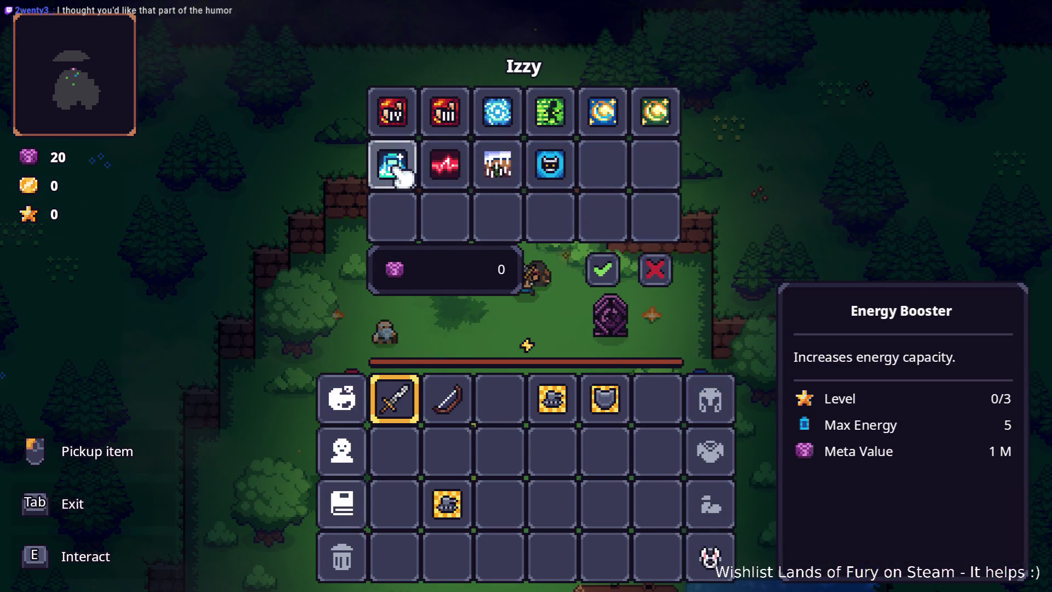
mouse_move(553, 116)
mouse_down()
mouse_move(552, 435)
mouse_move(500, 399)
mouse_up()
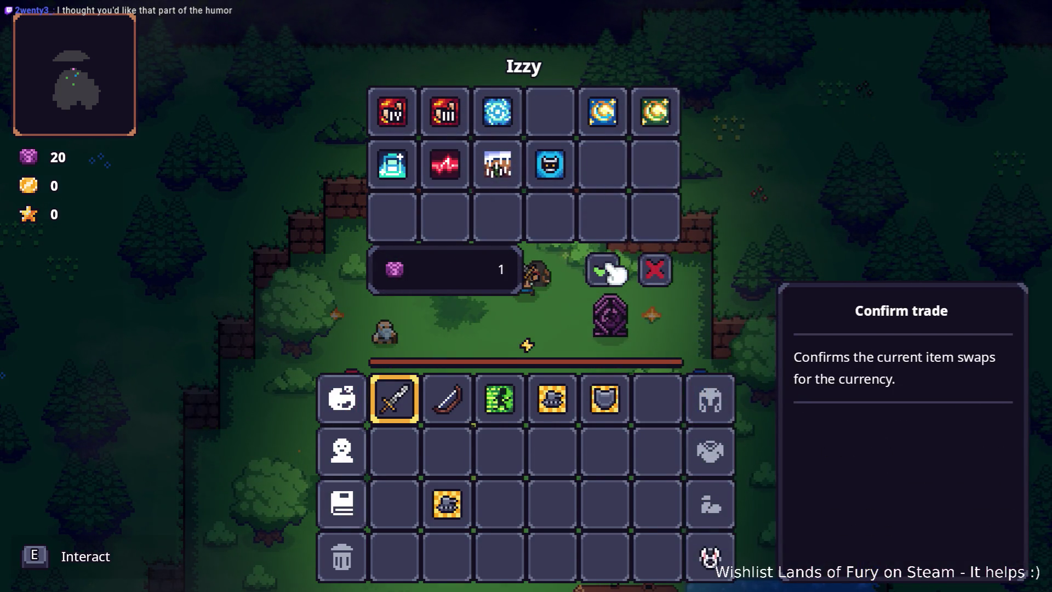
click(605, 270)
Slot the Dash Booster into the empty fourth row of the ALMA panel
key(i)
click(343, 449)
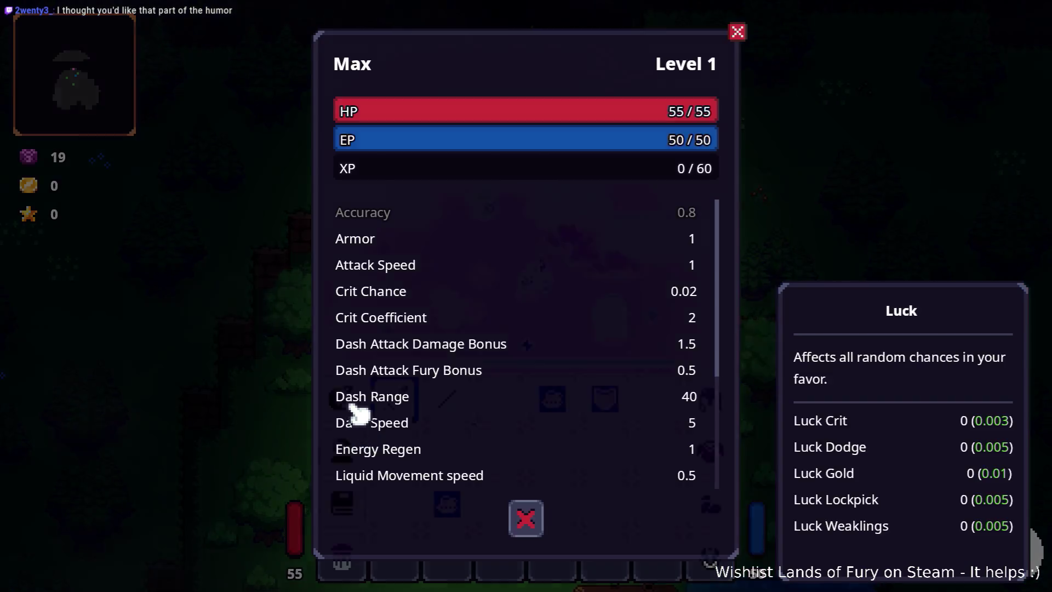
click(354, 408)
click(419, 382)
click(496, 244)
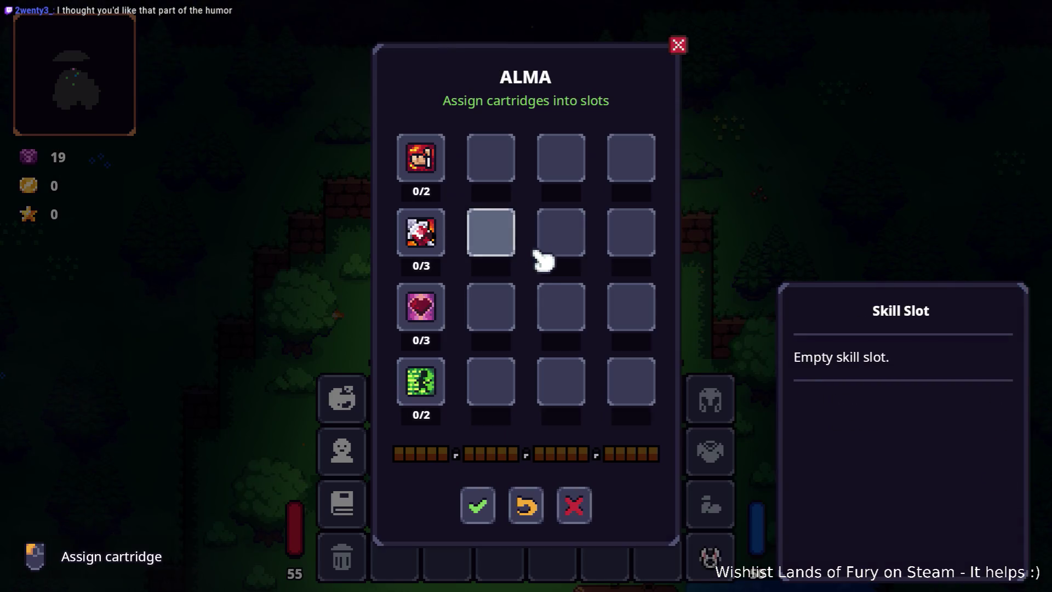
key(Escape)
key(i)
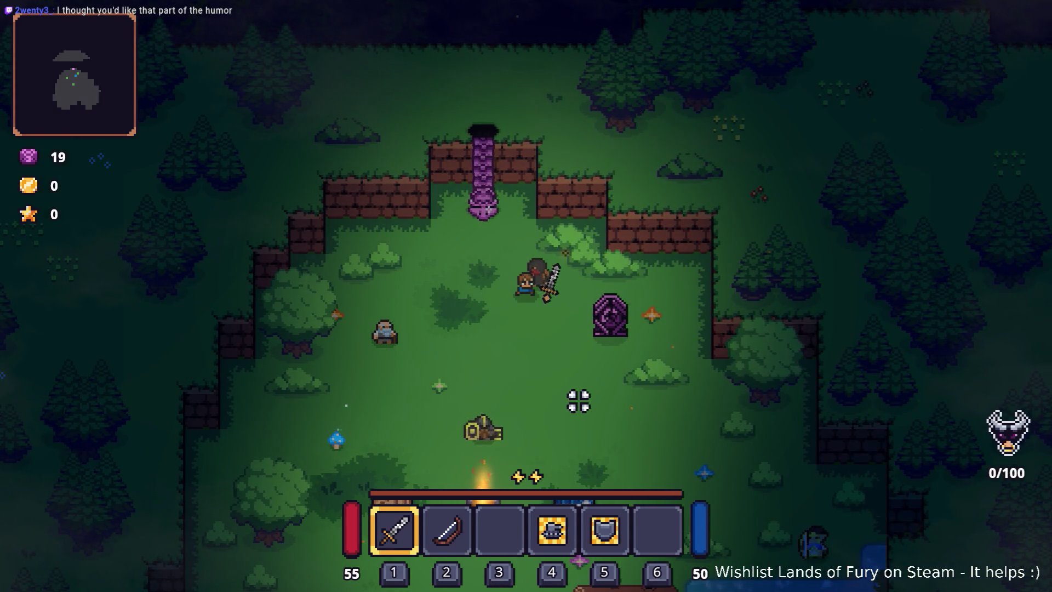
Walk and dash around the campfire clearing to test the new dash stats
key(s)
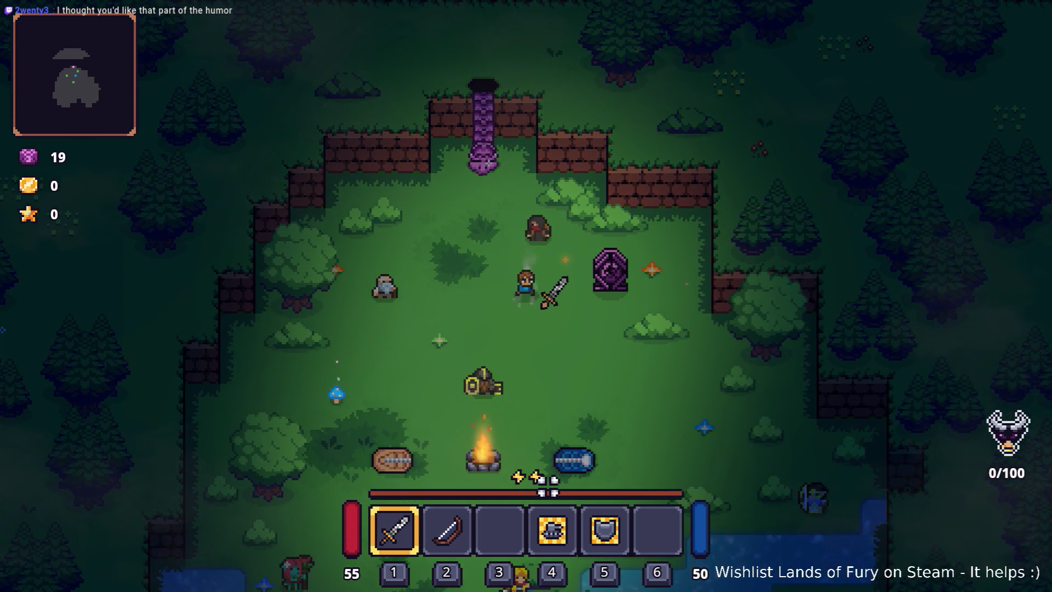
key(s)
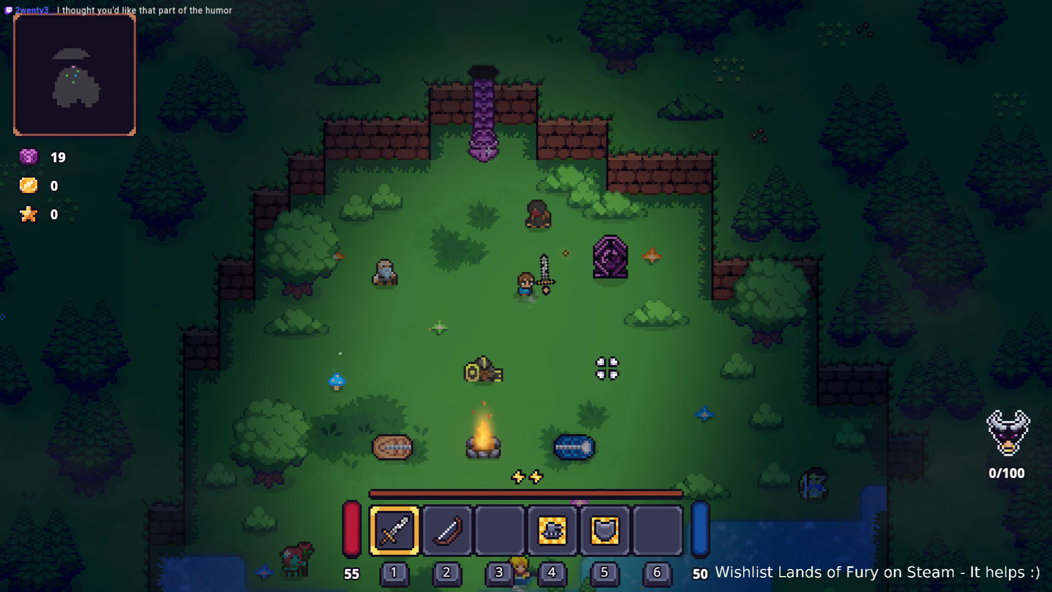
key(a)
key(s)
key(a)
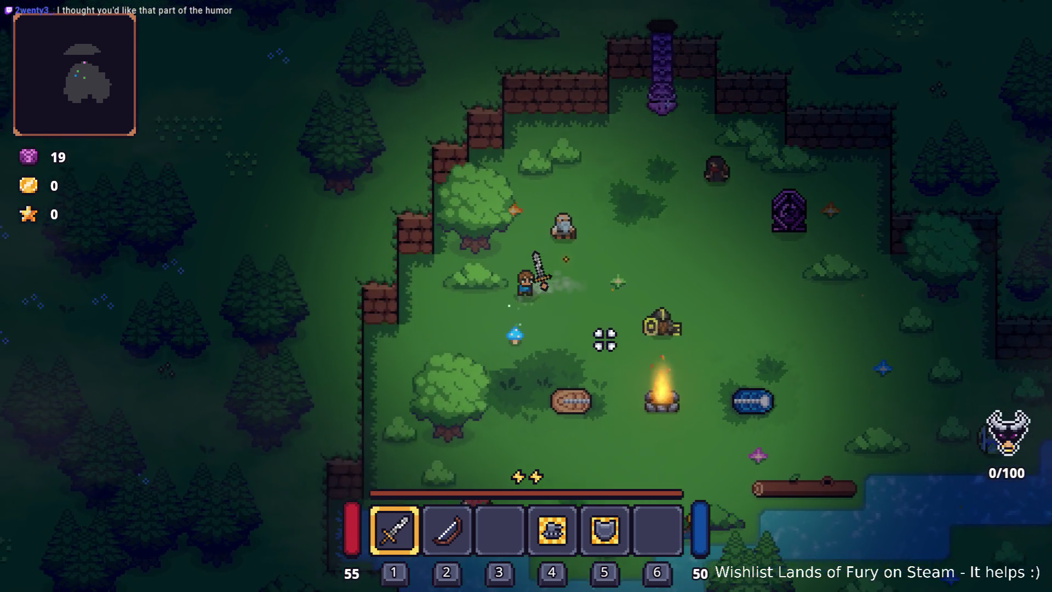
key(d)
key(space)
key(space)
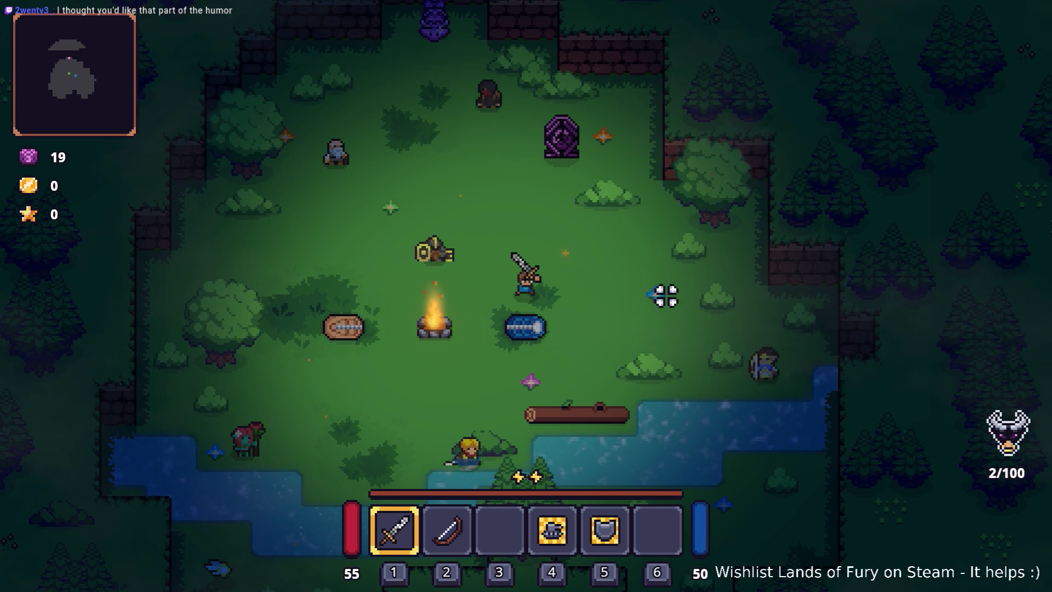
Quit the game from the pause menu back to the Godot editor
key(alt+Tab)
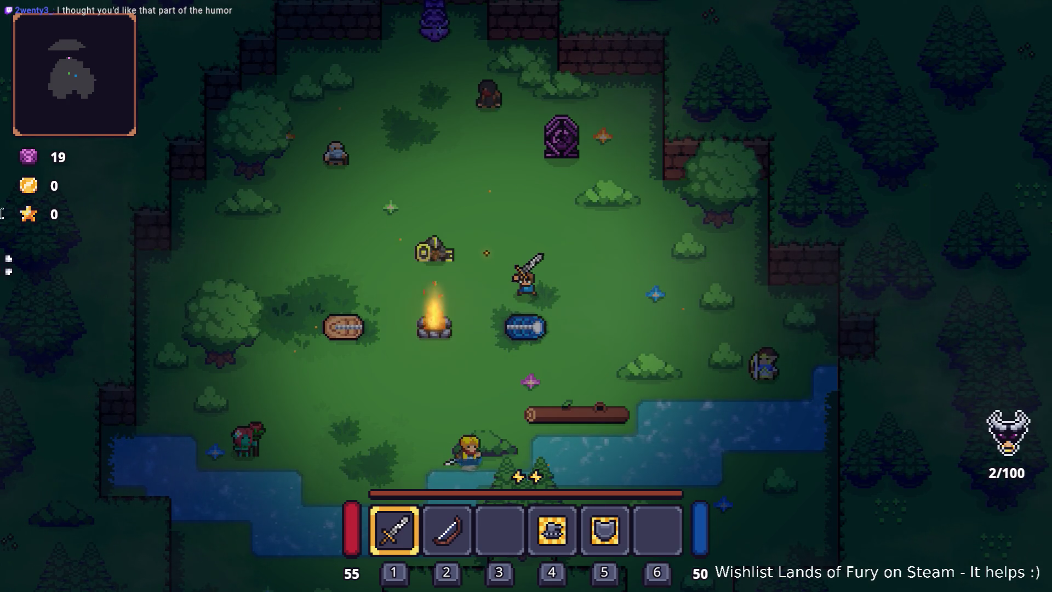
key(Escape)
click(531, 512)
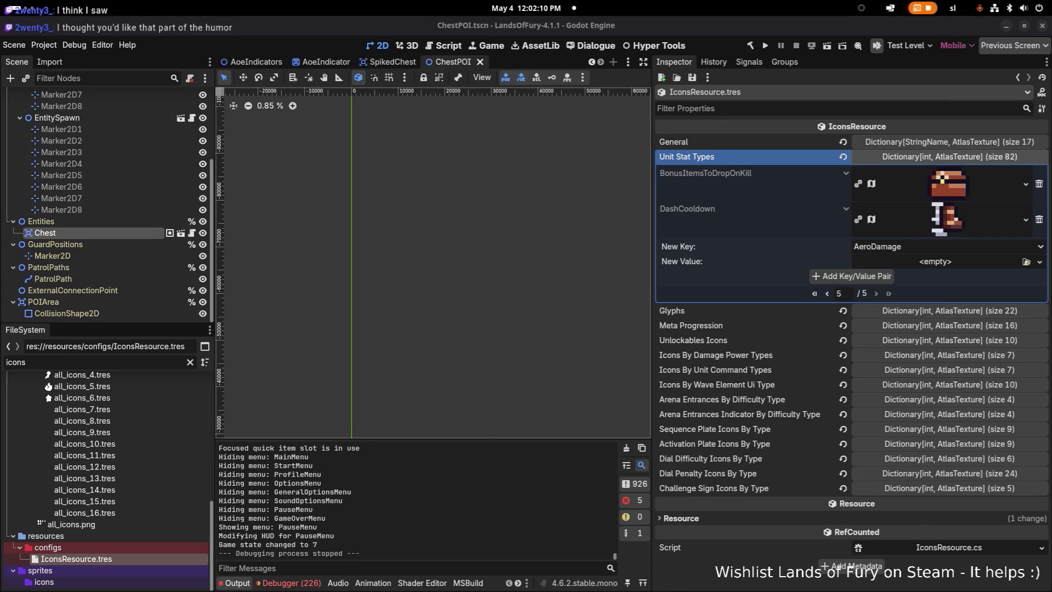
Find references to DashCooldown and open MovementSystem.cs at its subscription
key(alt+Tab)
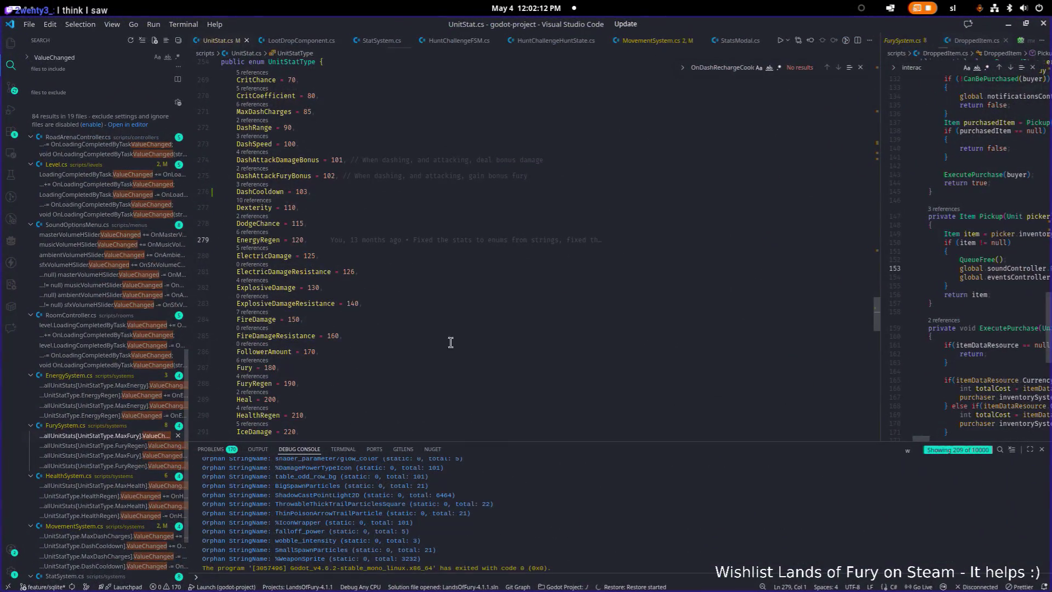
click(399, 193)
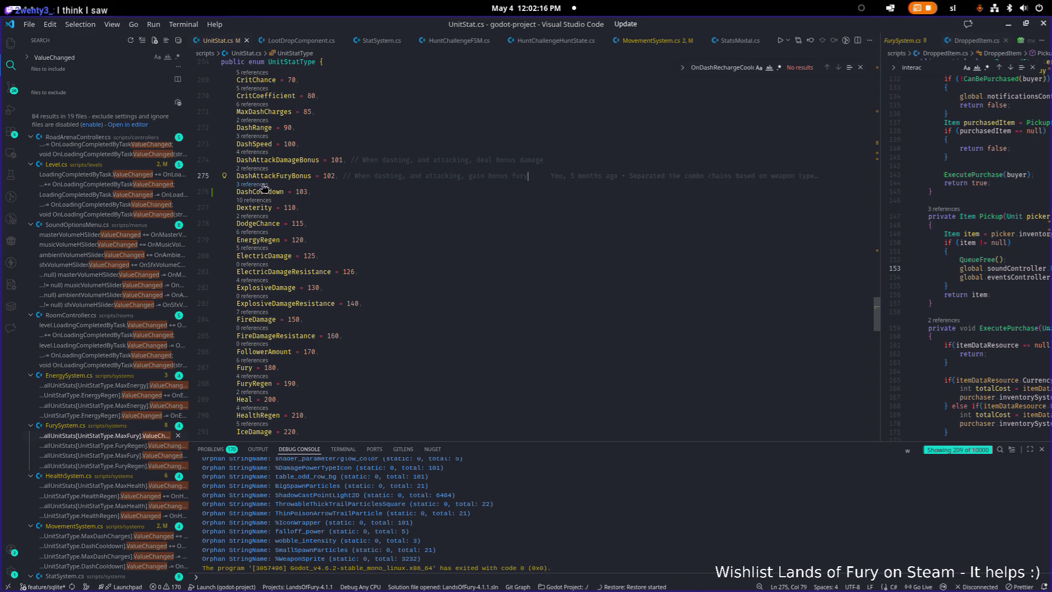
click(253, 187)
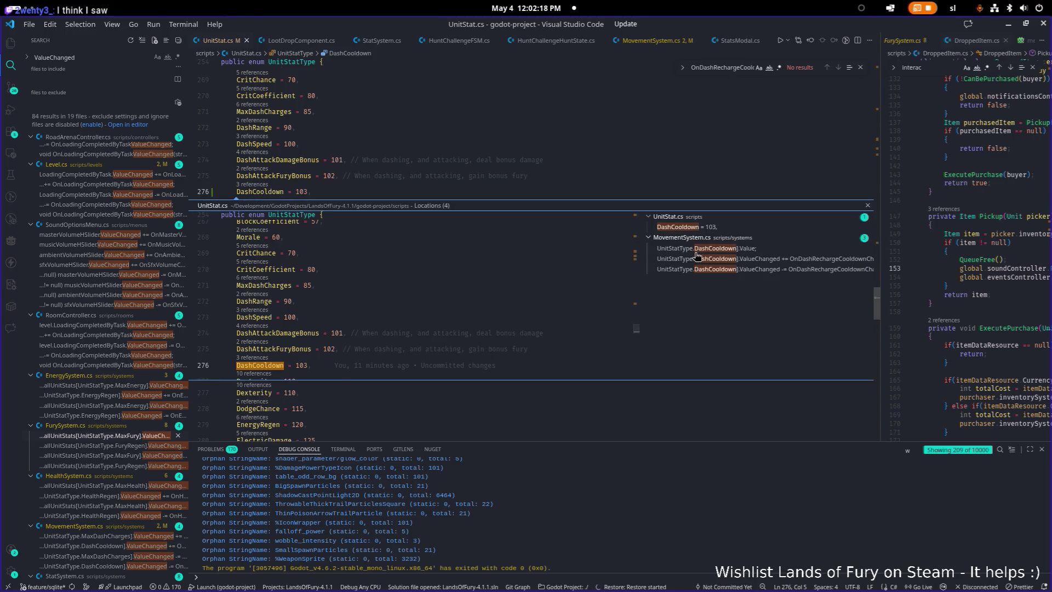
click(692, 258)
double_click(528, 279)
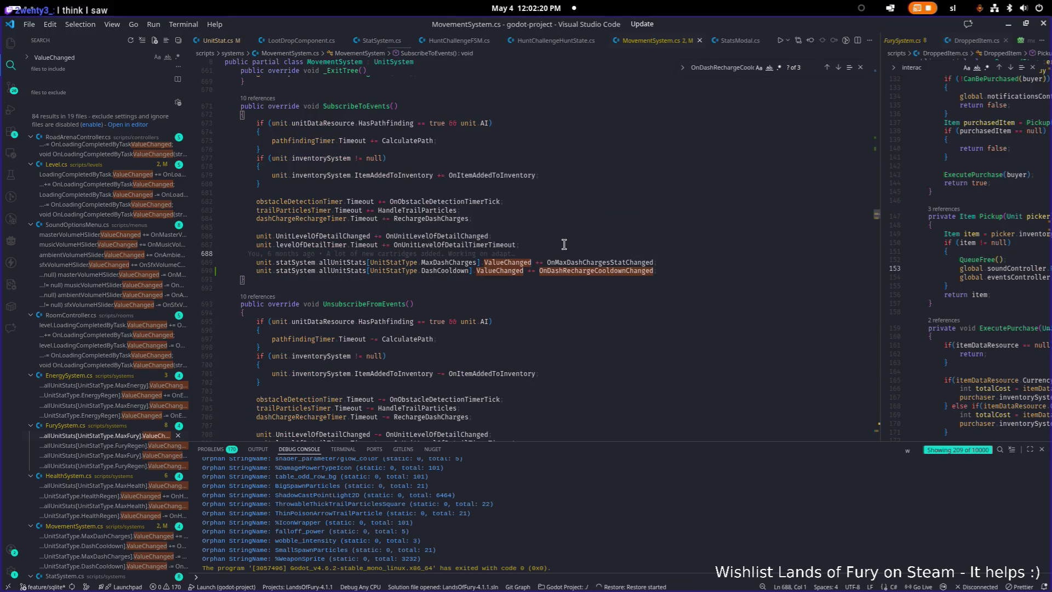
Trace the ValueChanged subscription to OnDashRechargeCooldownChanged and widen the DroppedItem.cs pane
double_click(453, 273)
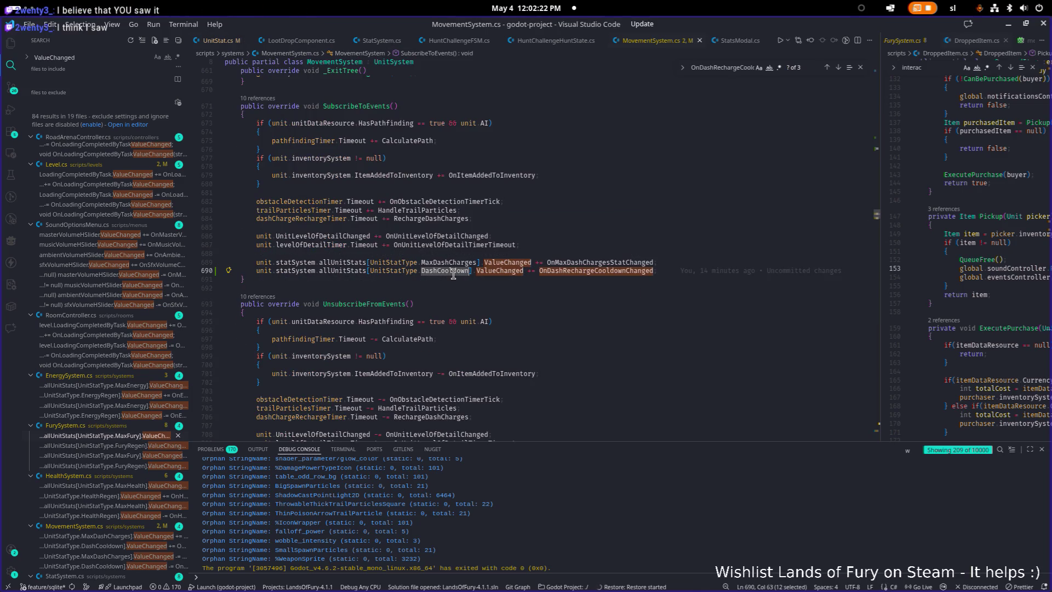
click(503, 274)
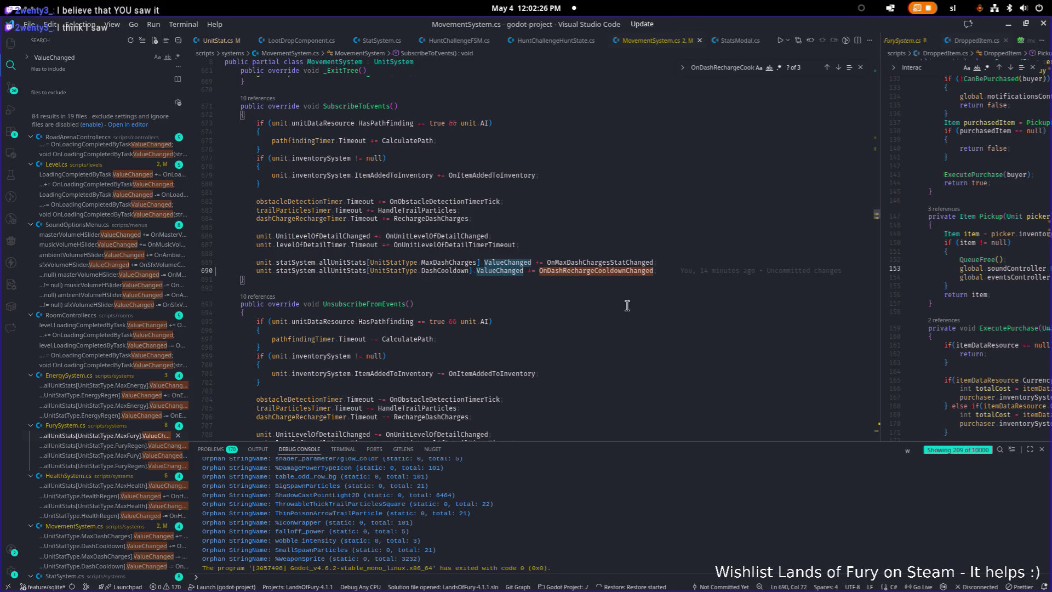
double_click(623, 270)
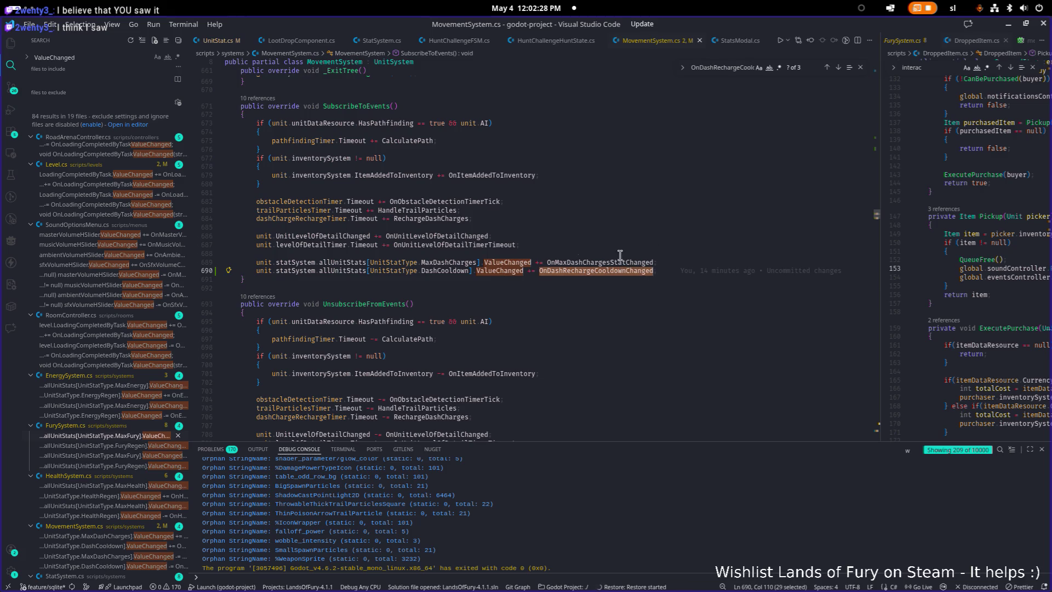
key(Up)
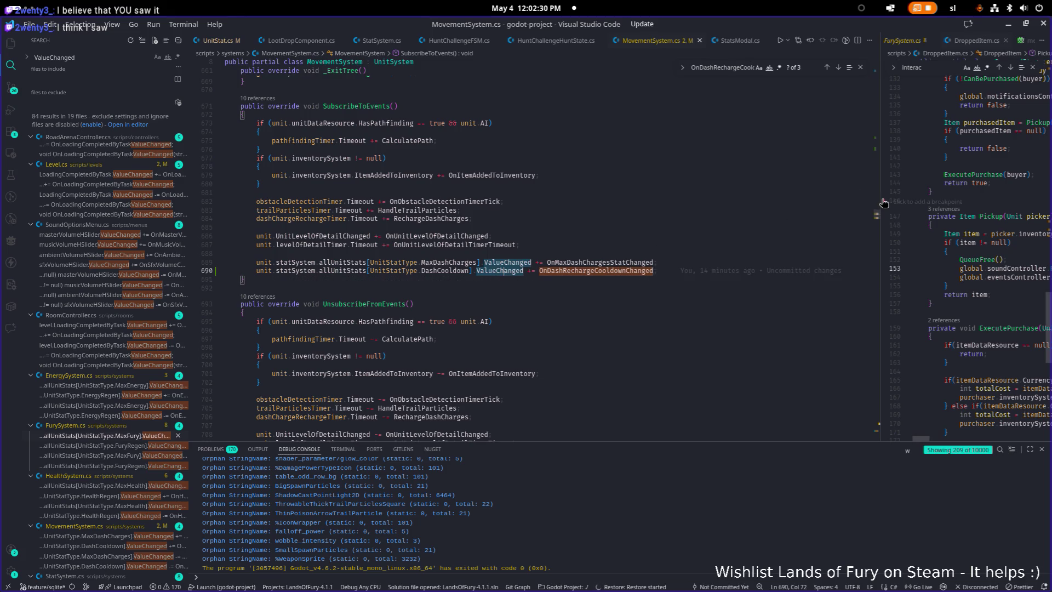
drag(880, 198, 678, 225)
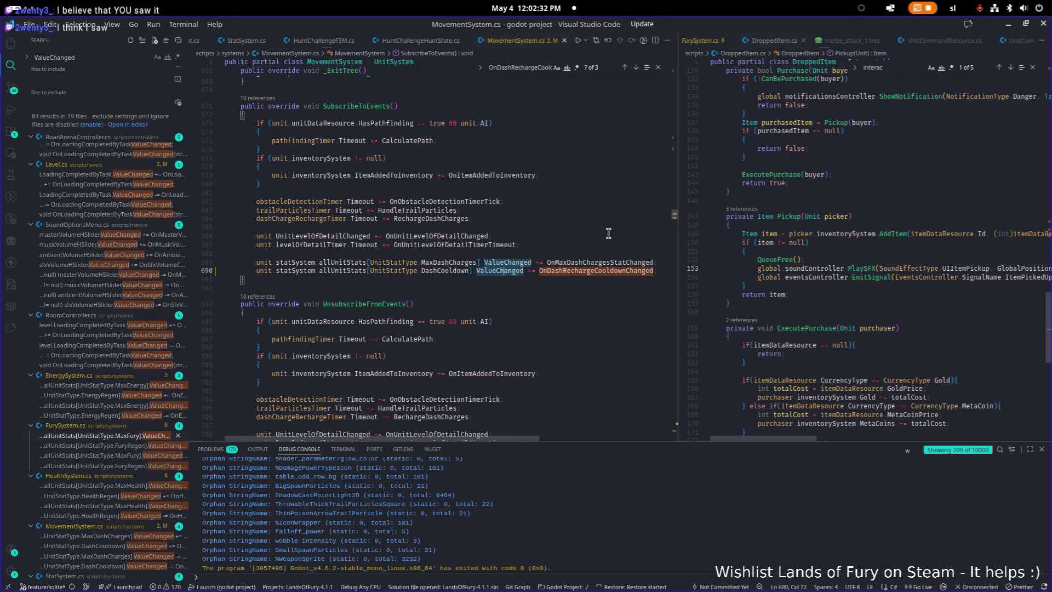
key(alt+Tab)
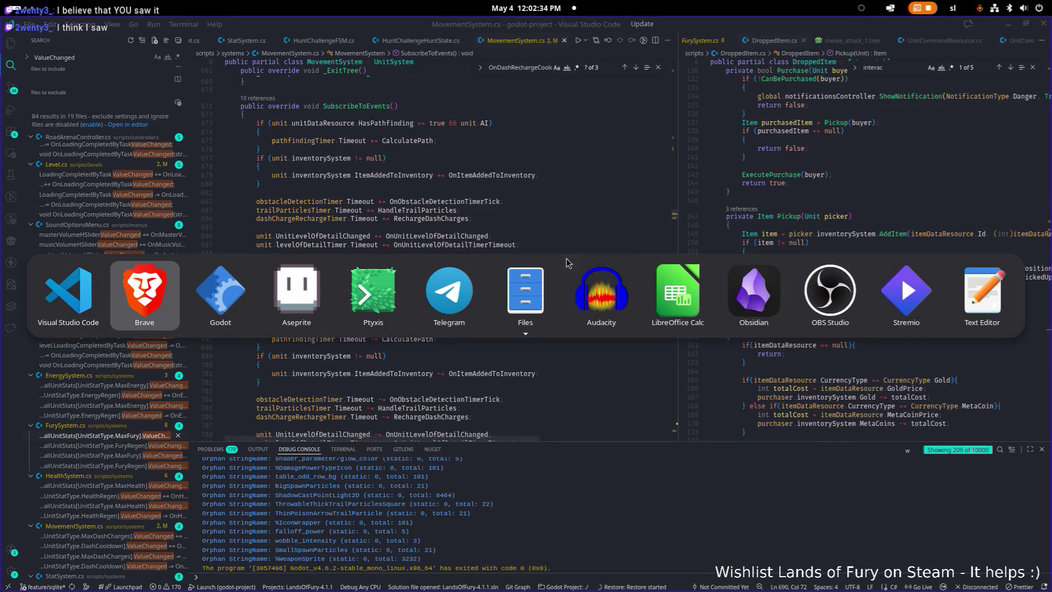
Filter FileSystem for 'dashcool', inspect DashCooldown.tres, then clear the filter
click(226, 303)
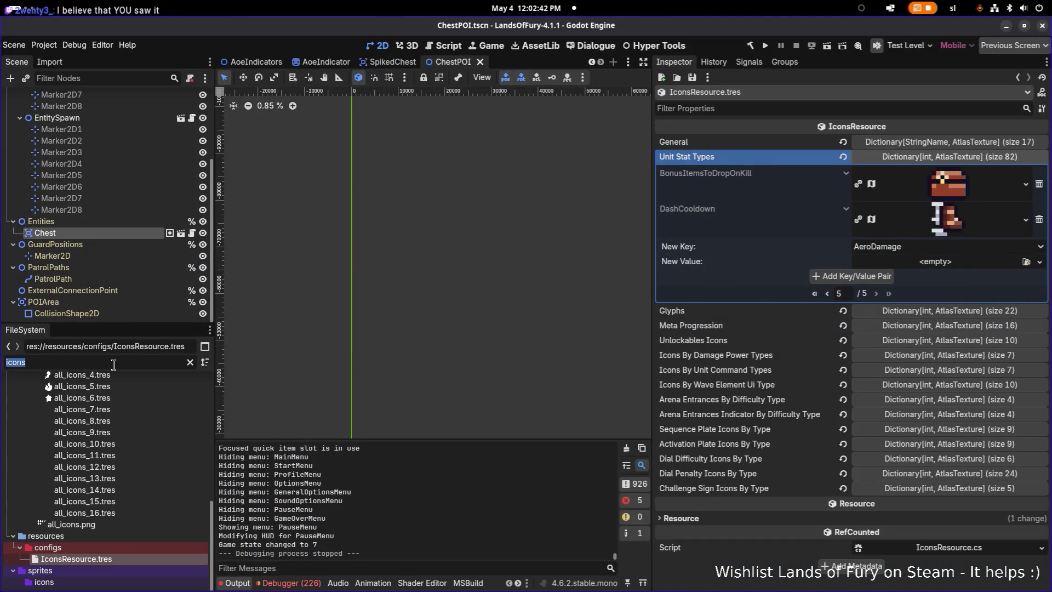
text(dashcool)
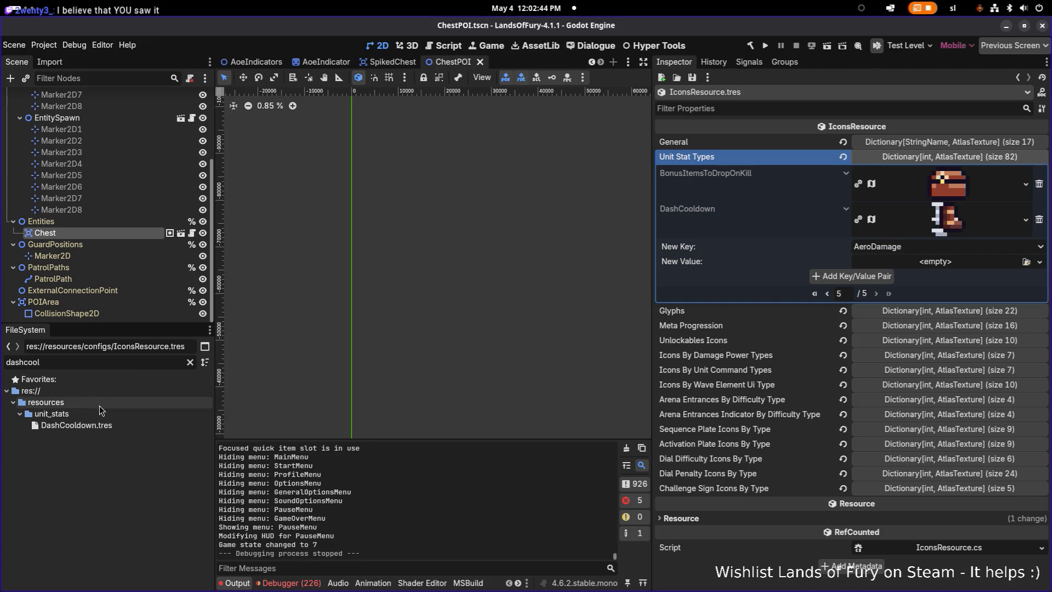
click(114, 423)
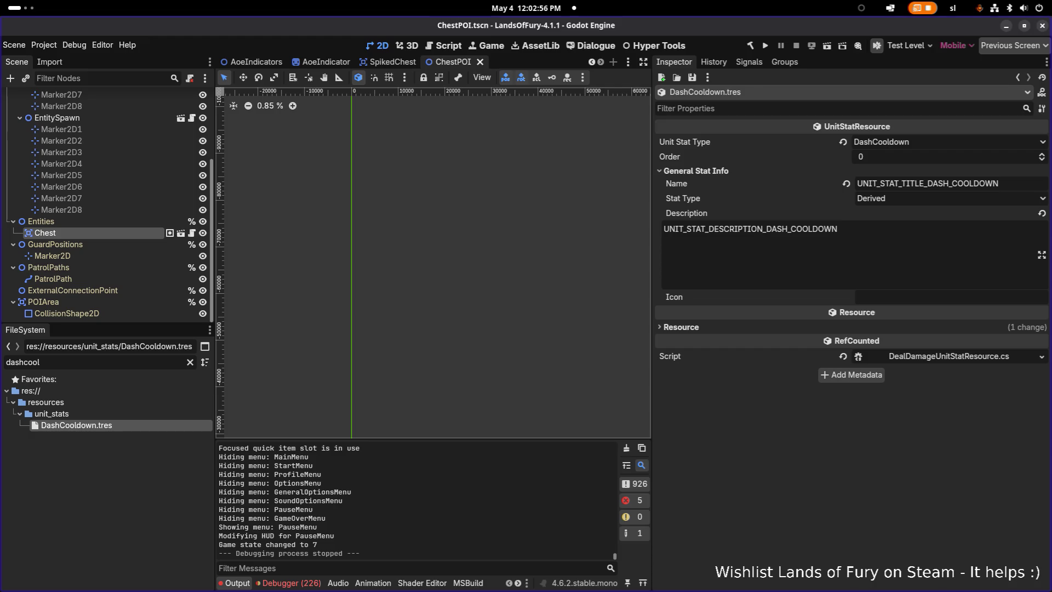
click(934, 144)
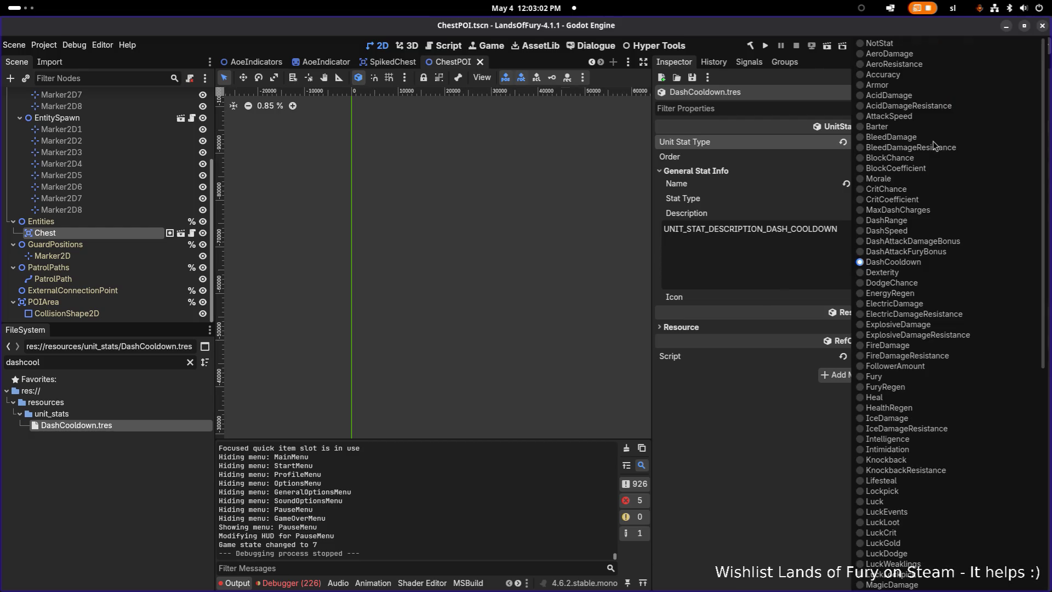
click(754, 434)
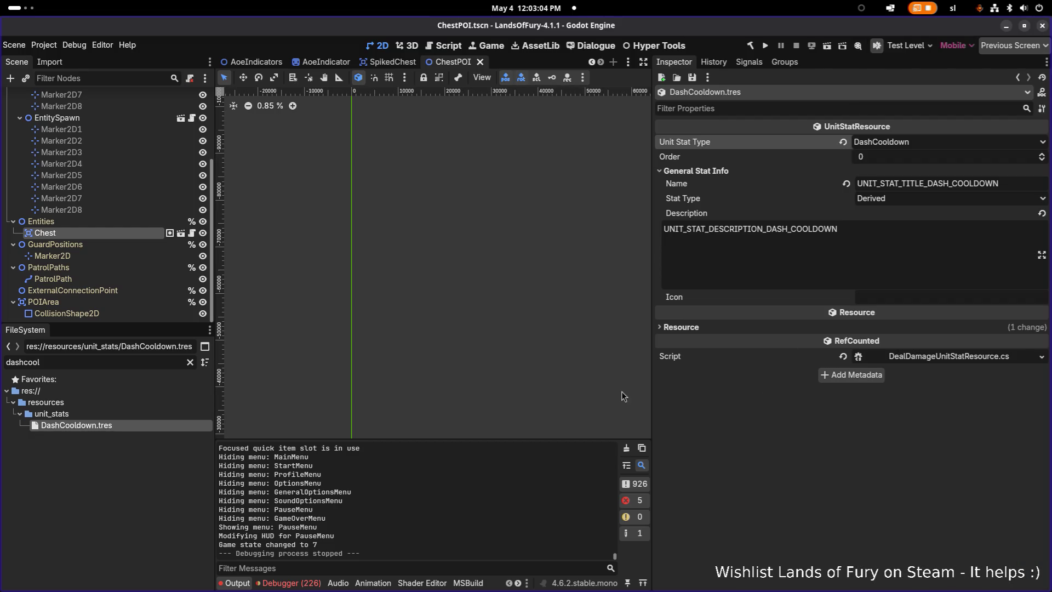
click(189, 362)
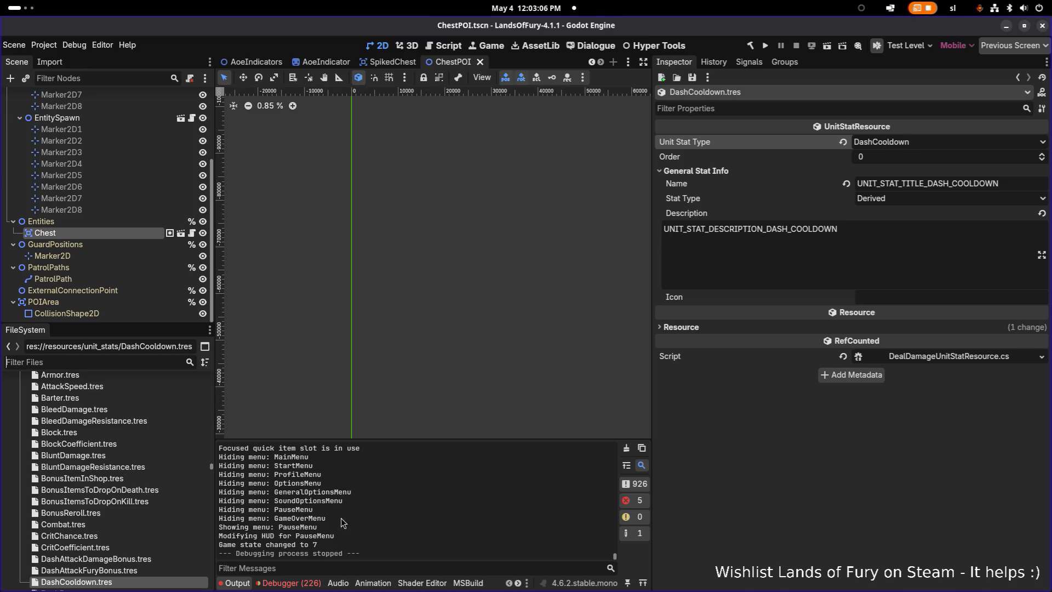
Clear the 226 errors from the Debugger's Errors list
click(310, 584)
click(305, 447)
scroll(350, 513, down, 5)
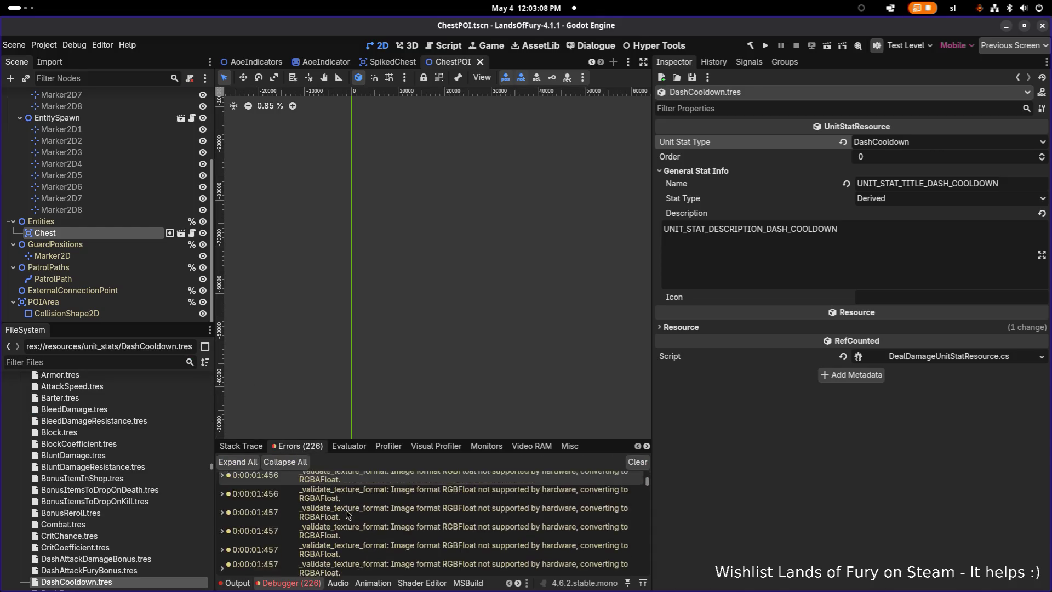
scroll(351, 513, down, 5)
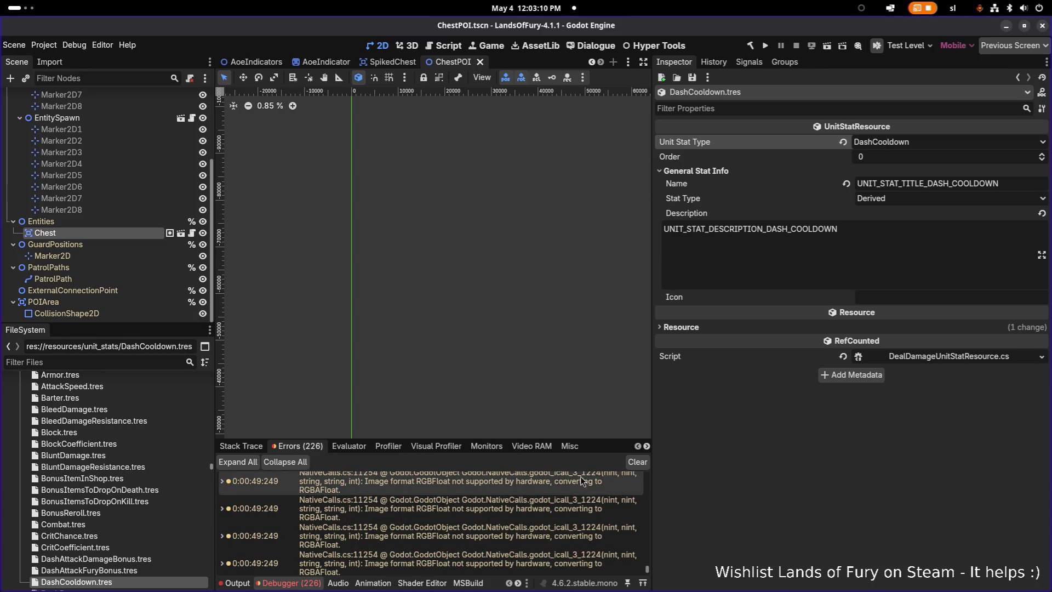
click(635, 463)
scroll(112, 558, down, 1)
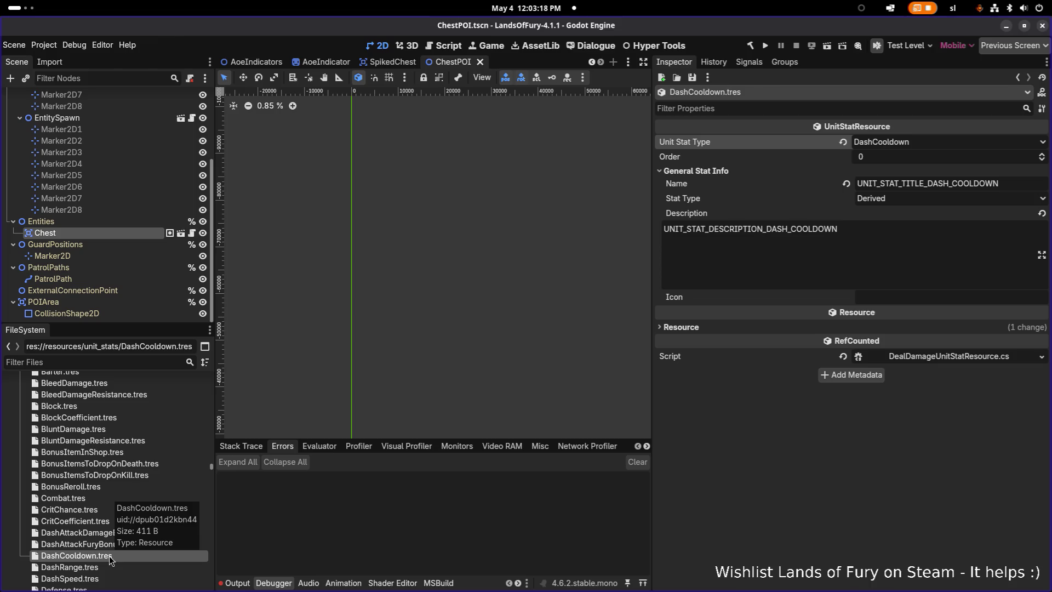
key(alt+Tab)
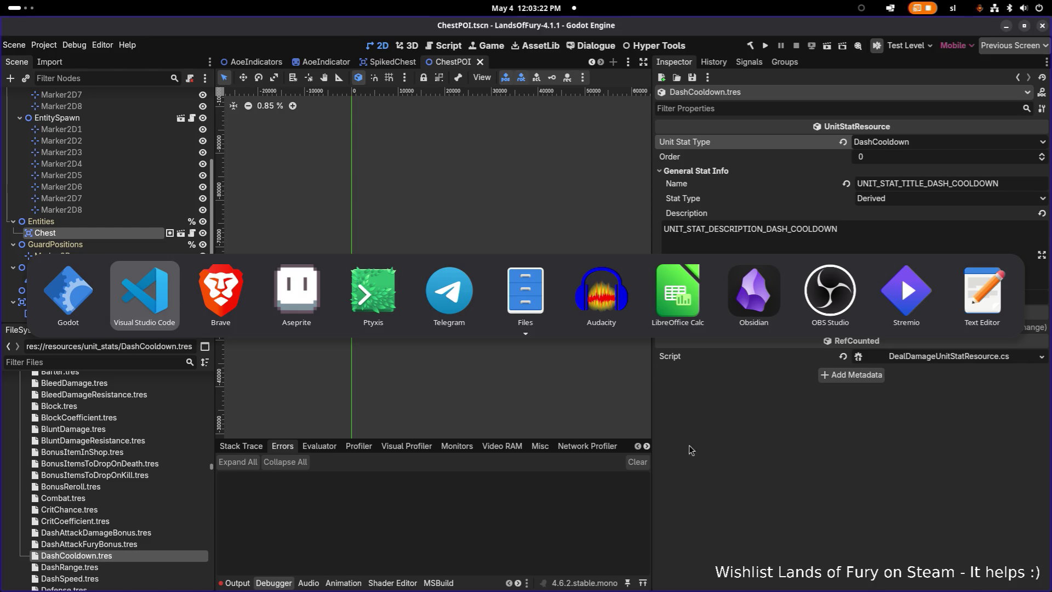
key(Escape)
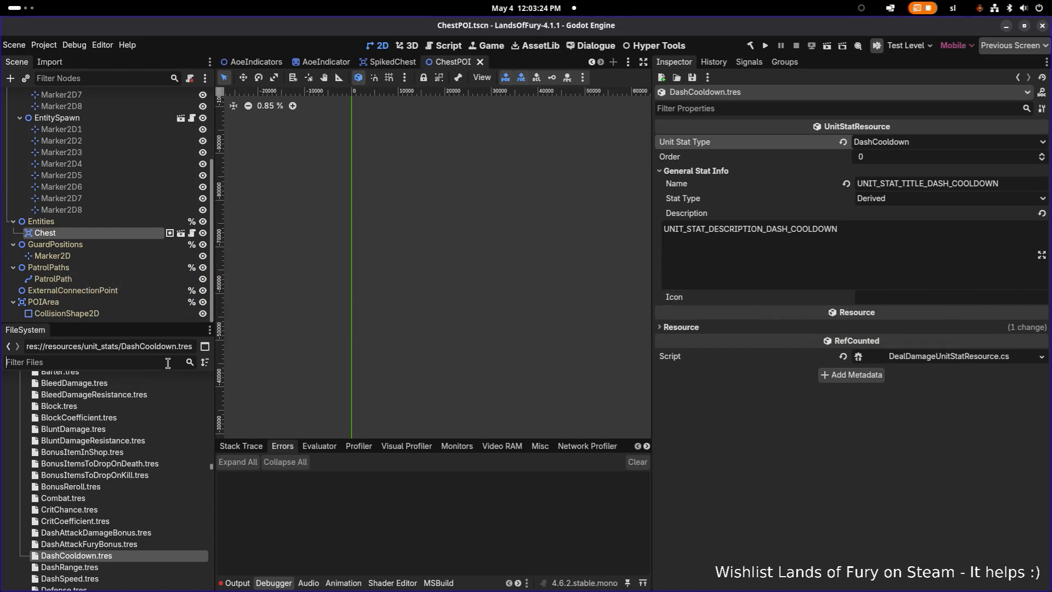
Open RingOfBunny.tres and expand its second item effect
text(ringofbu)
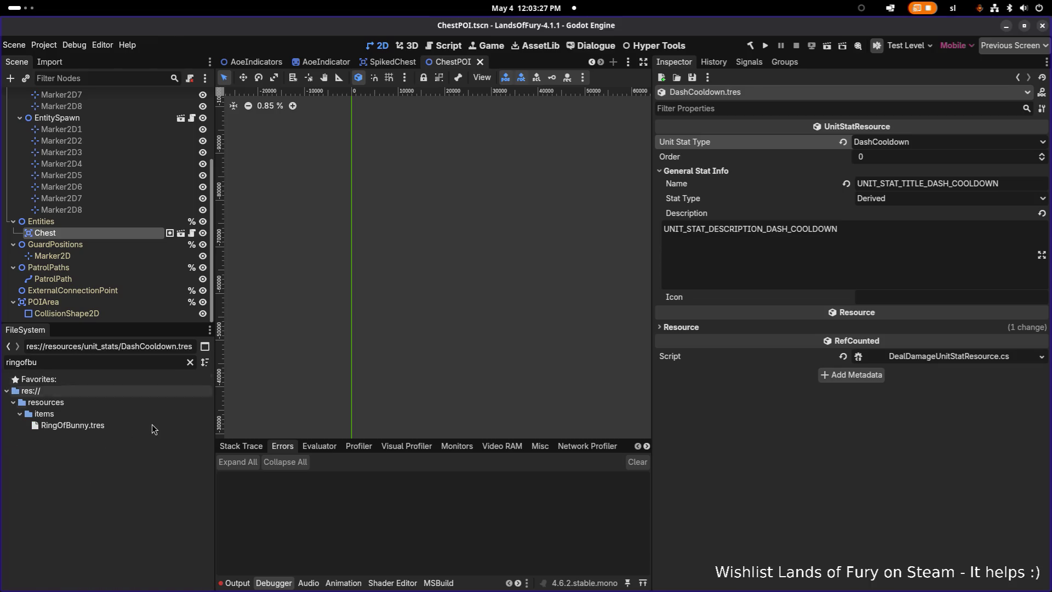
click(72, 426)
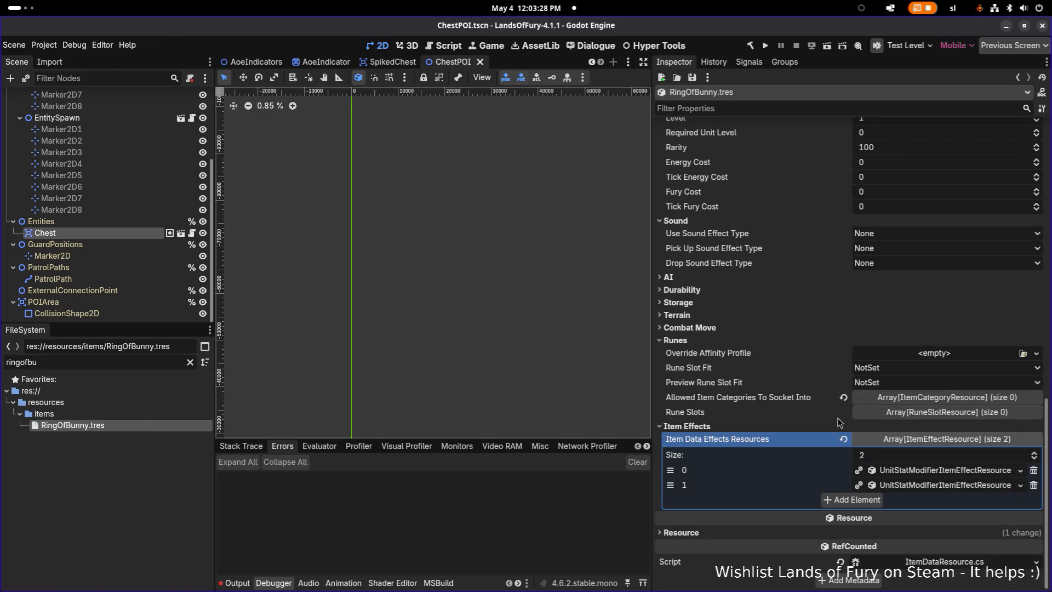
click(912, 485)
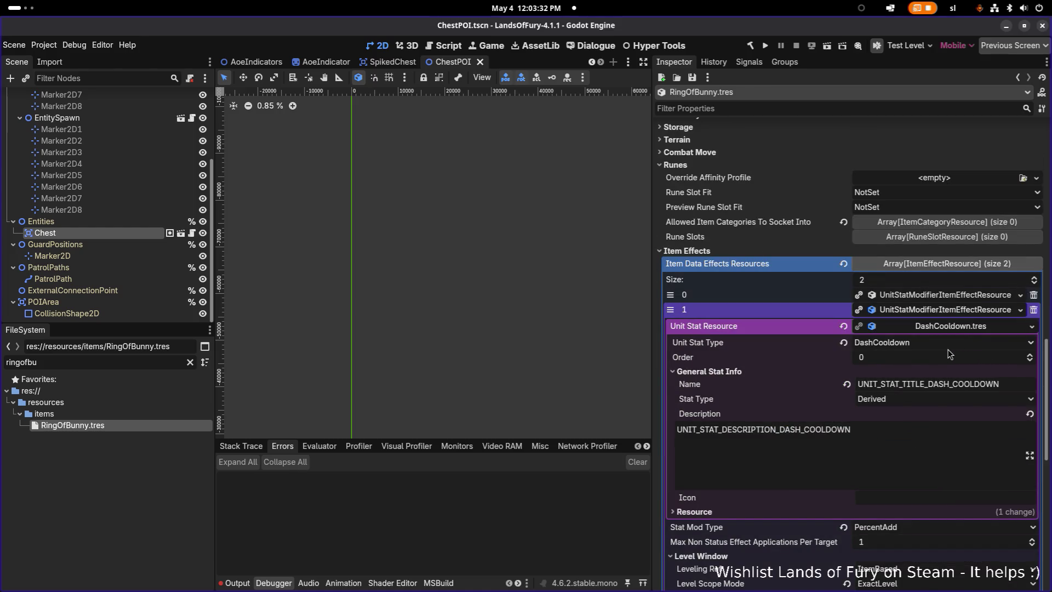
click(954, 327)
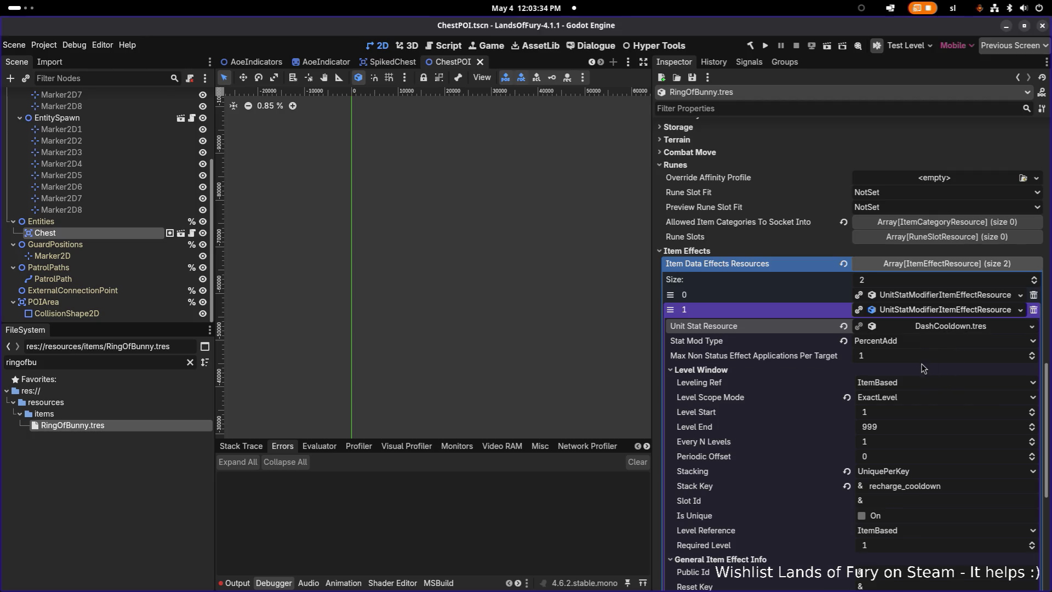
scroll(920, 386, down, 3)
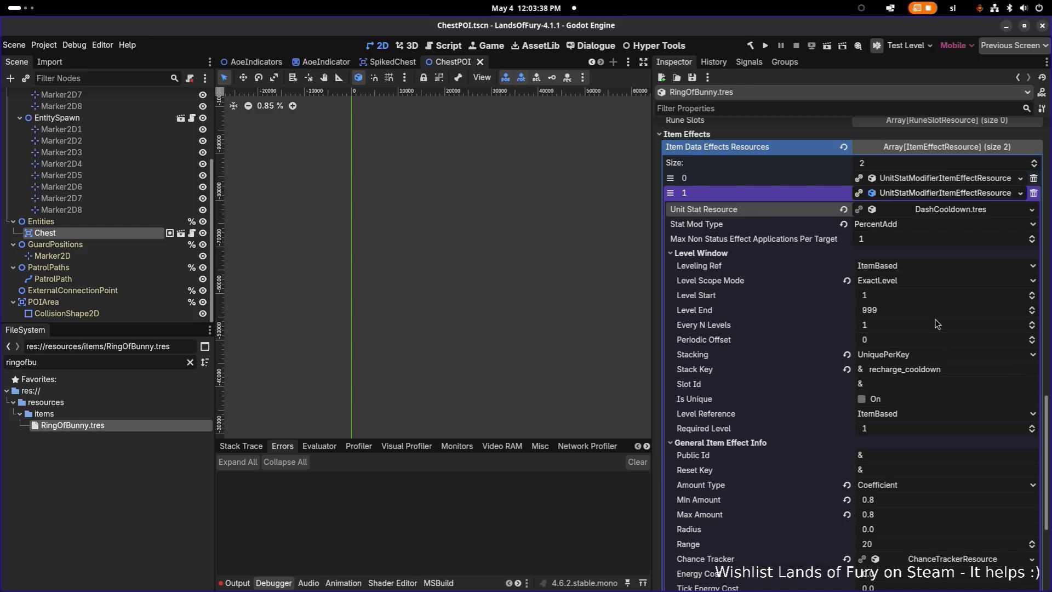
Set the effect's Stack Key to dash_cooldown, with Amount Type and Stat Mod Type Flat, and save
click(903, 369)
drag(904, 370, 822, 372)
text(dash_)
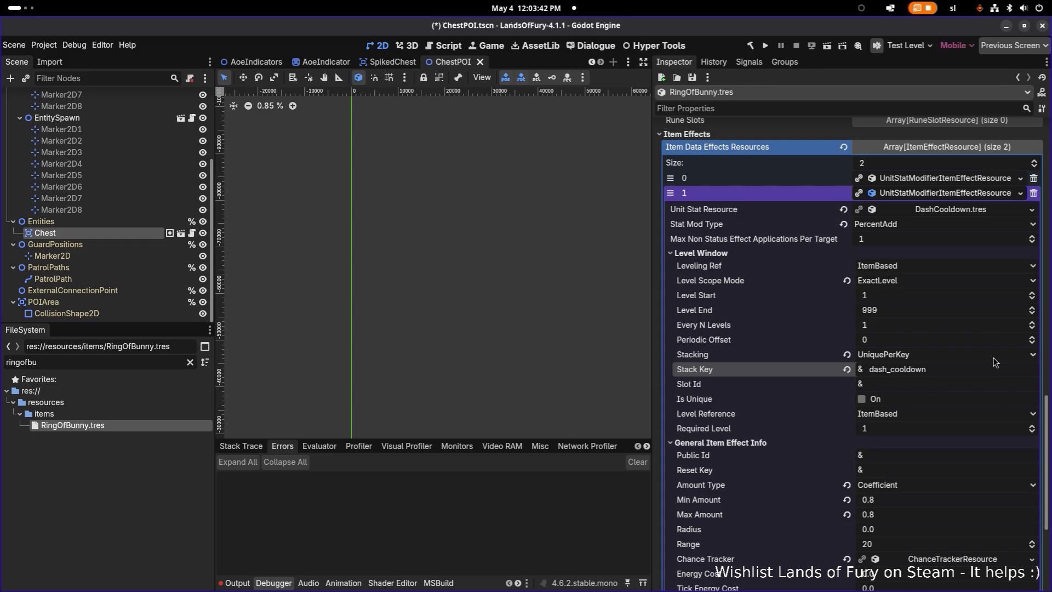
click(999, 357)
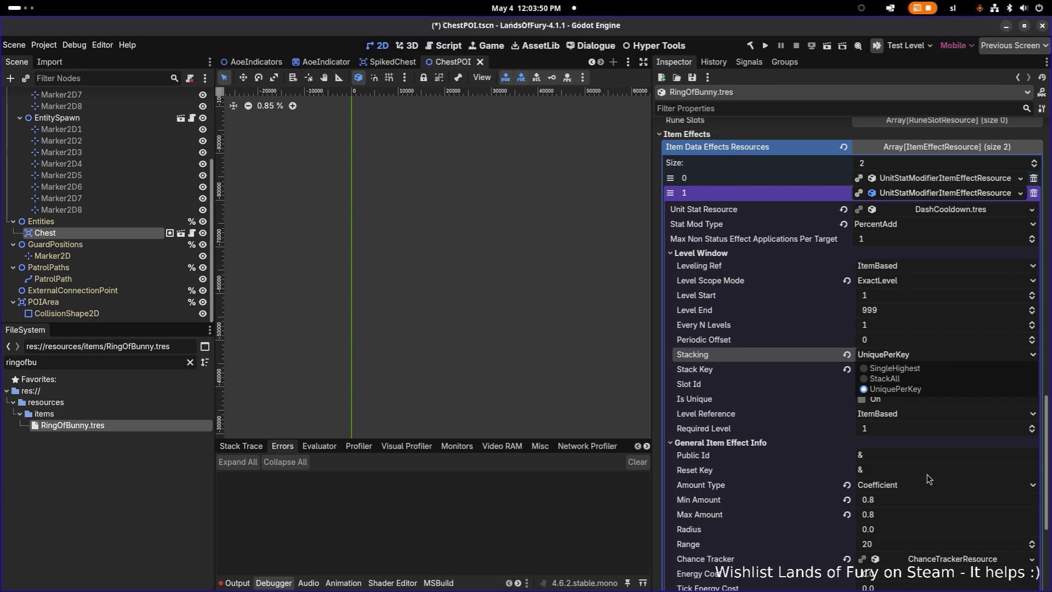
click(913, 485)
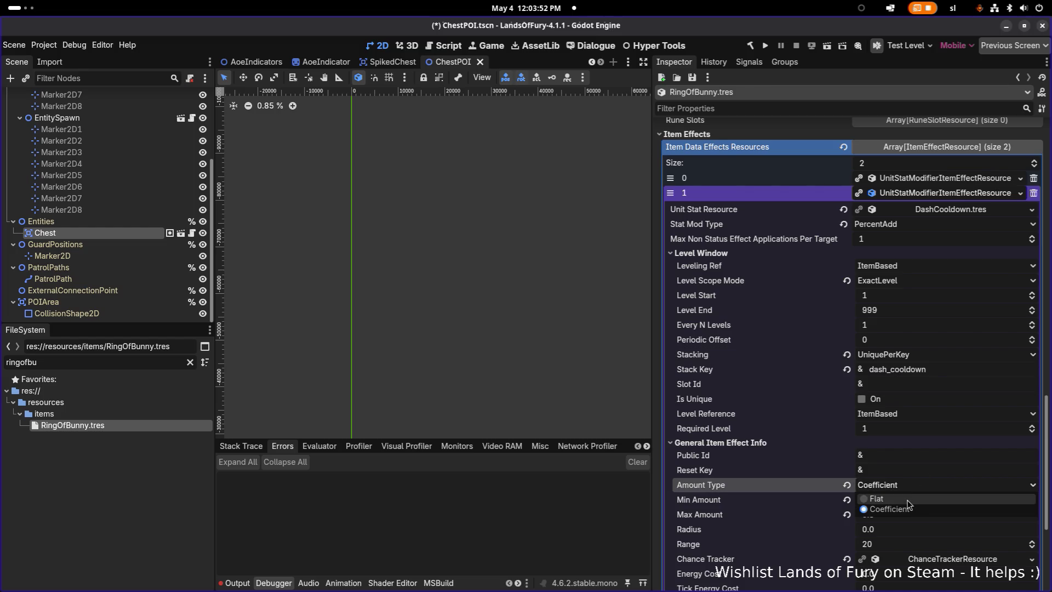
click(908, 503)
click(935, 229)
click(926, 266)
click(920, 501)
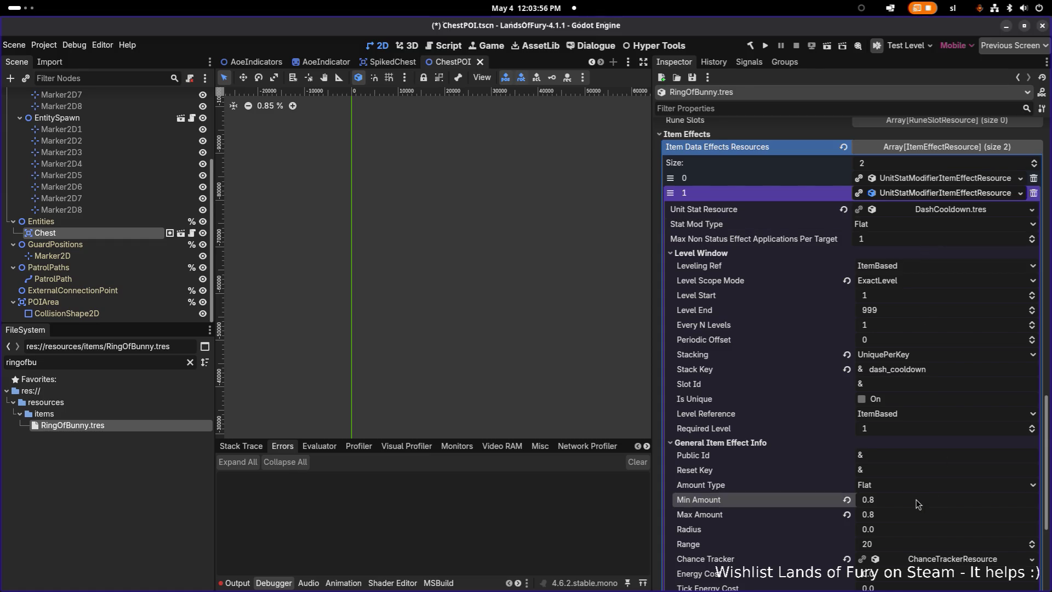
click(892, 499)
key(ctrl+s)
Review the FailGuarantee chance tracker and listening condition, save again, and launch the game
scroll(936, 492, down, 5)
click(968, 352)
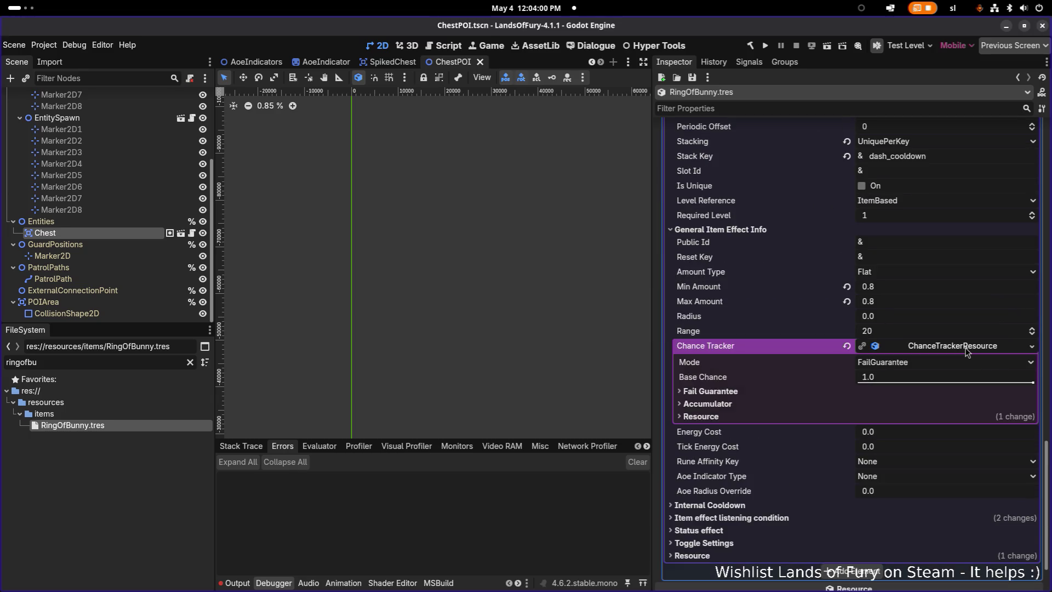
key(ctrl+s)
click(790, 515)
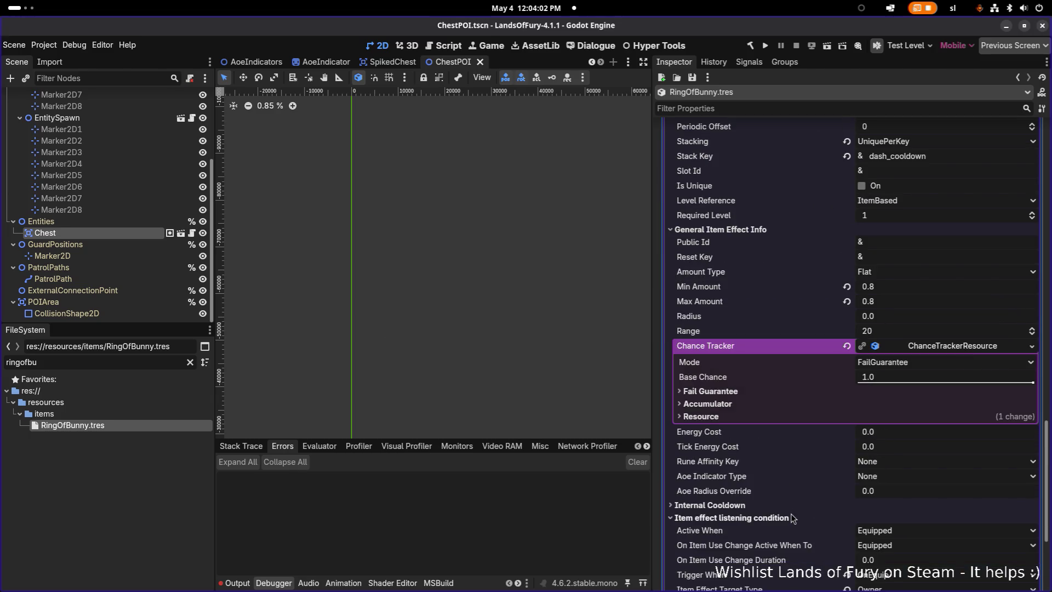
scroll(823, 481, down, 4)
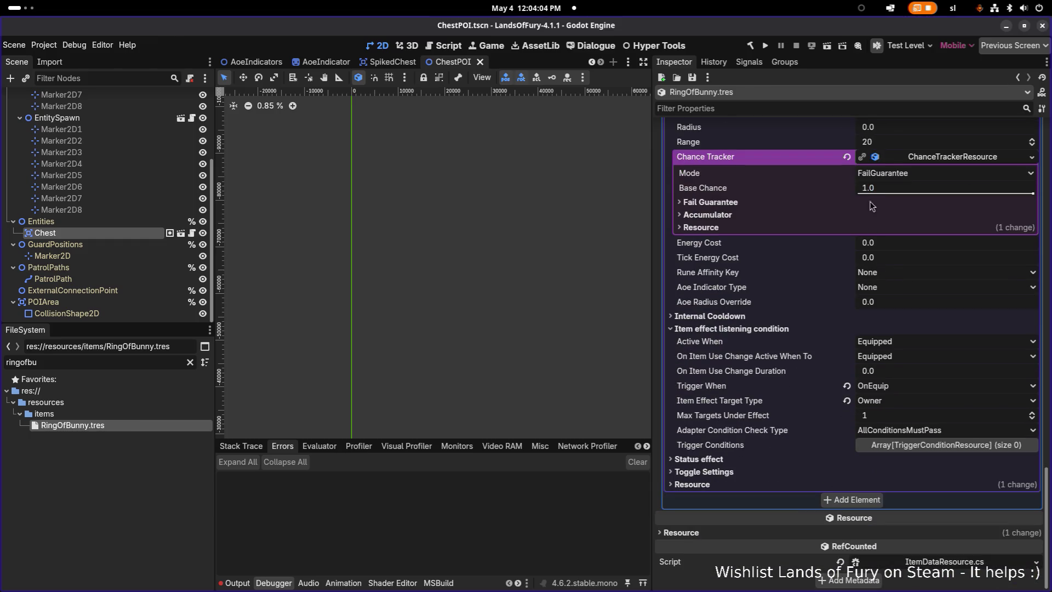
click(767, 46)
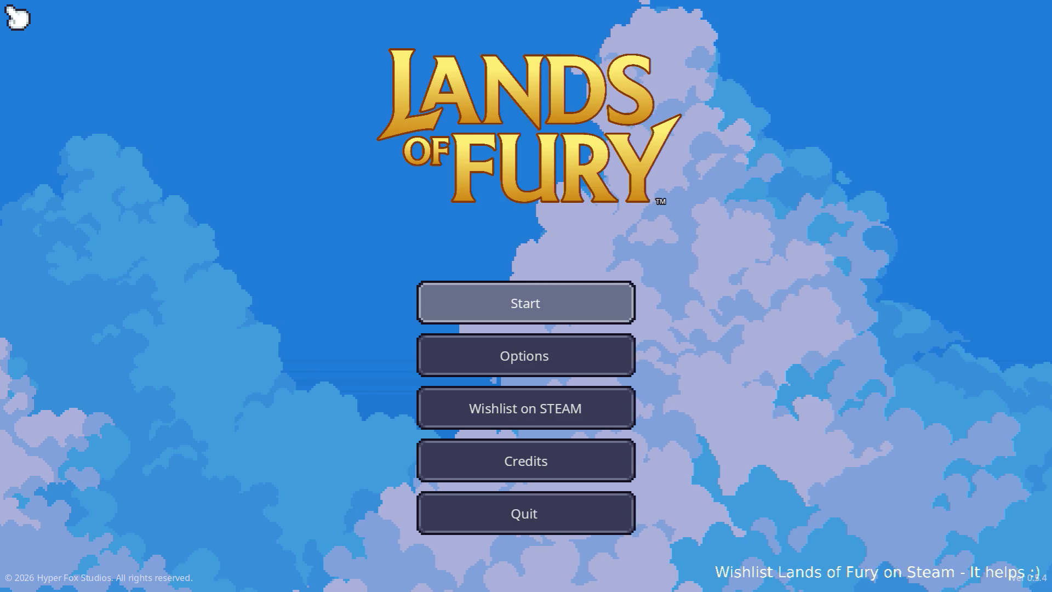
Start playing and add a Ring of Bunny via the console command Player.AddItem(ring_of_bunny,1)
key(Return)
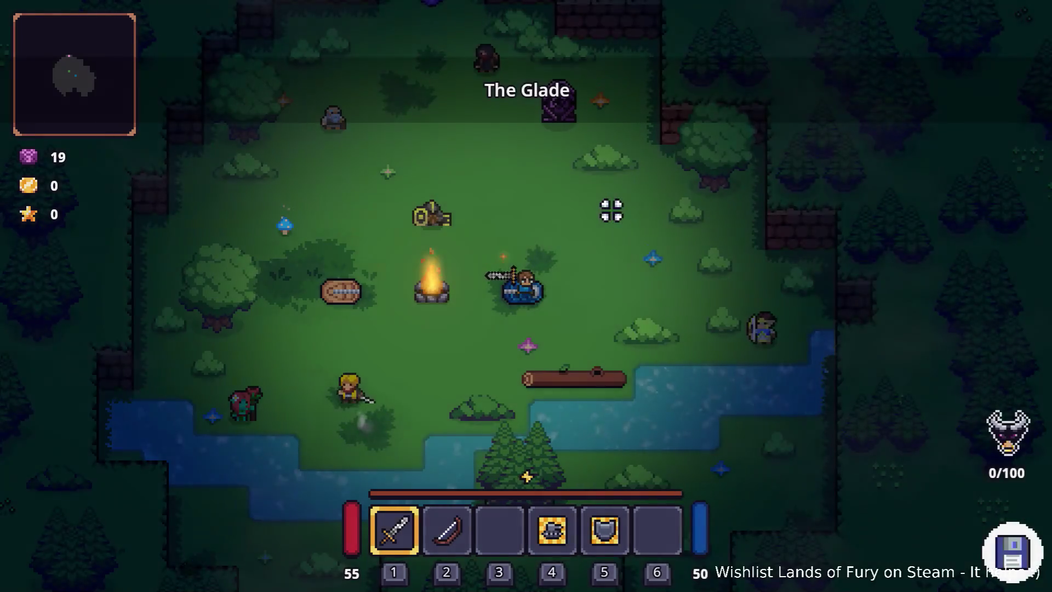
key(grave)
text(Player.Ad)
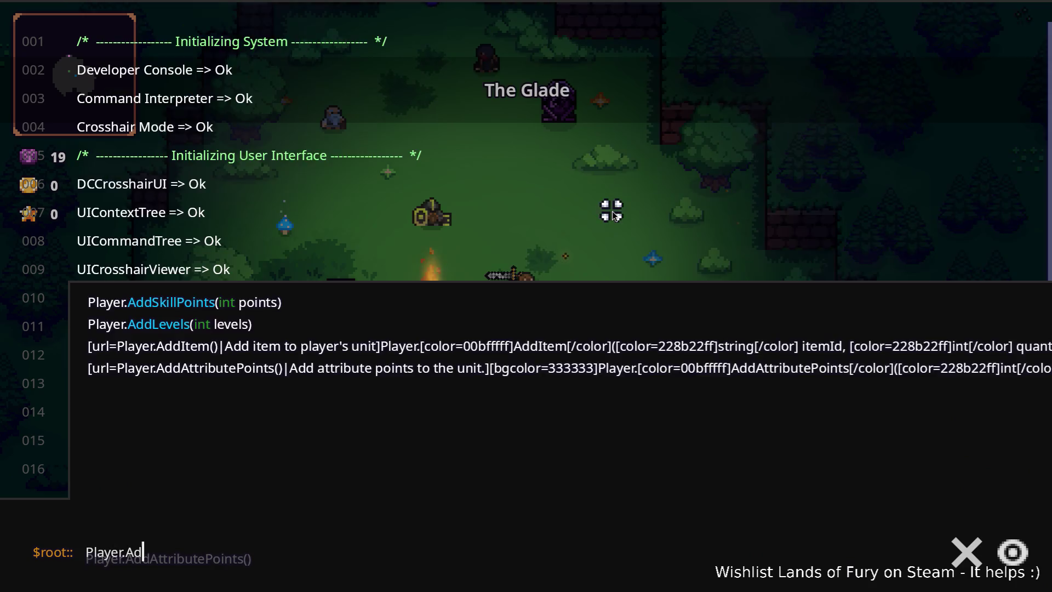
text(dItem(ring_of_bunny,1)
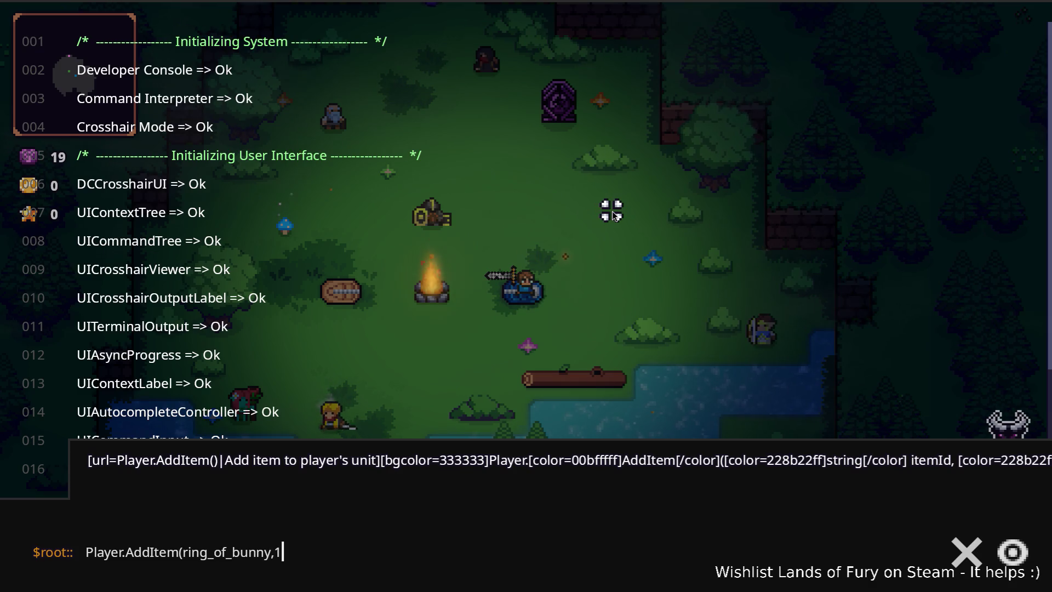
key(Return)
key(grave)
Drag the Ring of Bunny from the hotbar into the ring equipment slot
key(i)
mouse_move(516, 415)
drag(516, 415, 710, 559)
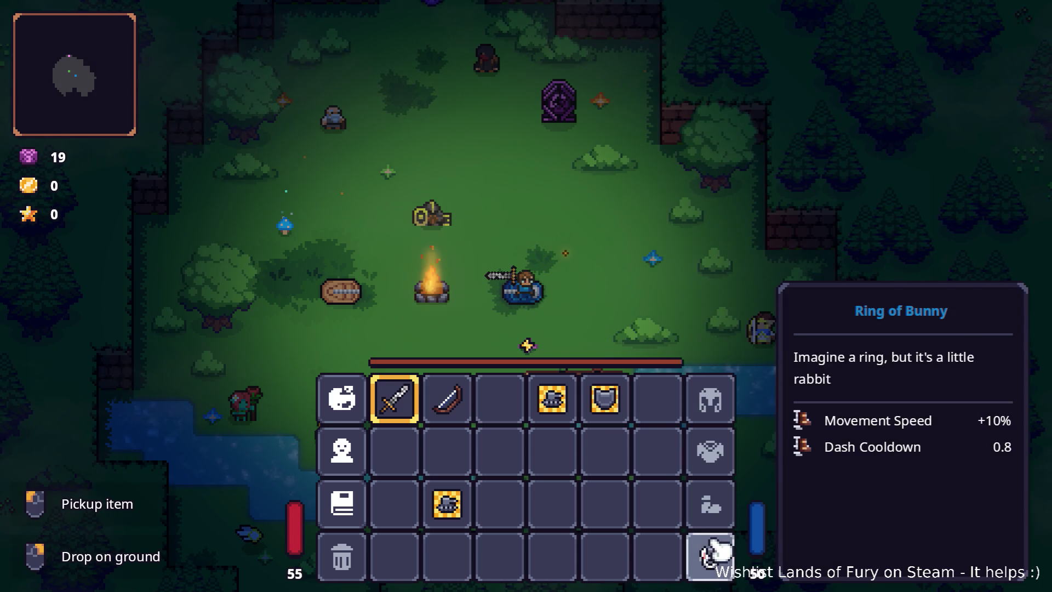
key(i)
Walk around the campfire, down across the river and back into the walled clearing
key(a)
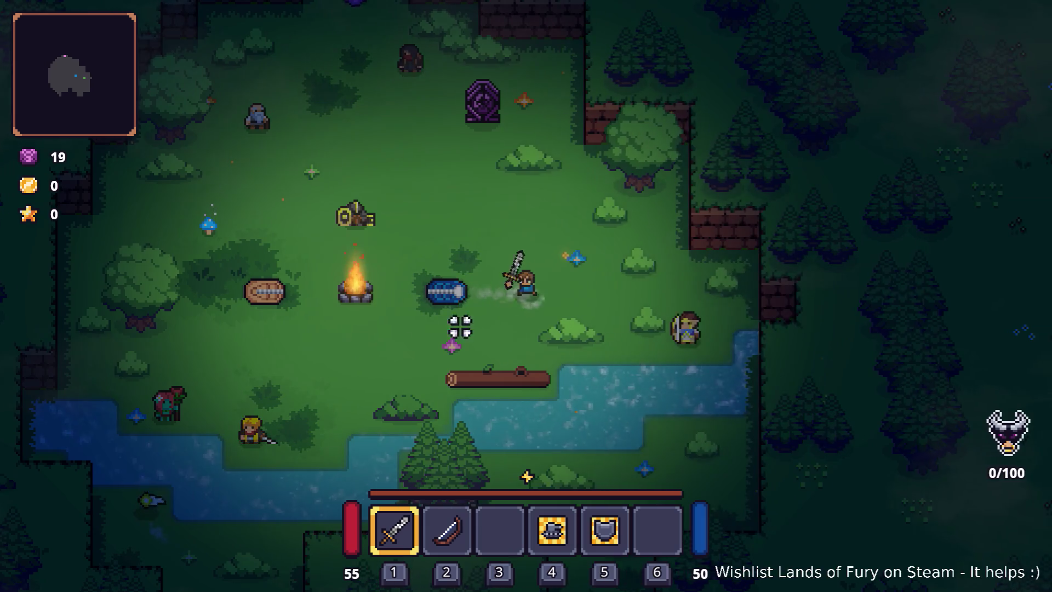
key(d)
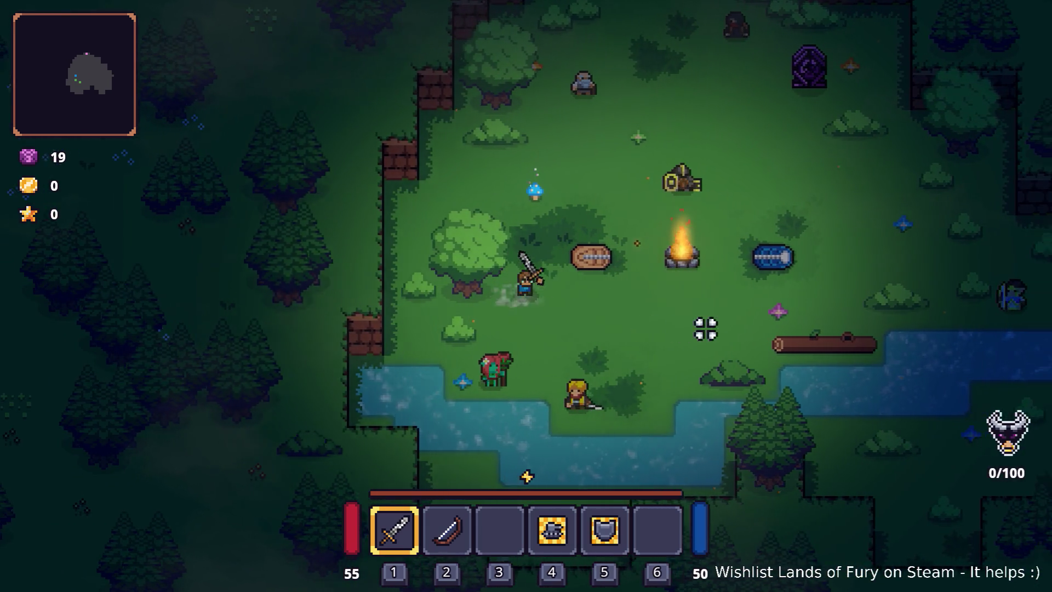
key(w)
key(a)
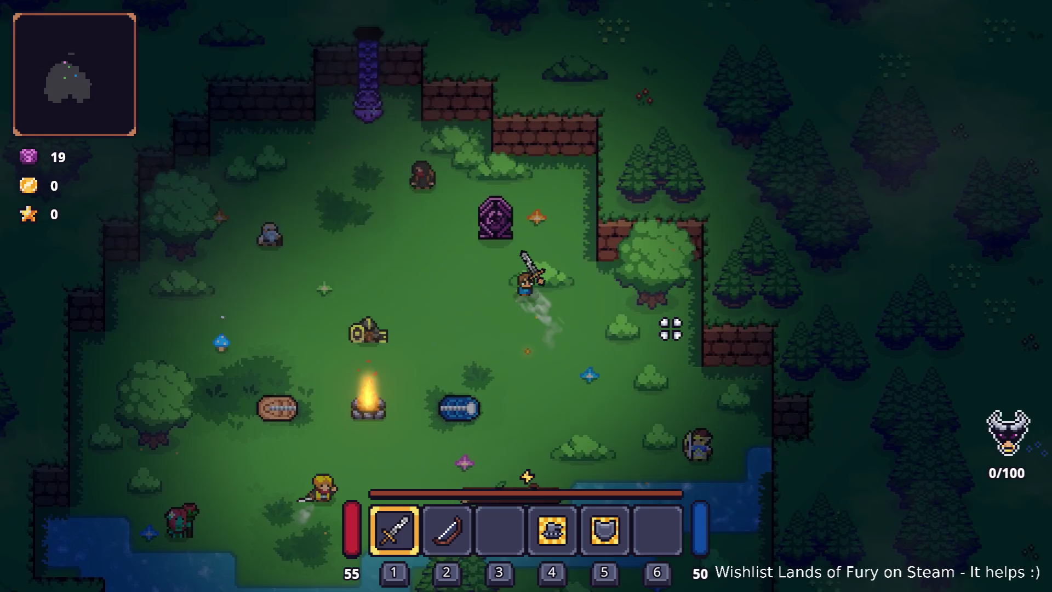
key(s)
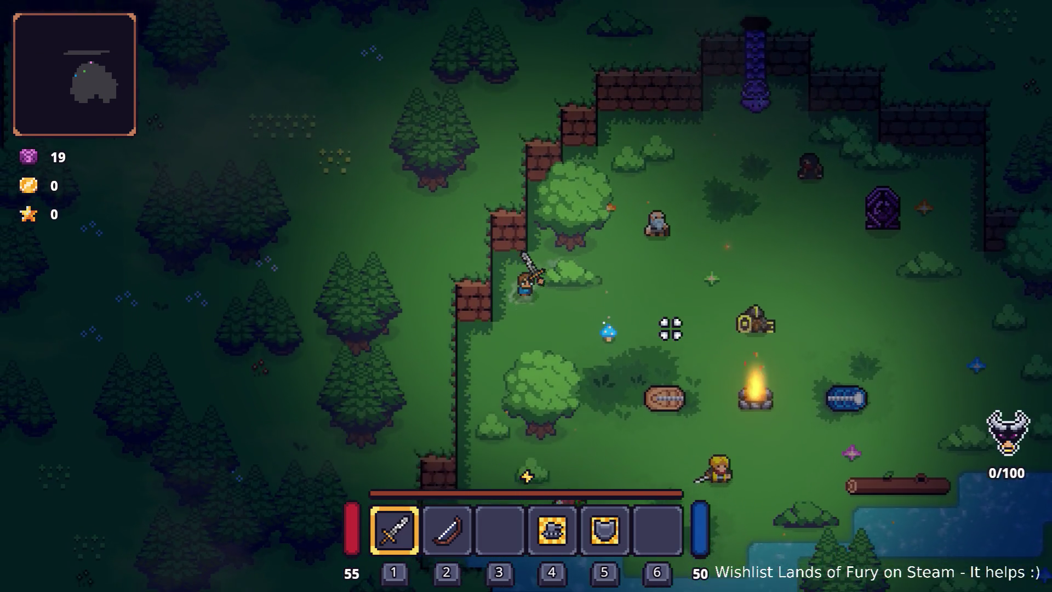
key(d)
key(w)
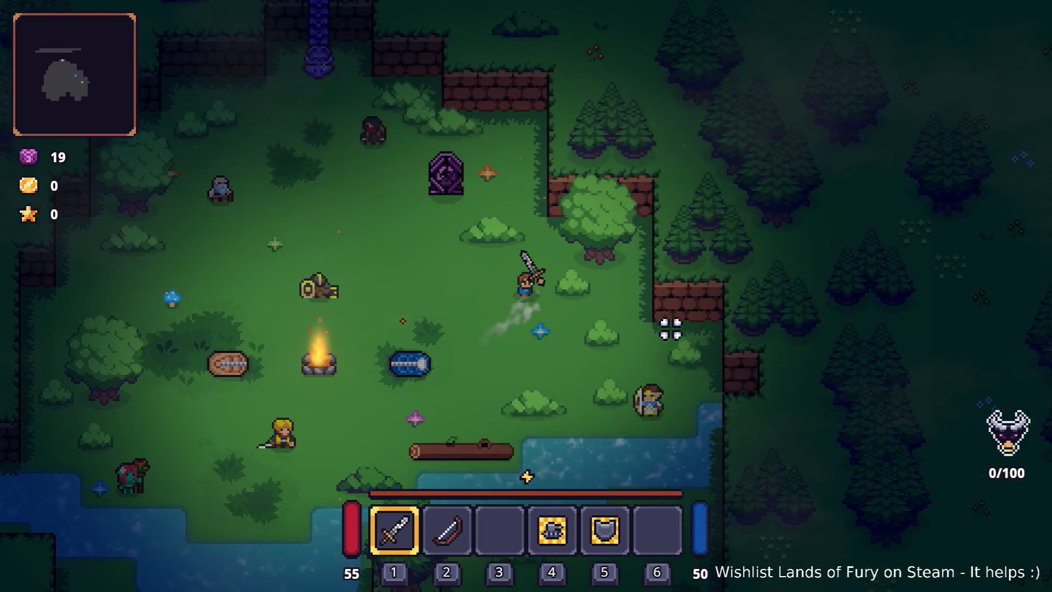
key(a)
key(a)
key(s)
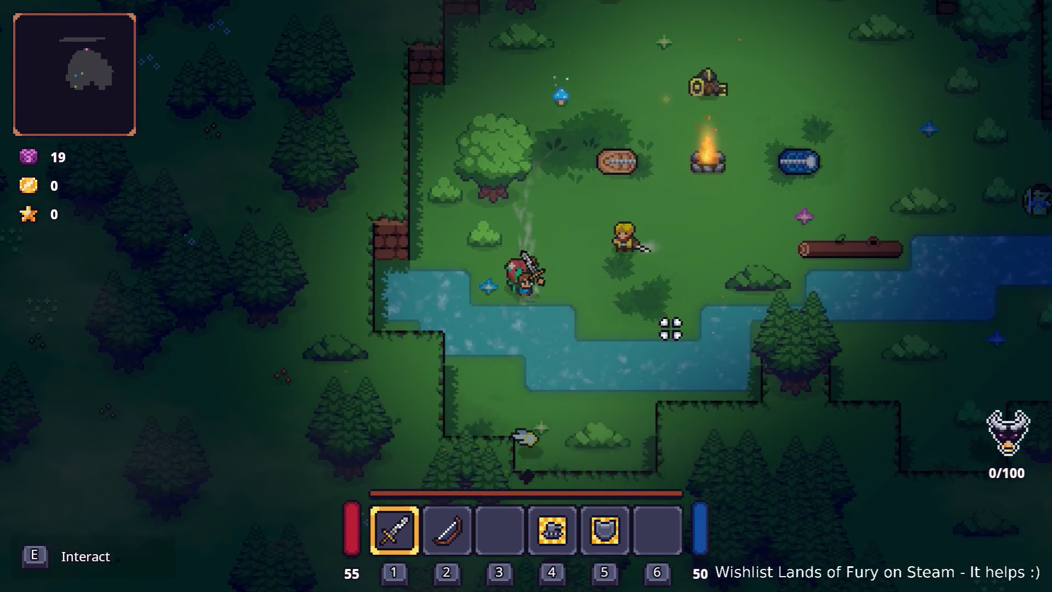
key(w)
key(d)
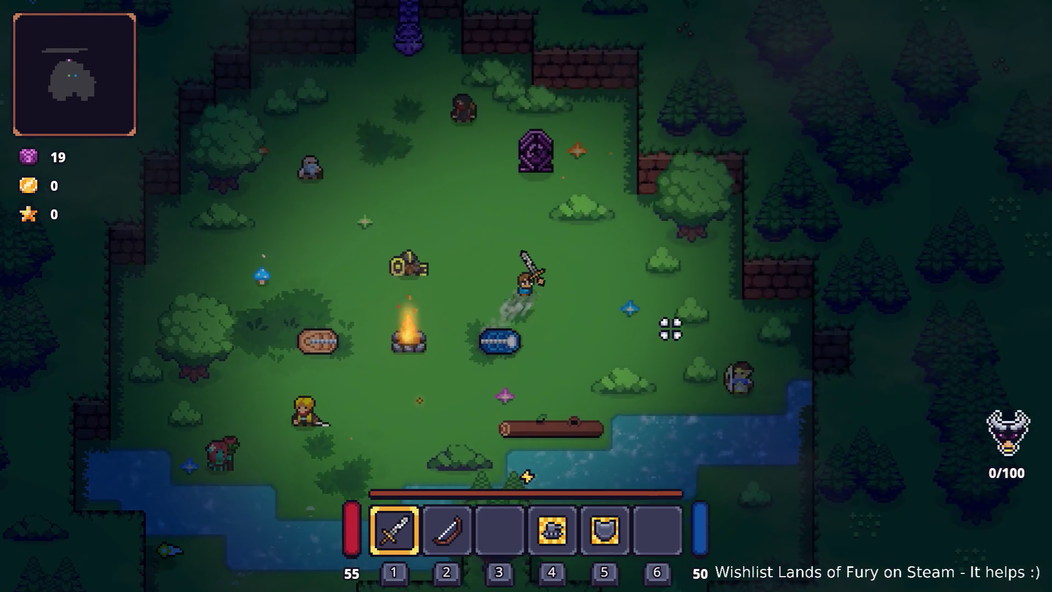
key(a)
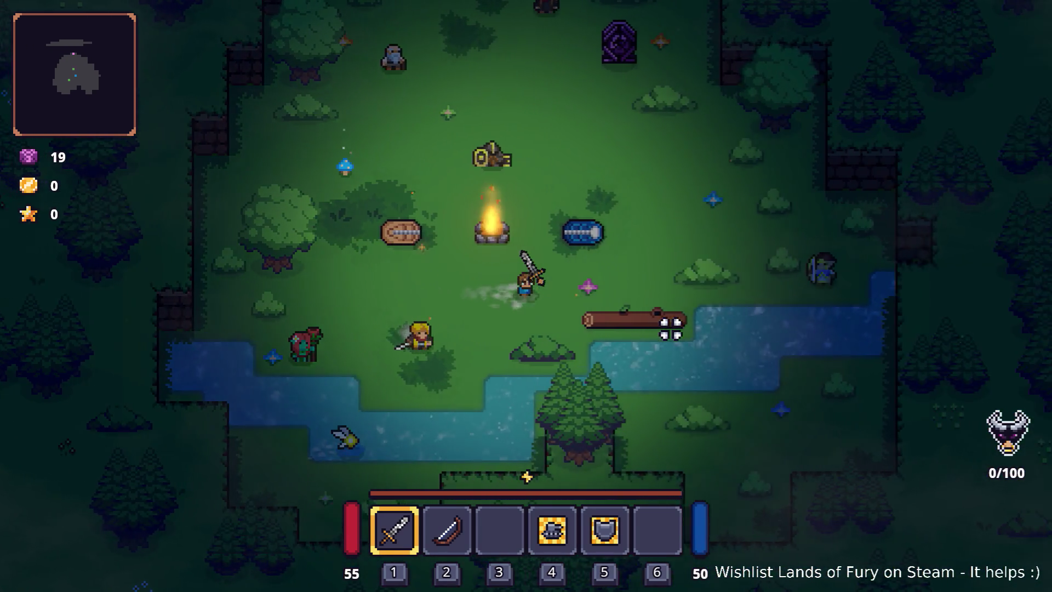
key(w)
Keep walking across the clearing, checking the equipped ring in the inventory along the way
key(a)
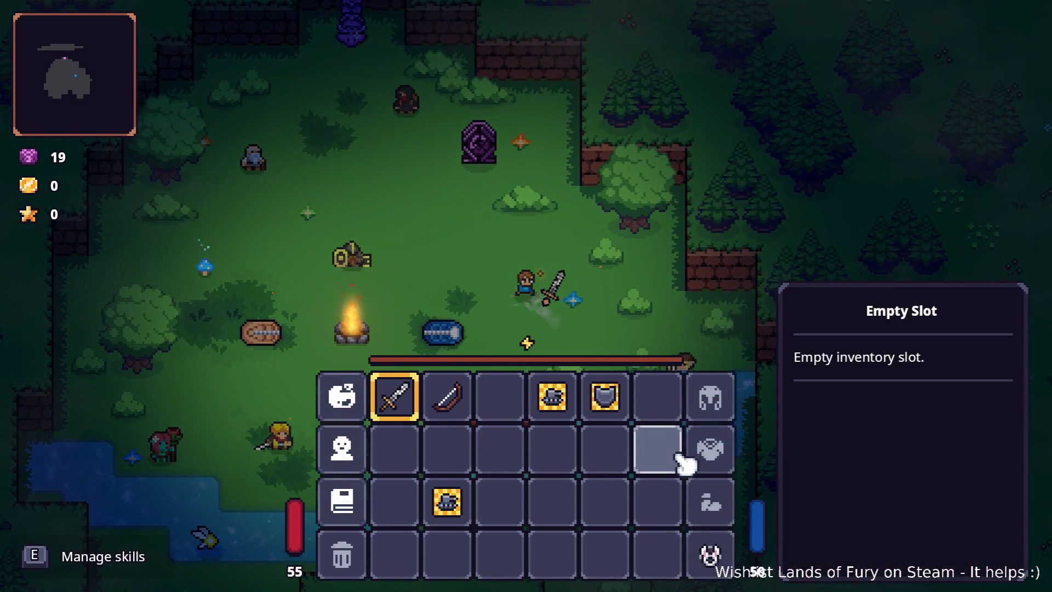
key(Tab)
key(a)
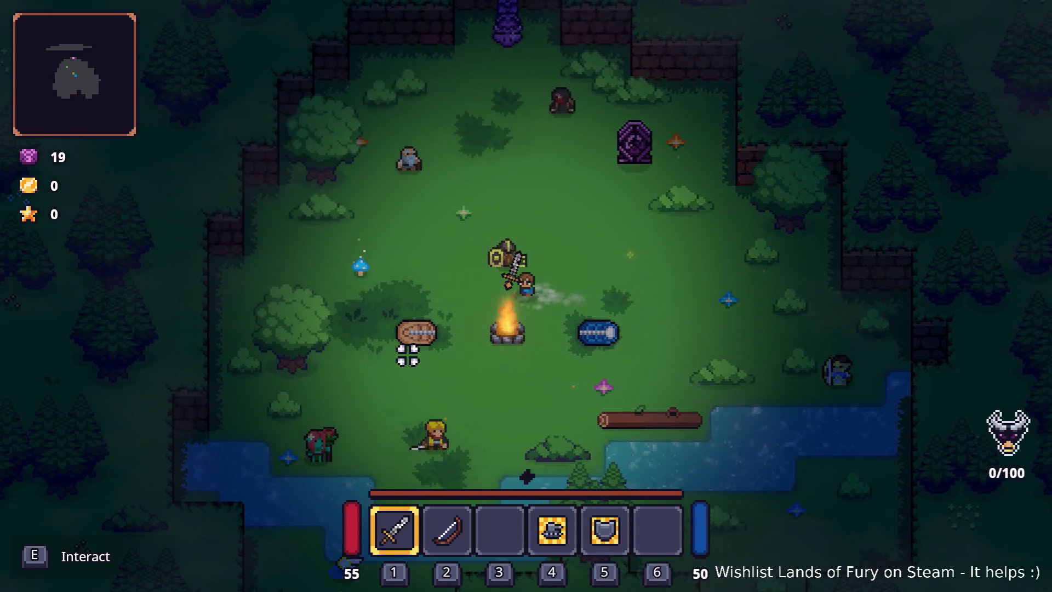
key(a)
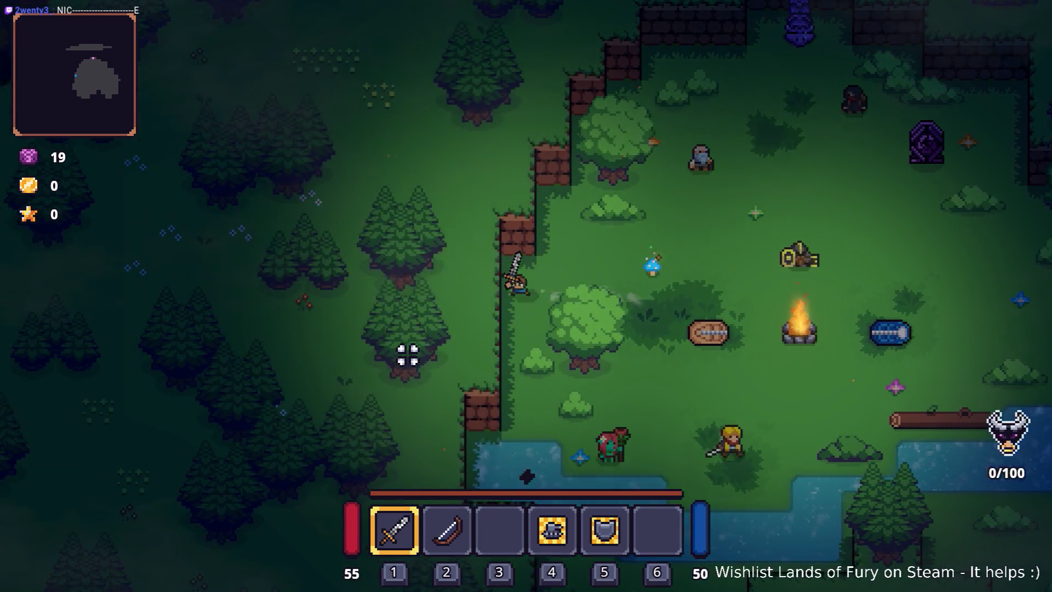
key(d)
key(Tab)
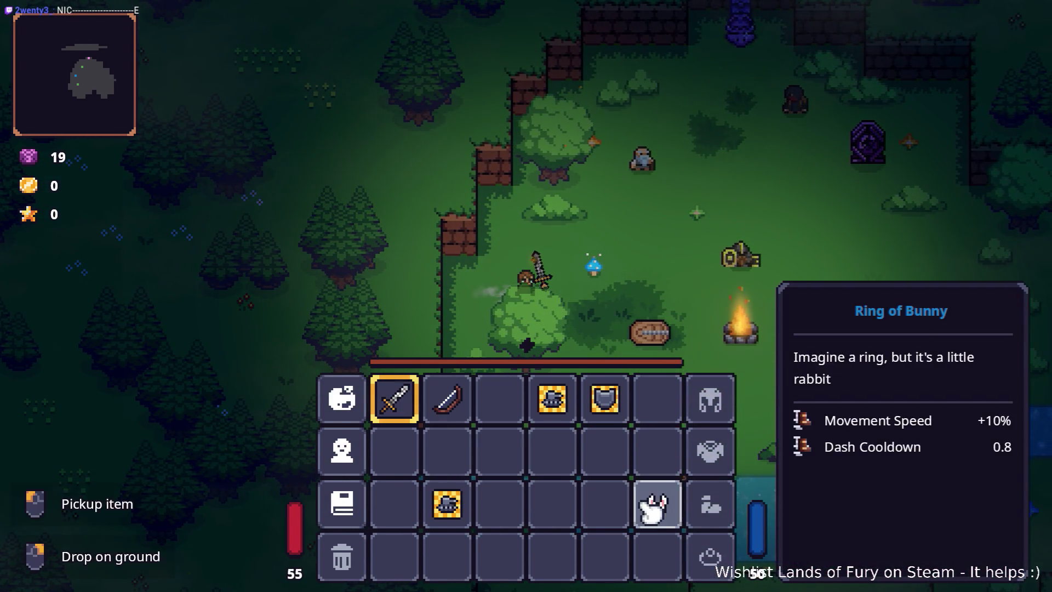
key(Tab)
key(d)
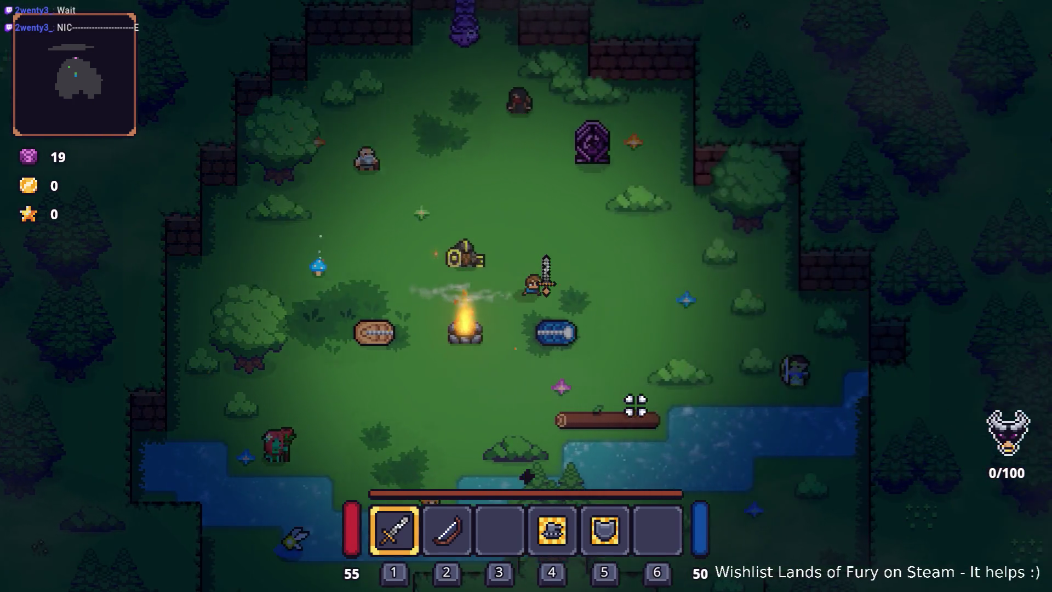
key(a)
key(w)
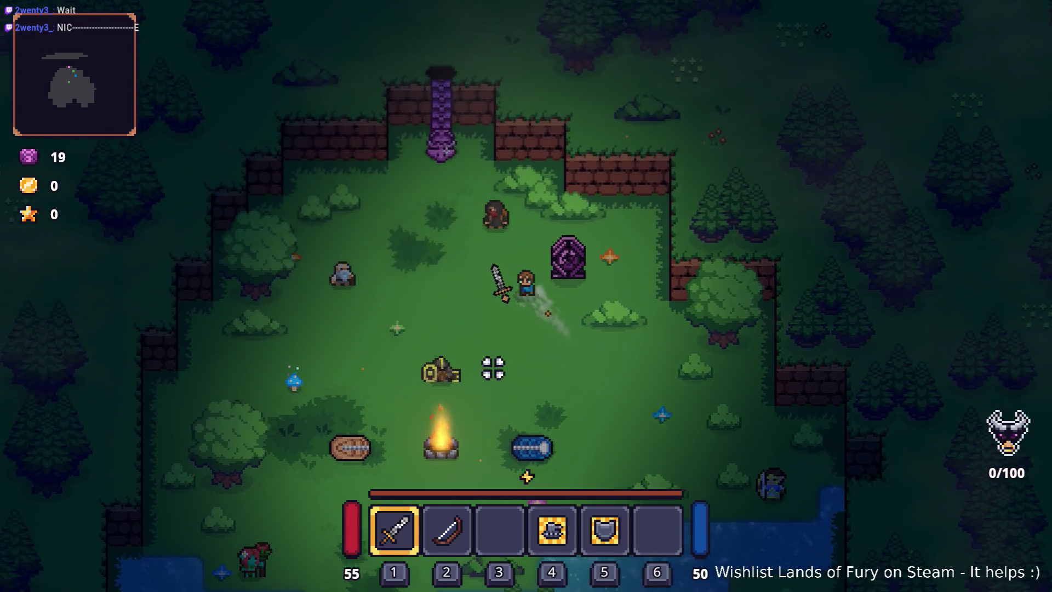
key(a)
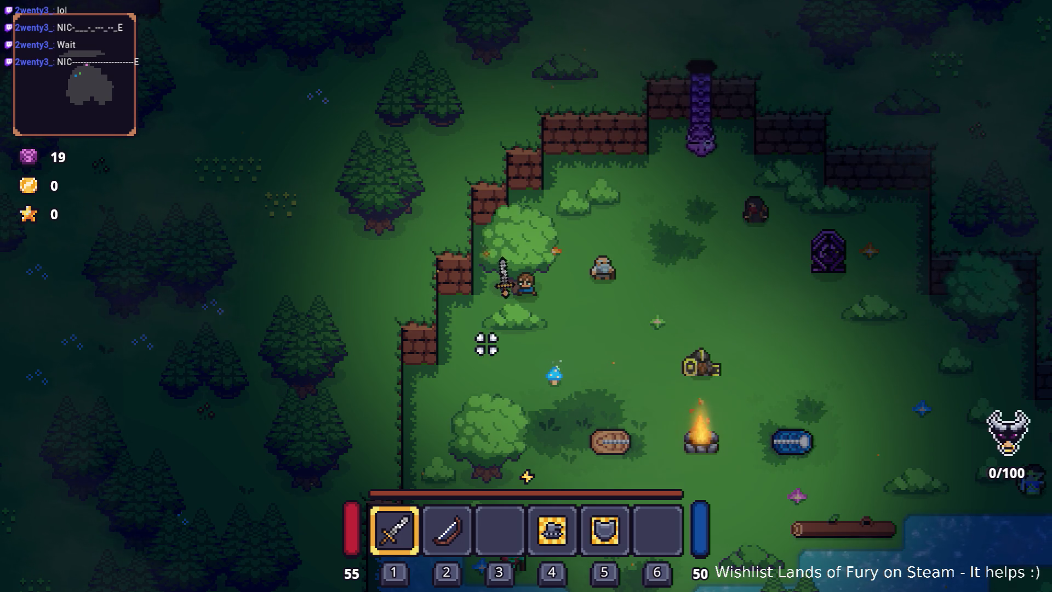
key(d)
key(s)
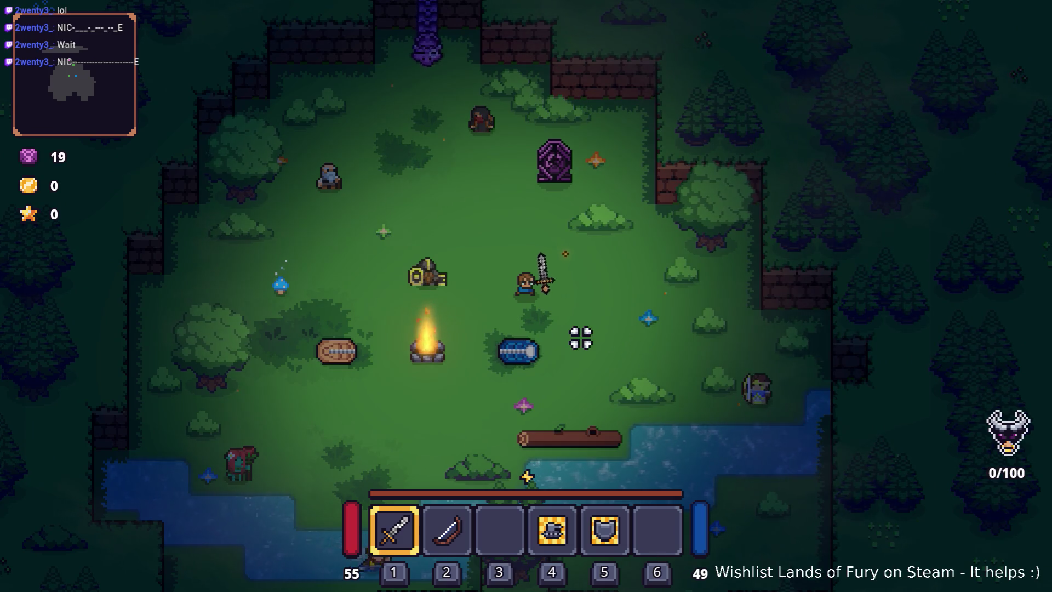
key(Tab)
key(Tab)
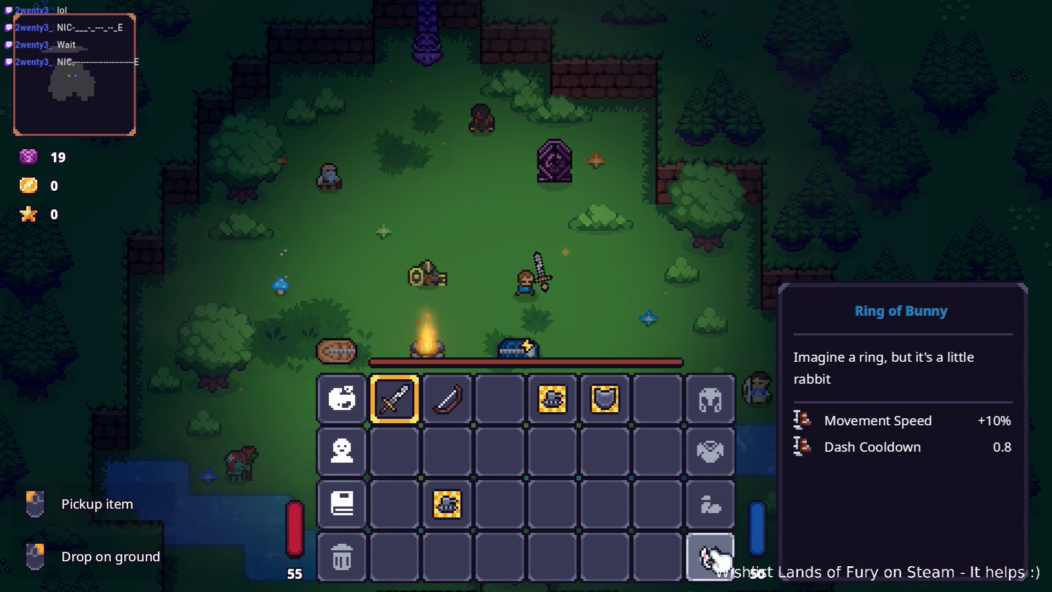
key(alt+Tab)
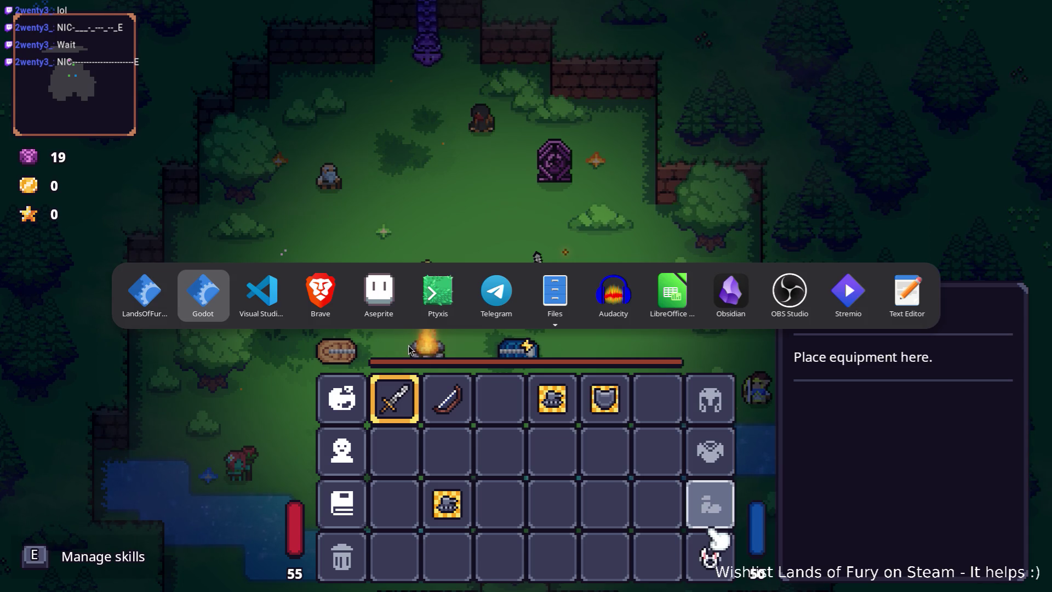
Back in Godot, change the ring effect's Min Amount and Max Amount from 0.8 to 0.2
key(Tab)
key(Tab)
key(Tab)
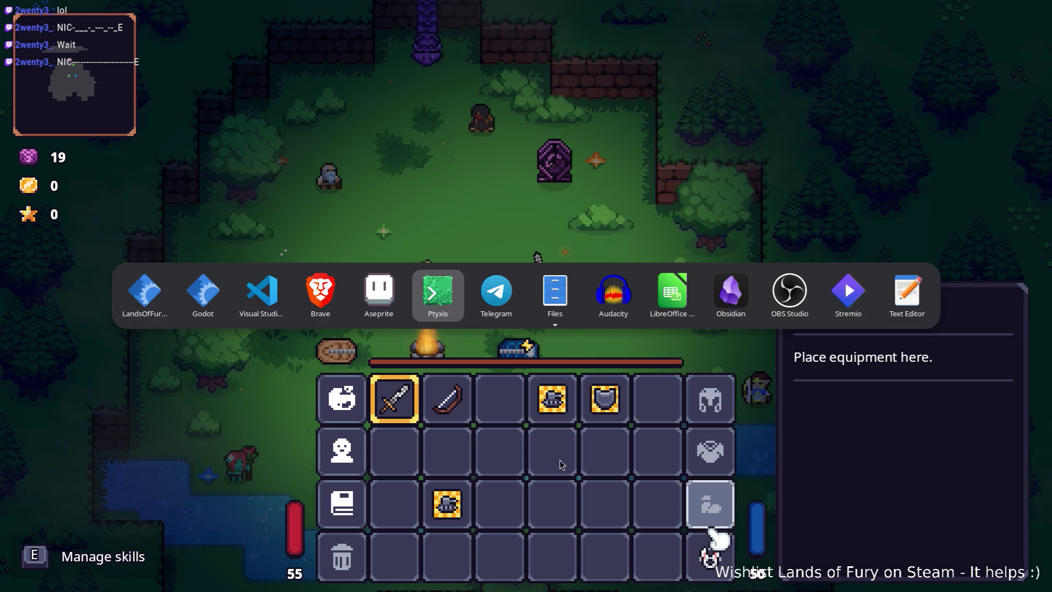
key(alt+Tab)
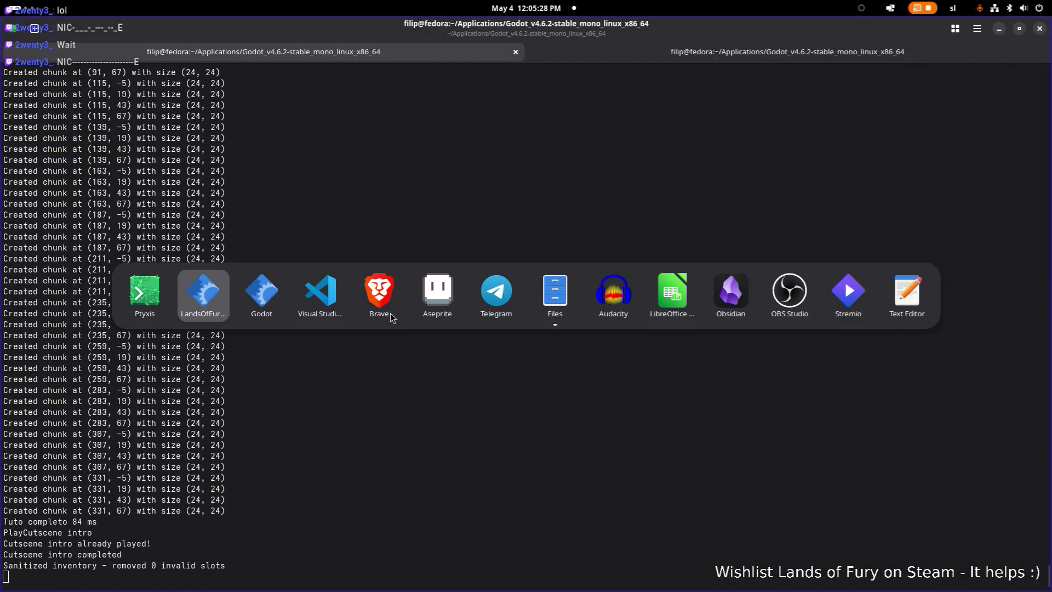
click(276, 299)
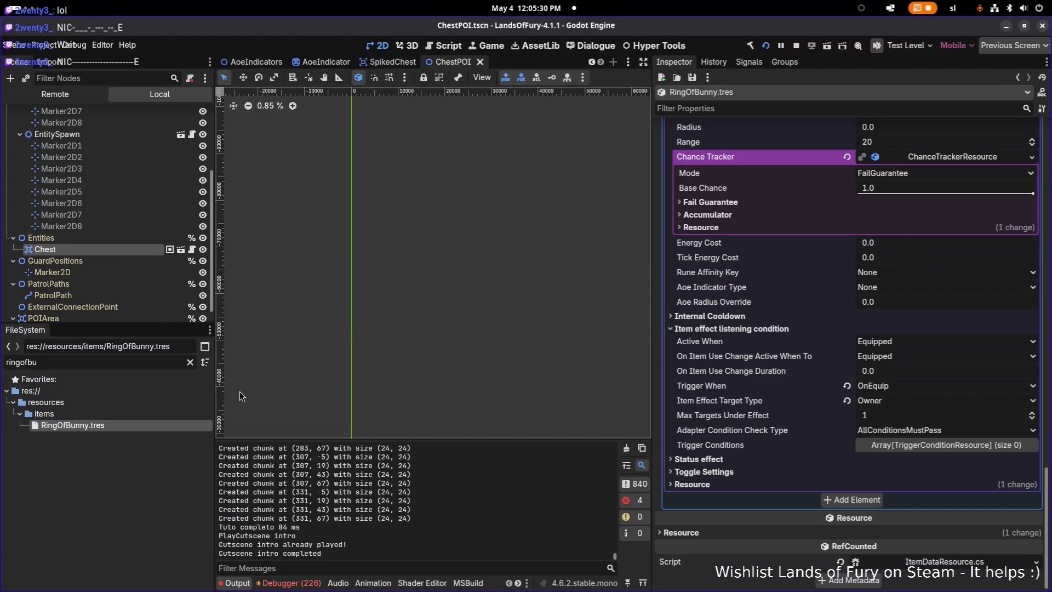
scroll(839, 334, up, 4)
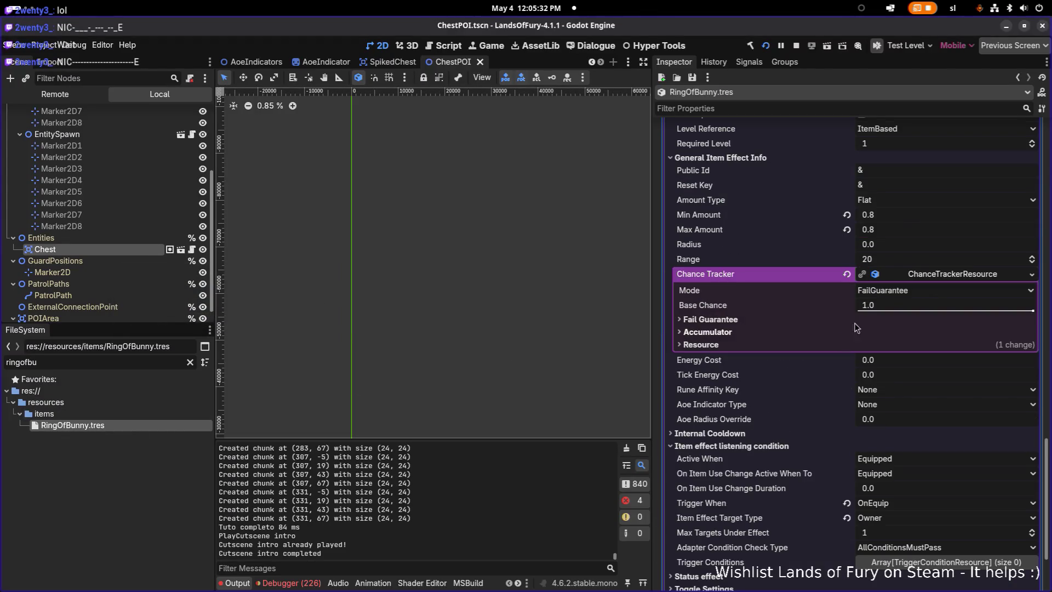
click(932, 215)
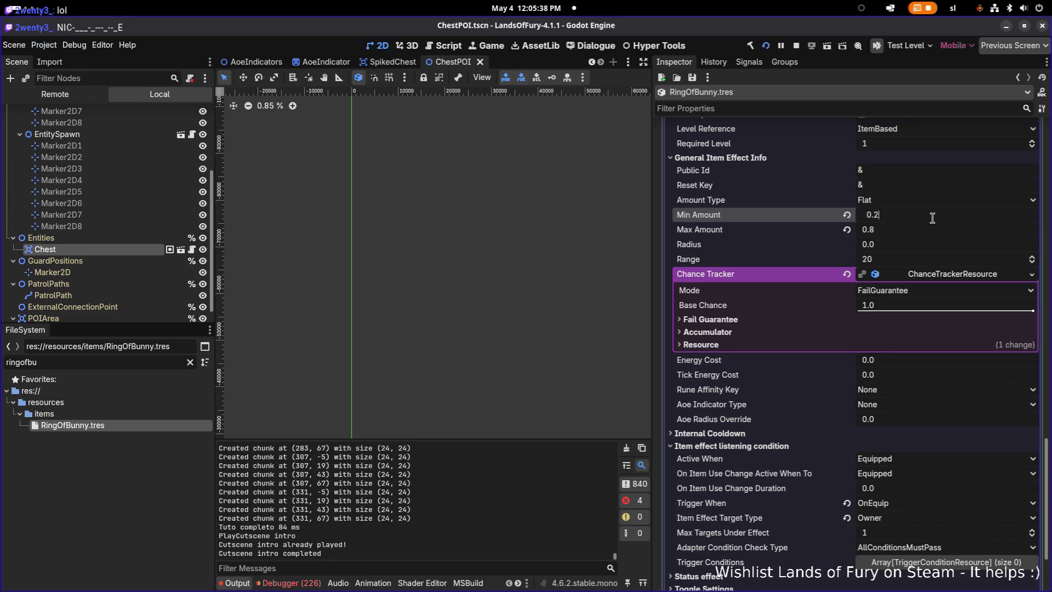
key(Tab)
key(Return)
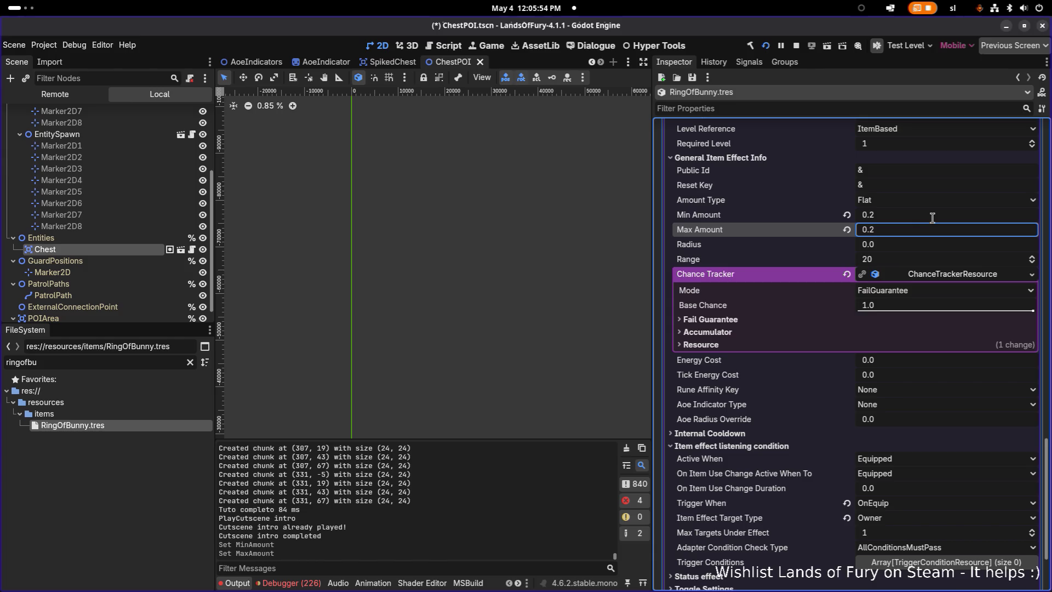
key(alt+Tab)
key(alt+Tab)
key(alt+Tab)
key(super)
key(super)
key(super)
Launch Calculator and compute 1.75 × 0.8 = 1.4
text(c)
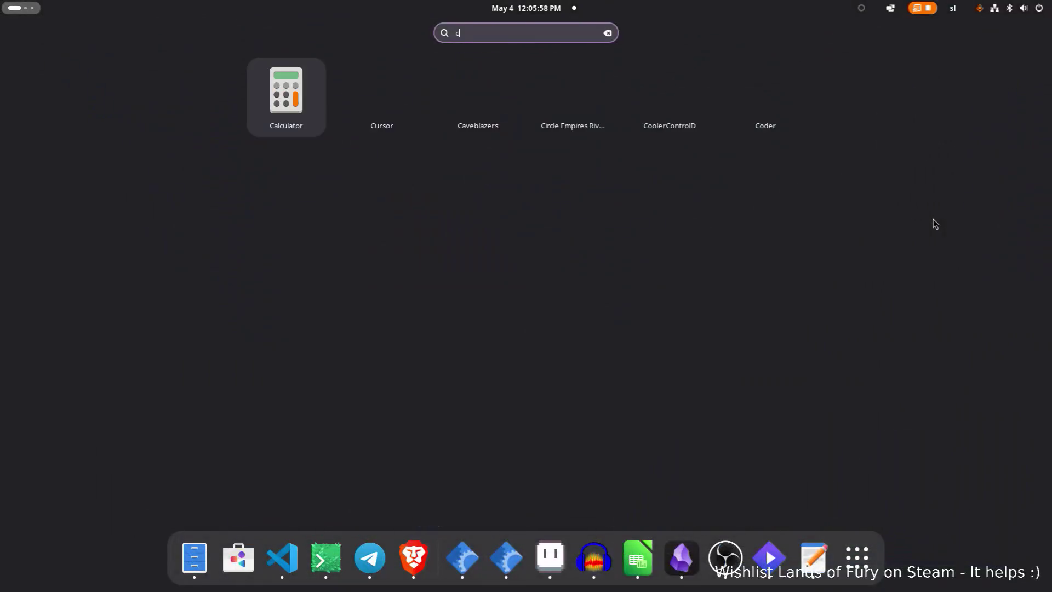
text(al)
key(Return)
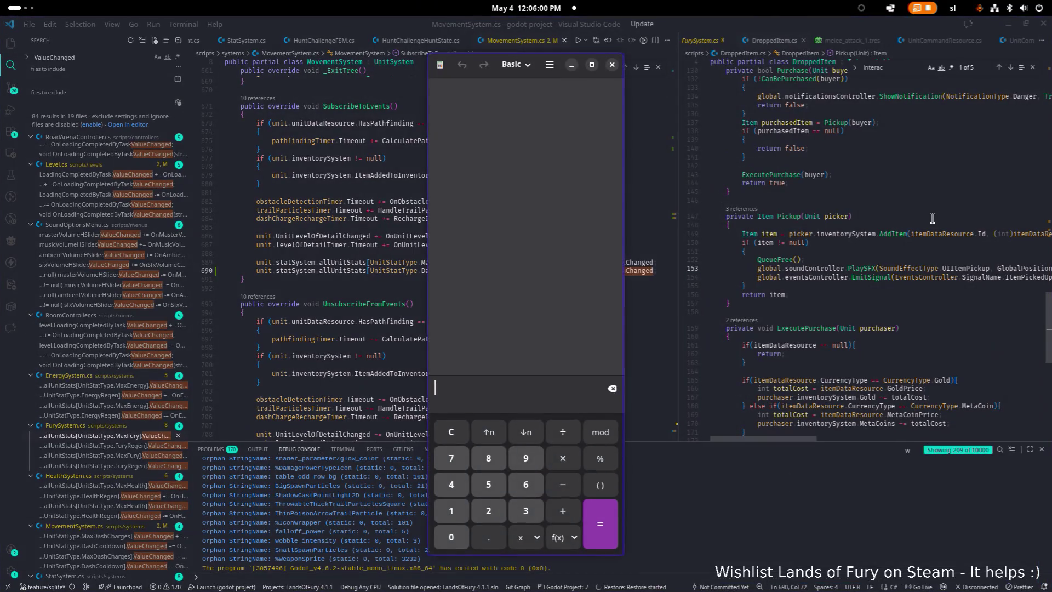
click(458, 512)
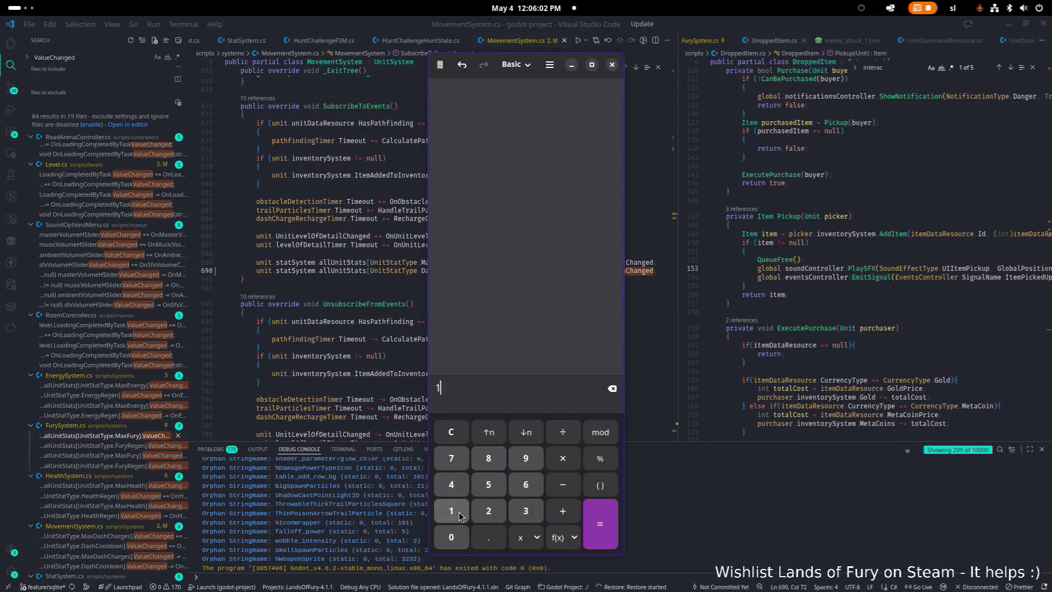
click(489, 537)
click(465, 464)
click(496, 483)
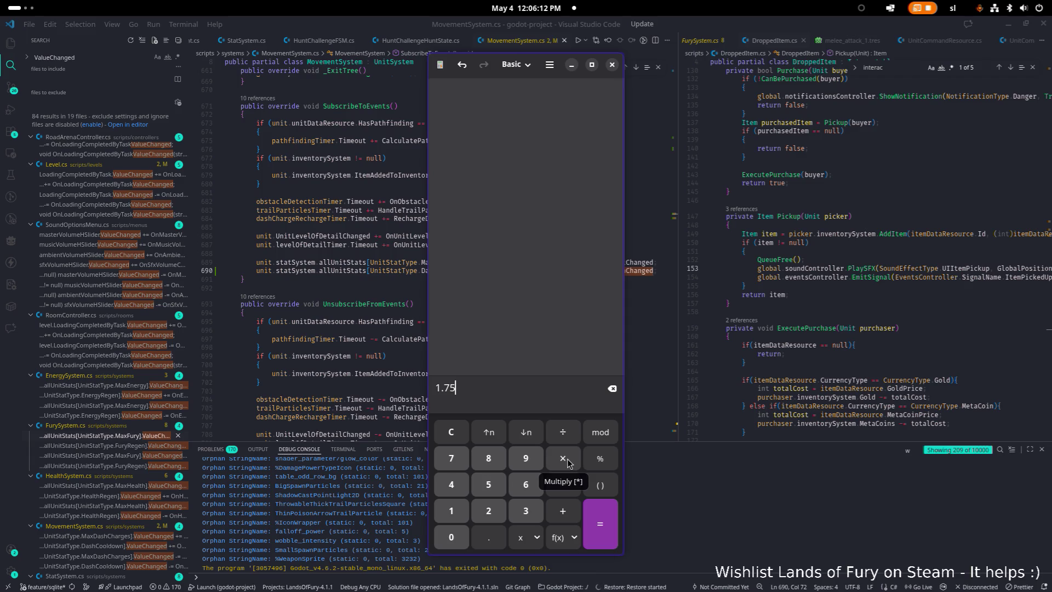
click(568, 463)
click(452, 537)
click(488, 537)
click(492, 459)
click(603, 525)
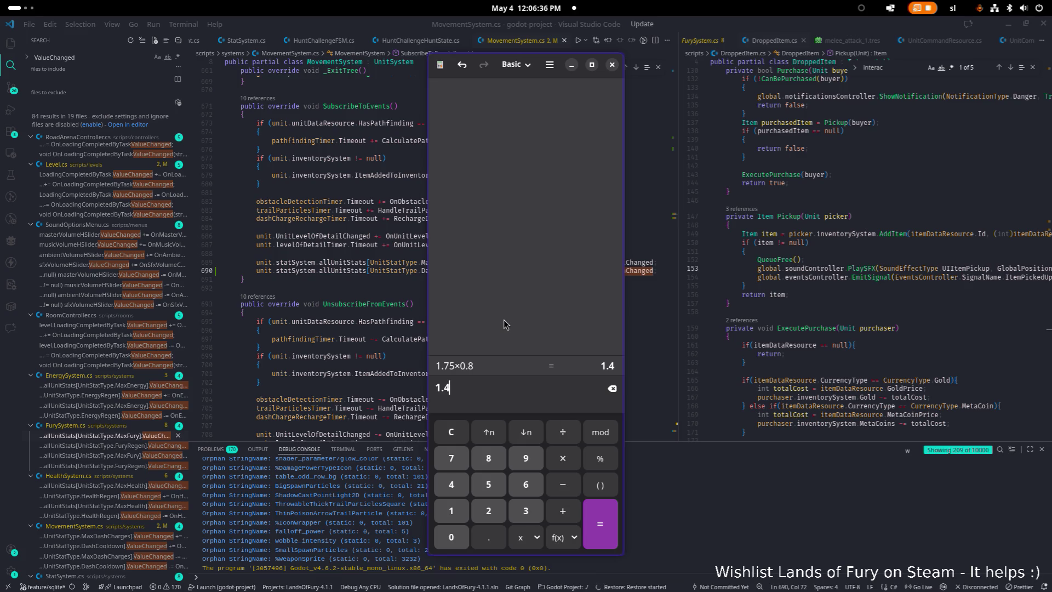
Switch back to the Godot Engine window with RingOfBunny.tres loaded
key(alt+Tab)
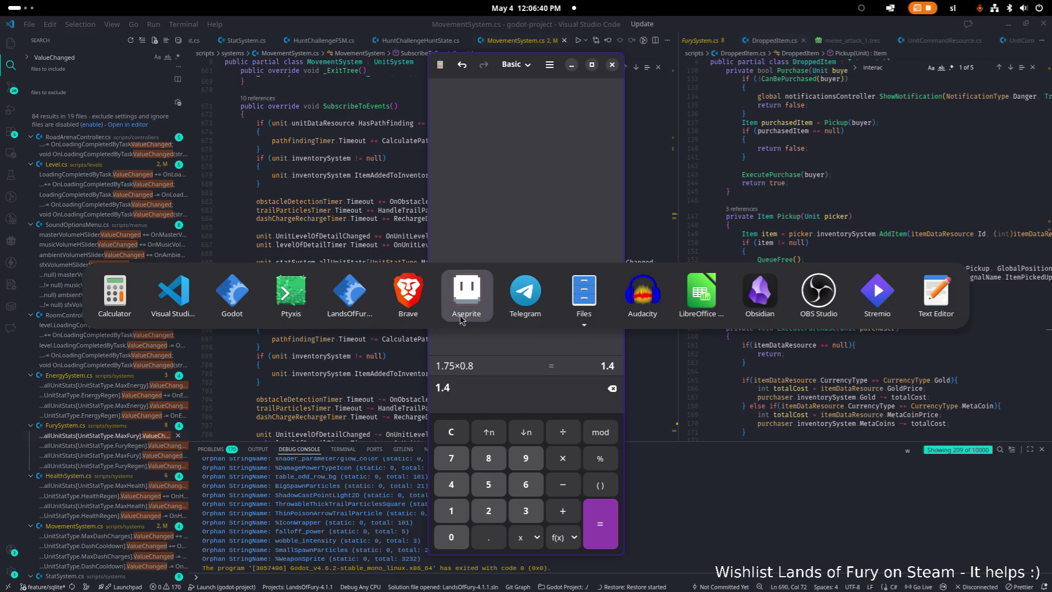
key(shift+Tab)
key(shift+Tab)
key(alt+Tab)
key(shift+Tab)
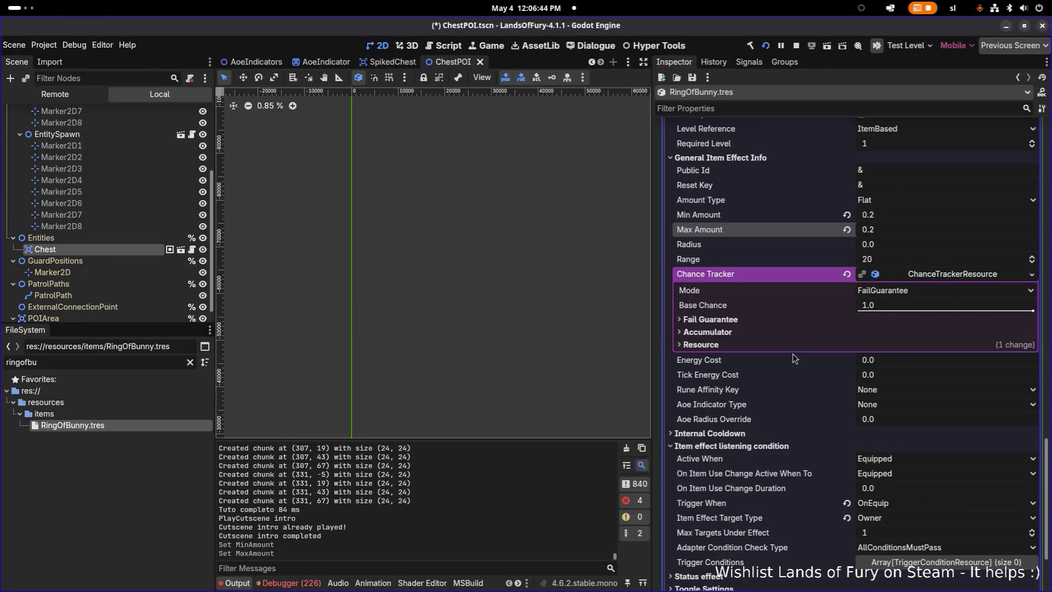
Change the dash-cooldown effect's Min Amount from 0.2 to 0.35
click(913, 214)
click(912, 215)
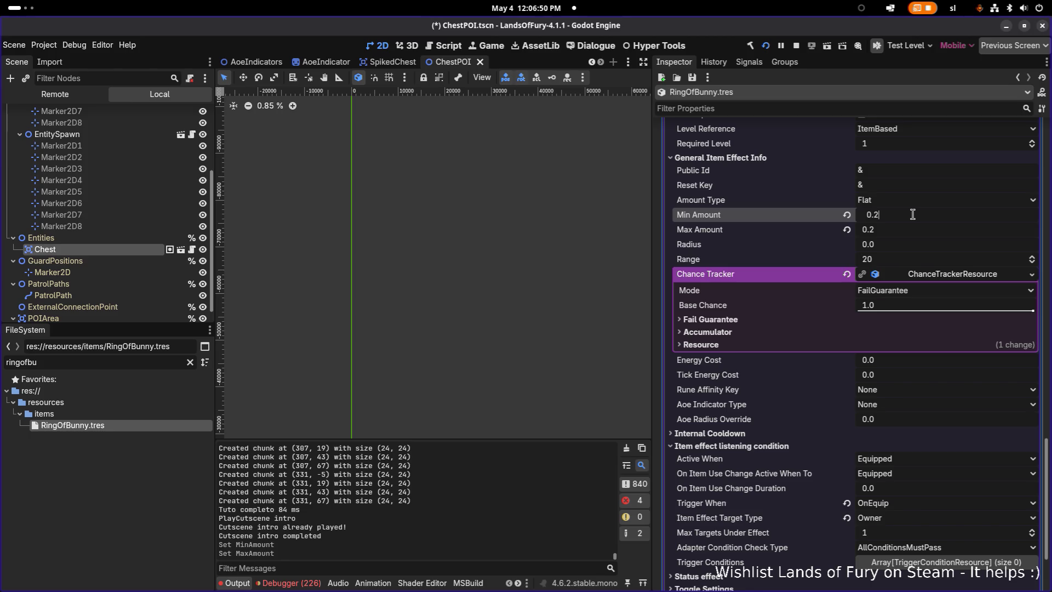
key(BackSpace)
text(35)
key(Return)
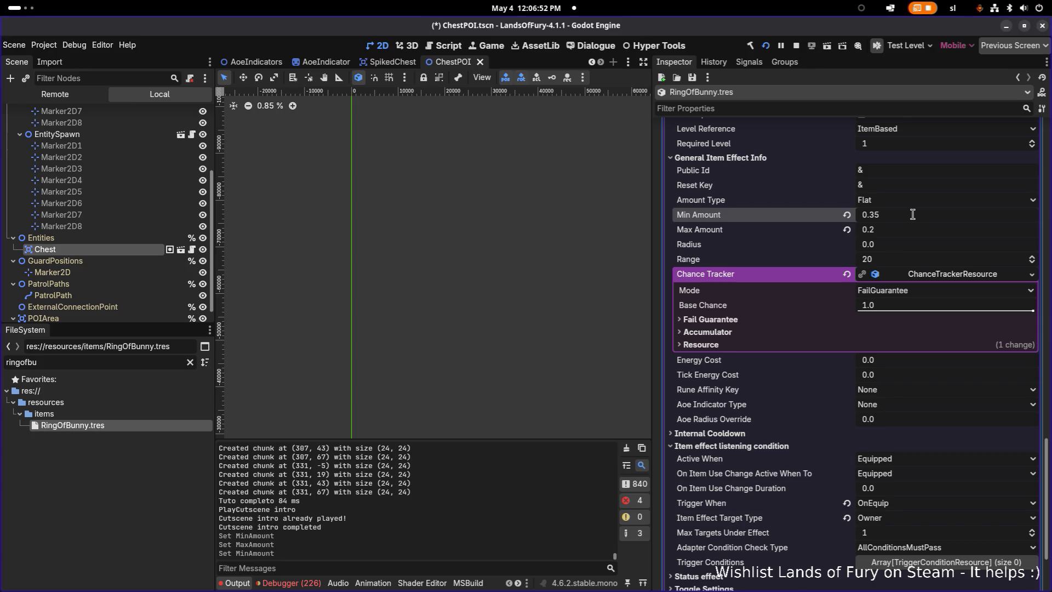
Set Max Amount to 0.35 and save the Ring of Bunny resource
click(907, 228)
text(0.3)
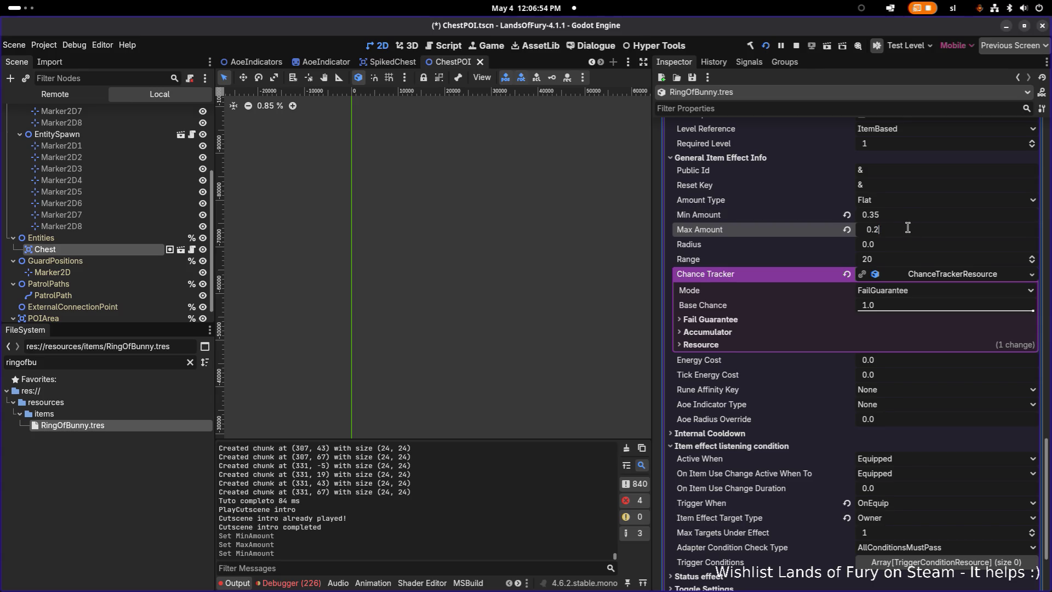
text(5)
key(Return)
key(ctrl+s)
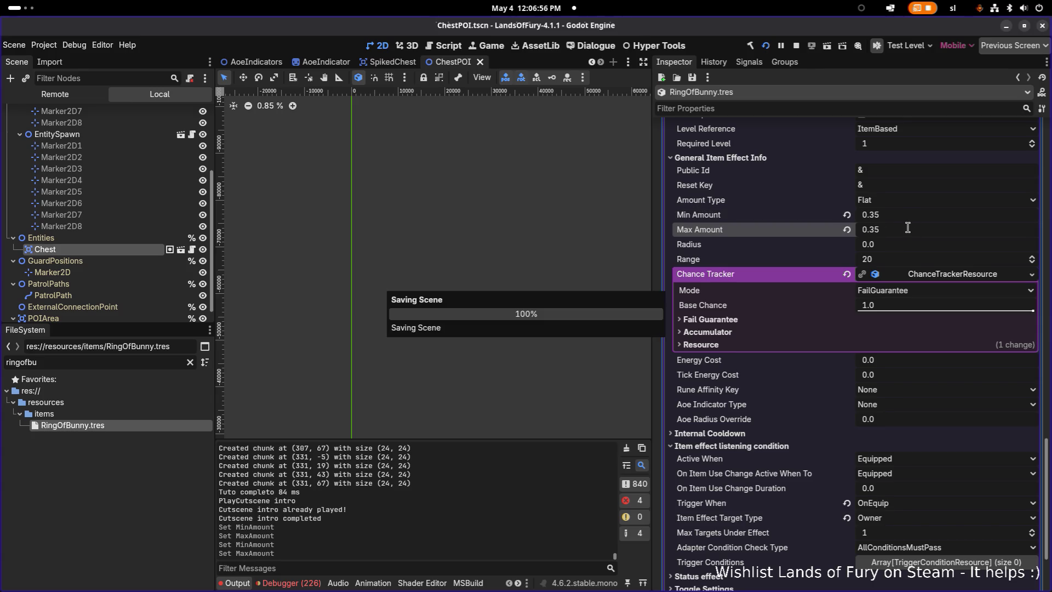
scroll(883, 299, down, 3)
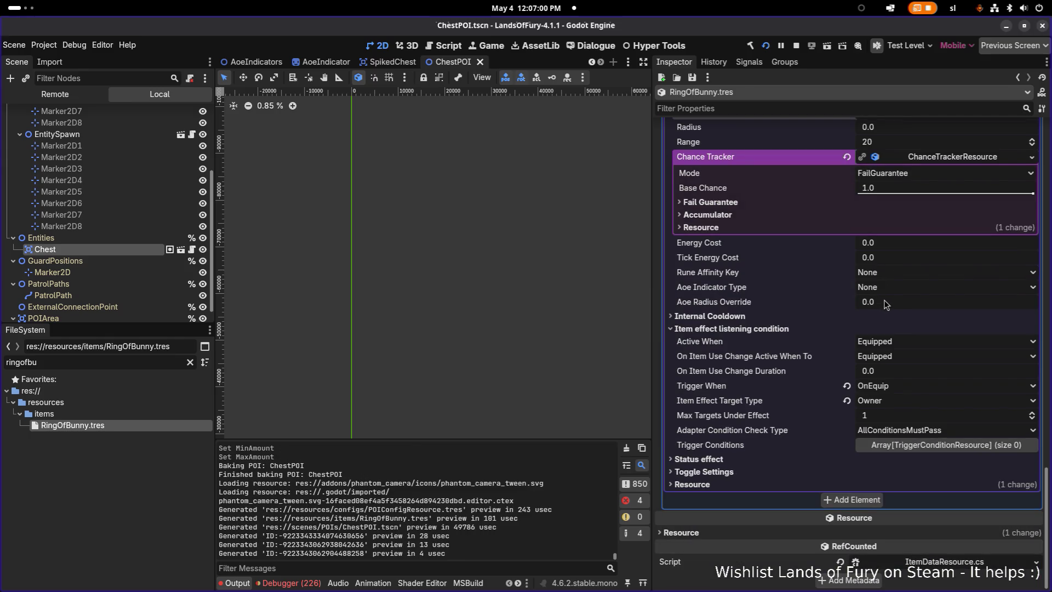
scroll(883, 304, up, 3)
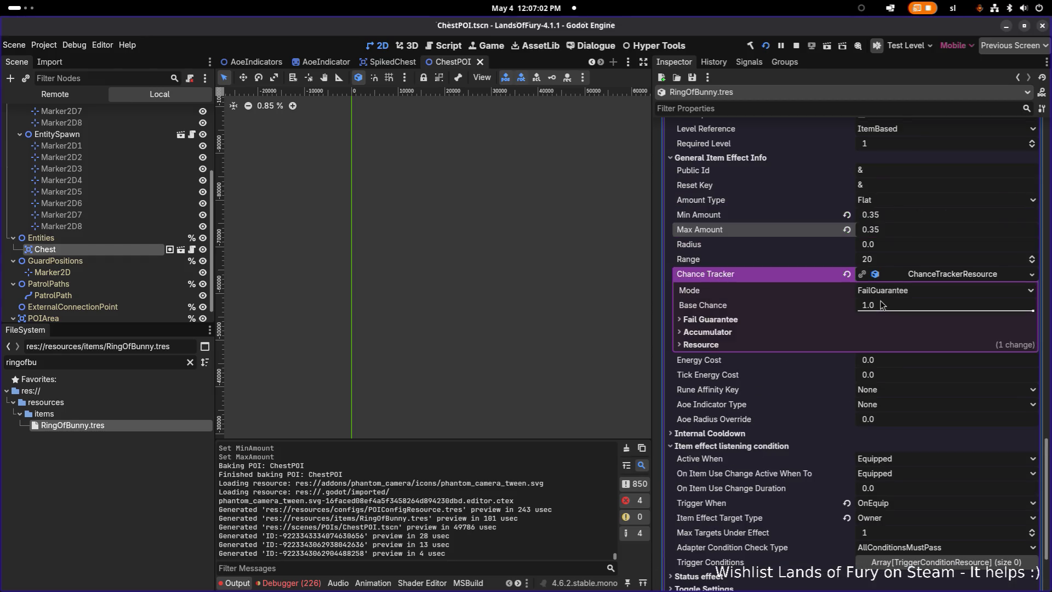
scroll(883, 304, up, 4)
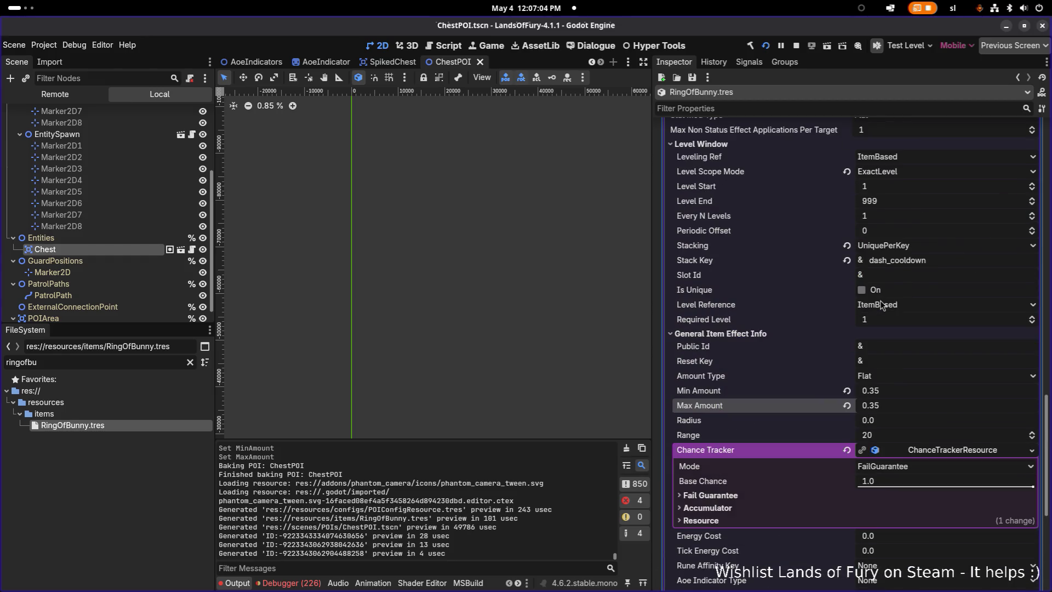
scroll(882, 305, down, 3)
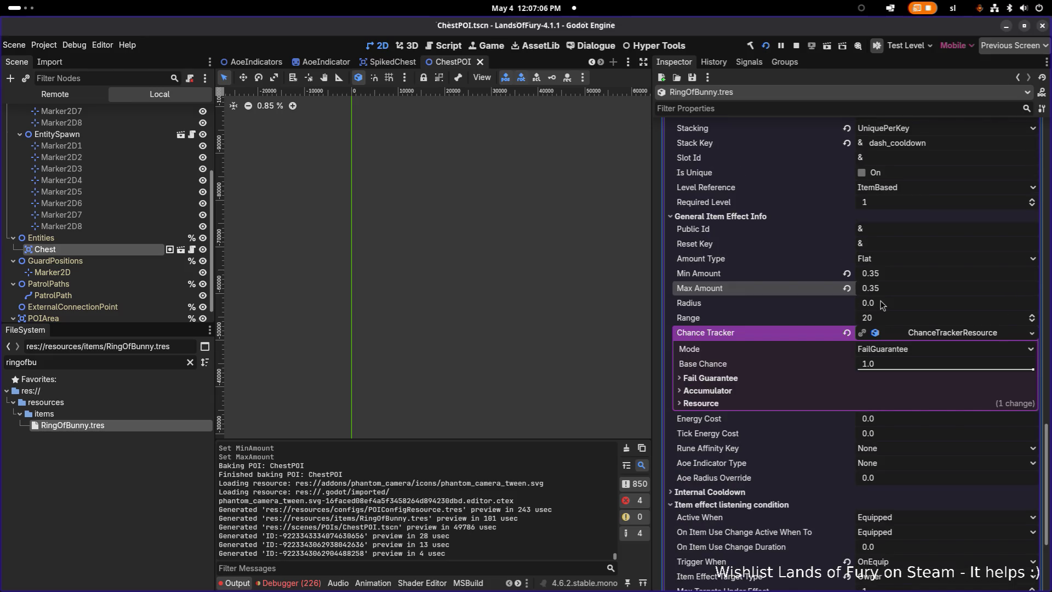
scroll(882, 304, down, 4)
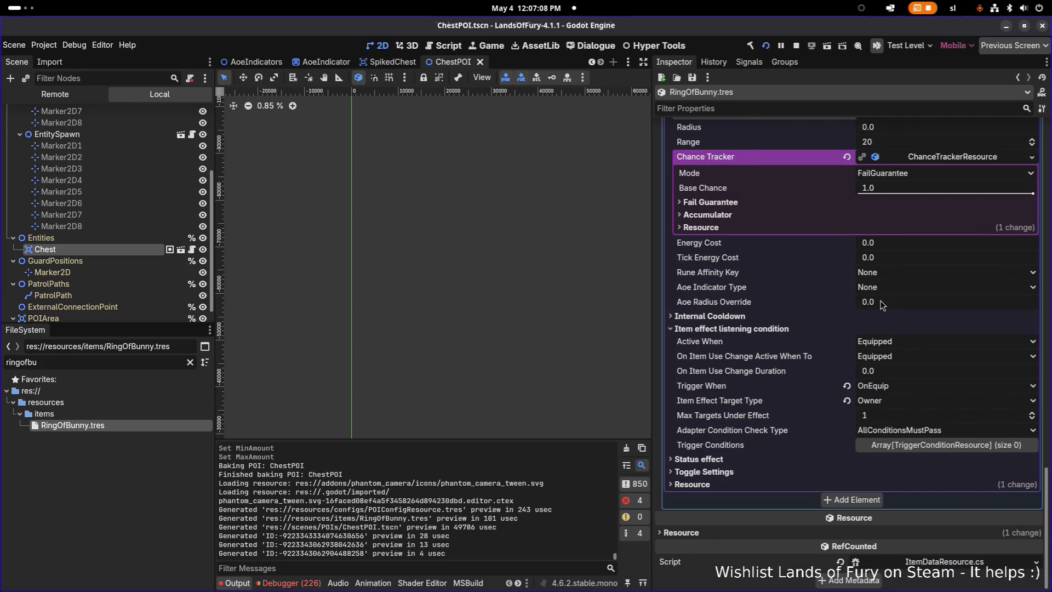
scroll(882, 305, up, 3)
scroll(882, 305, down, 3)
scroll(850, 378, up, 10)
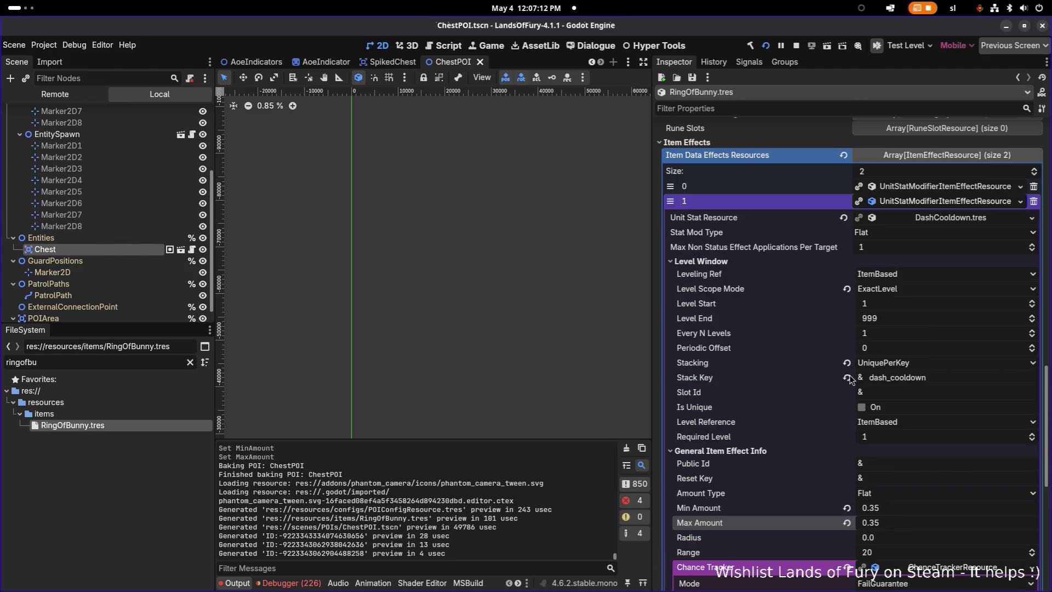
click(916, 204)
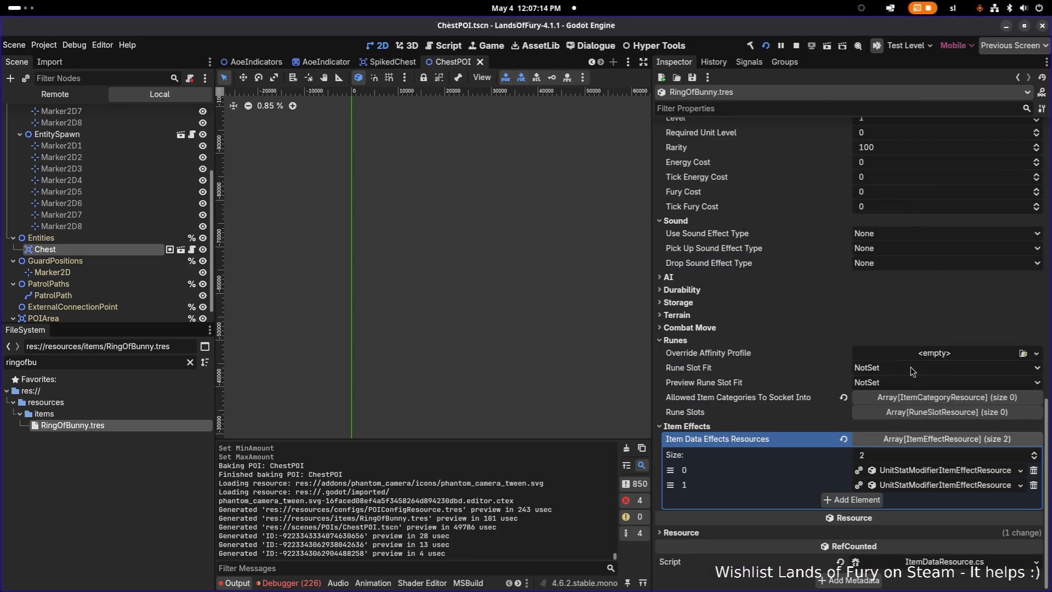
click(869, 500)
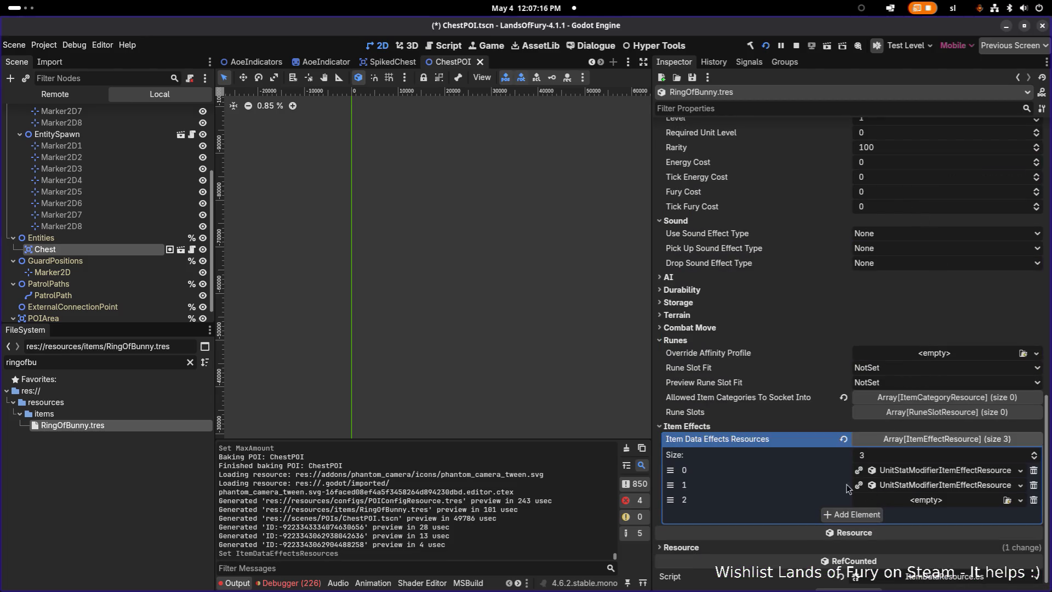
click(934, 471)
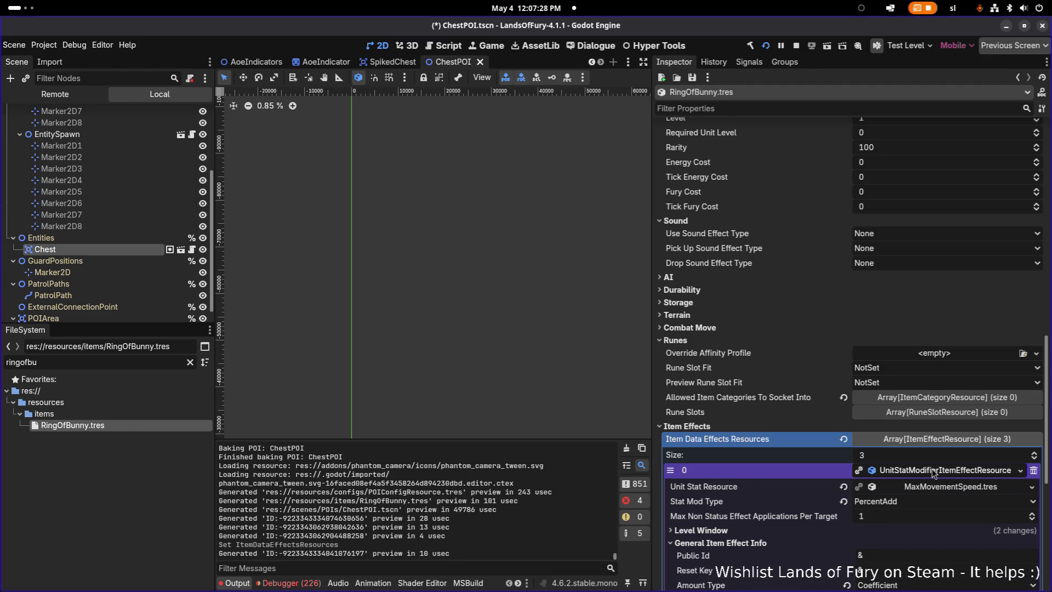
scroll(934, 472, down, 2)
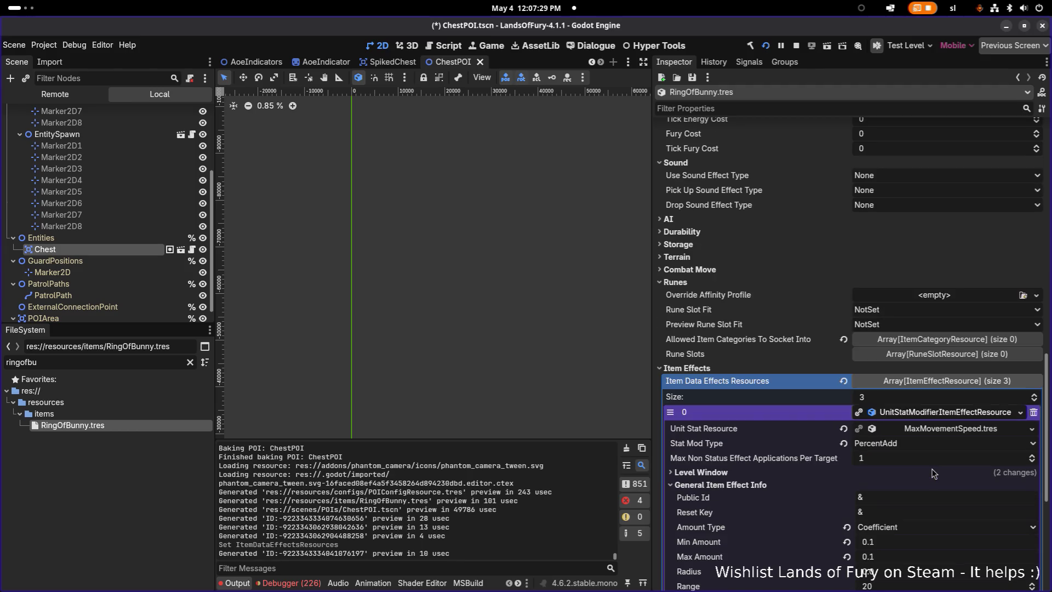
click(937, 412)
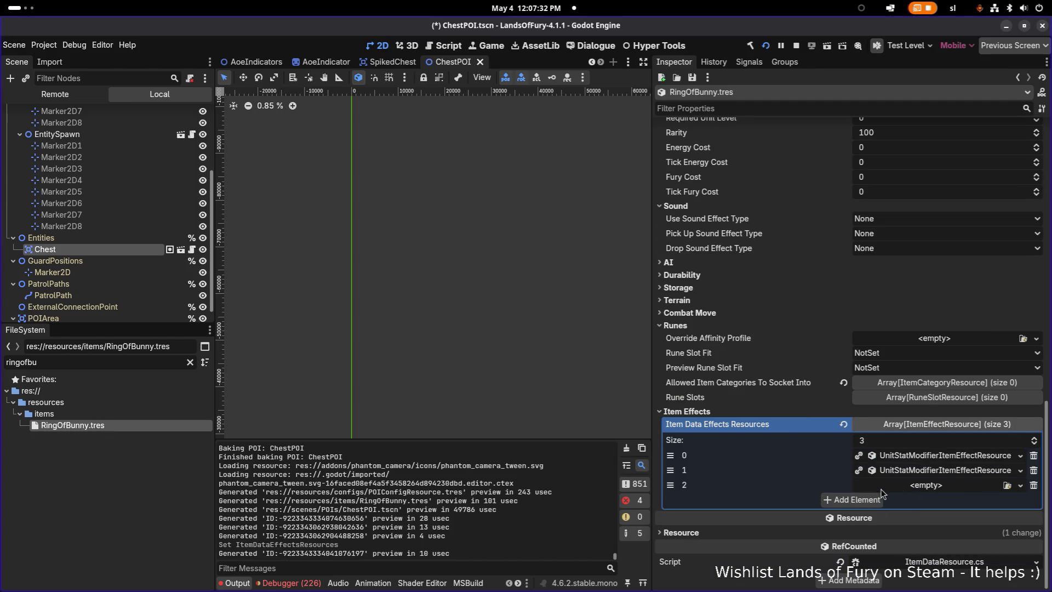
right_click(901, 462)
click(931, 570)
click(925, 487)
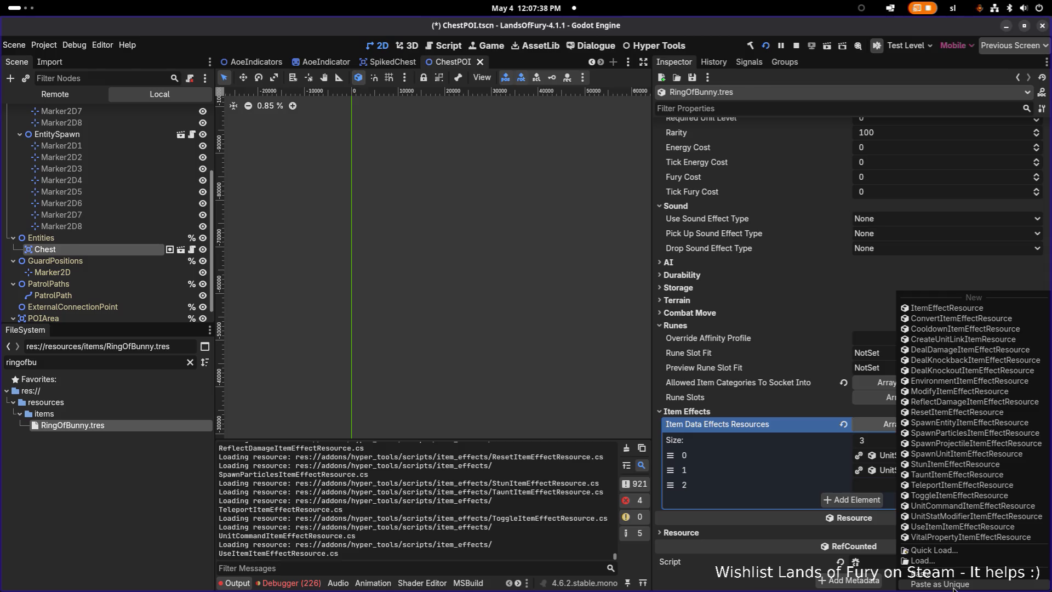
click(800, 512)
click(911, 471)
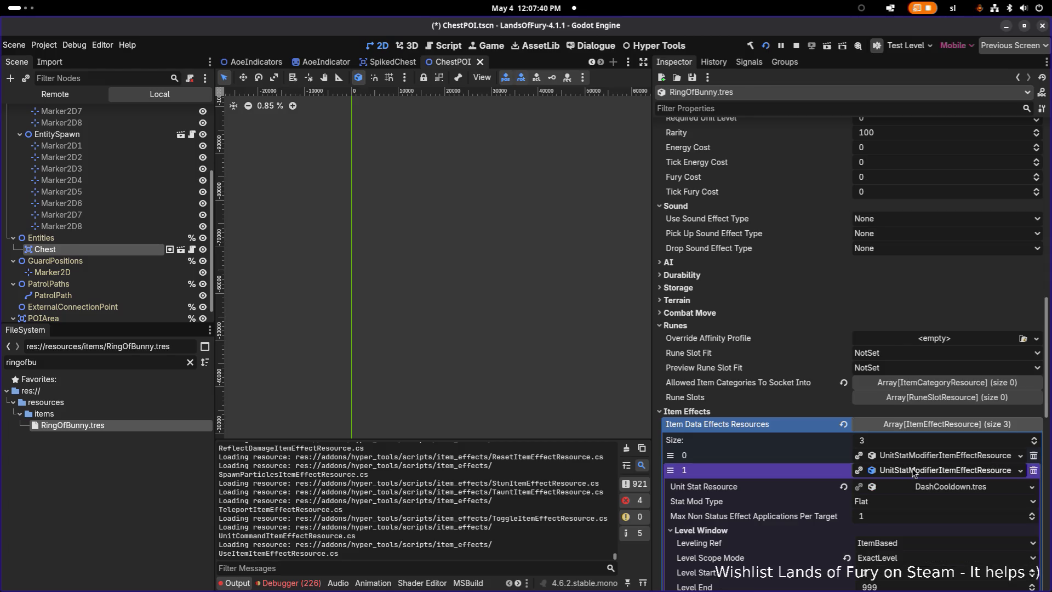
click(912, 471)
click(912, 484)
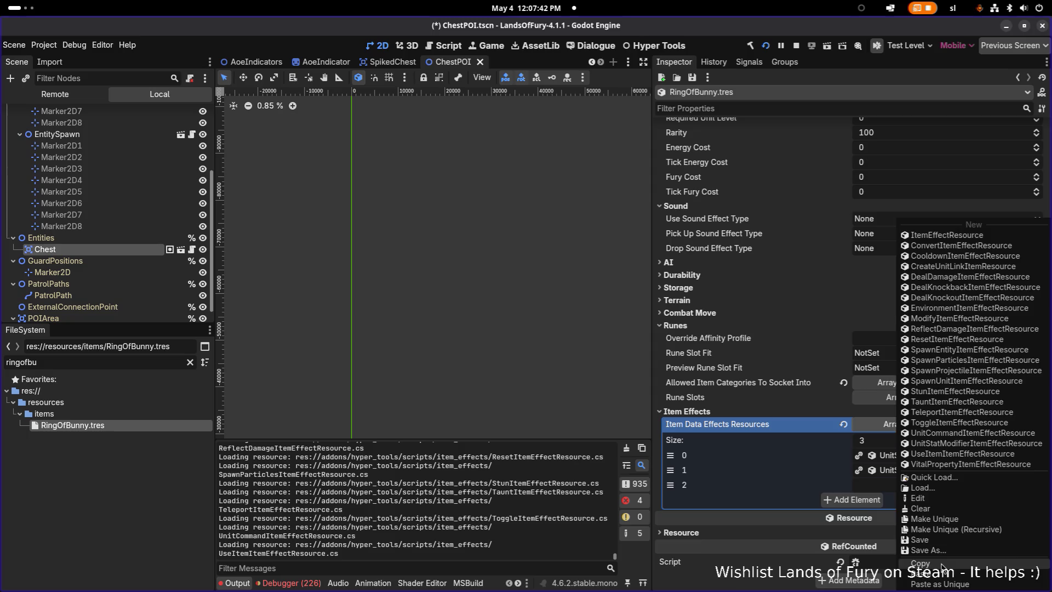
click(1021, 455)
click(1020, 455)
click(956, 529)
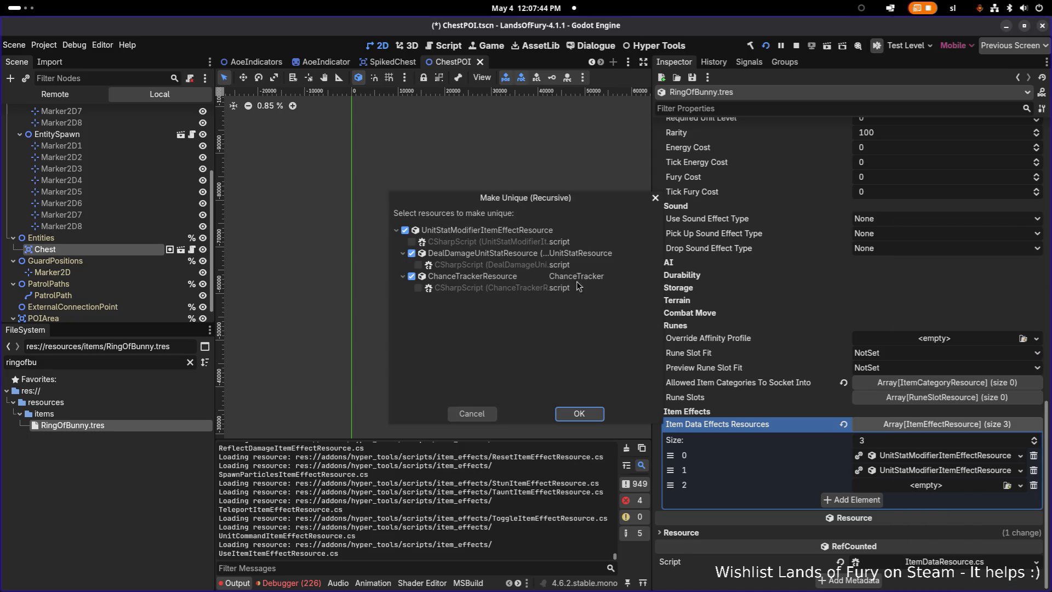
click(579, 412)
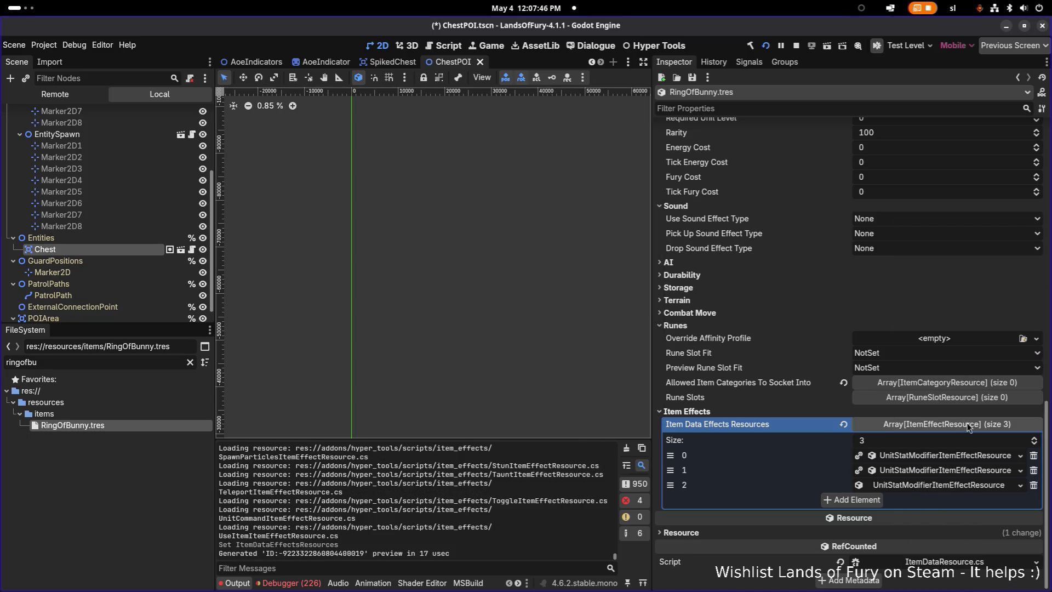
click(938, 484)
scroll(981, 439, down, 3)
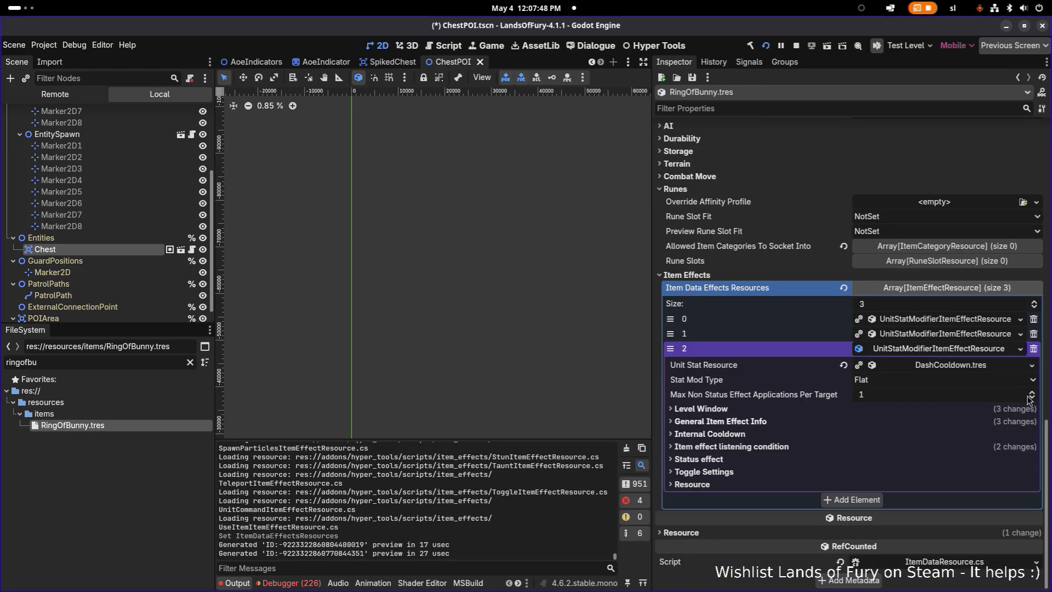
click(1033, 366)
click(983, 412)
text(d)
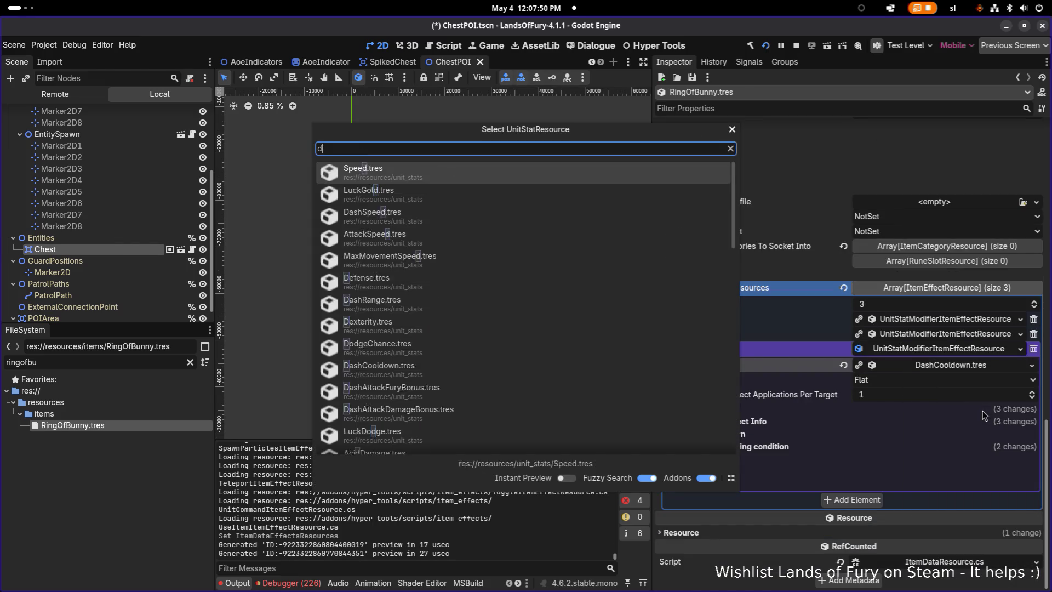
text(ash)
key(Down)
key(Down)
key(Down)
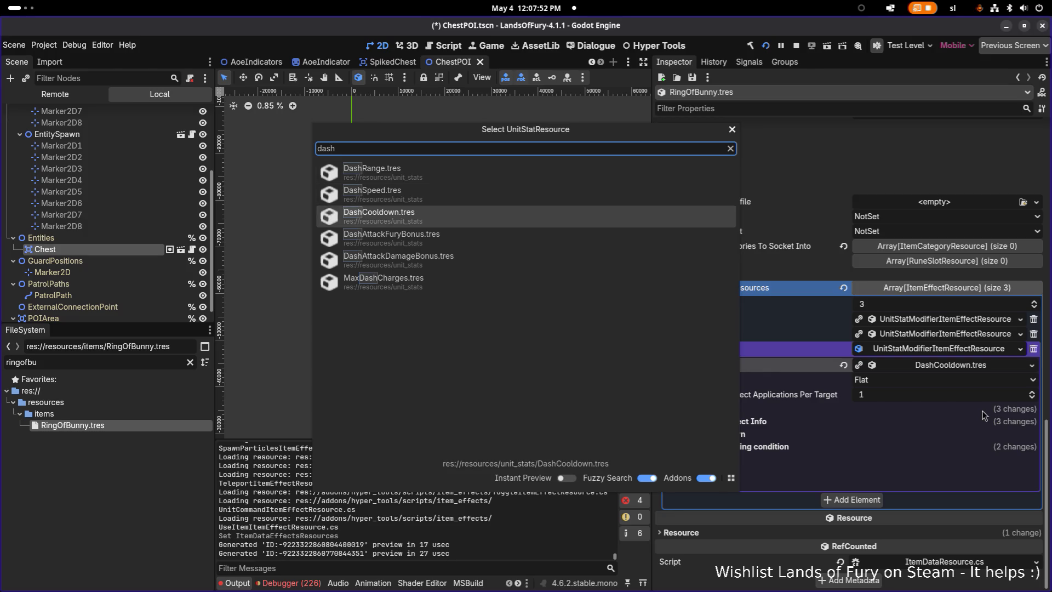
key(Return)
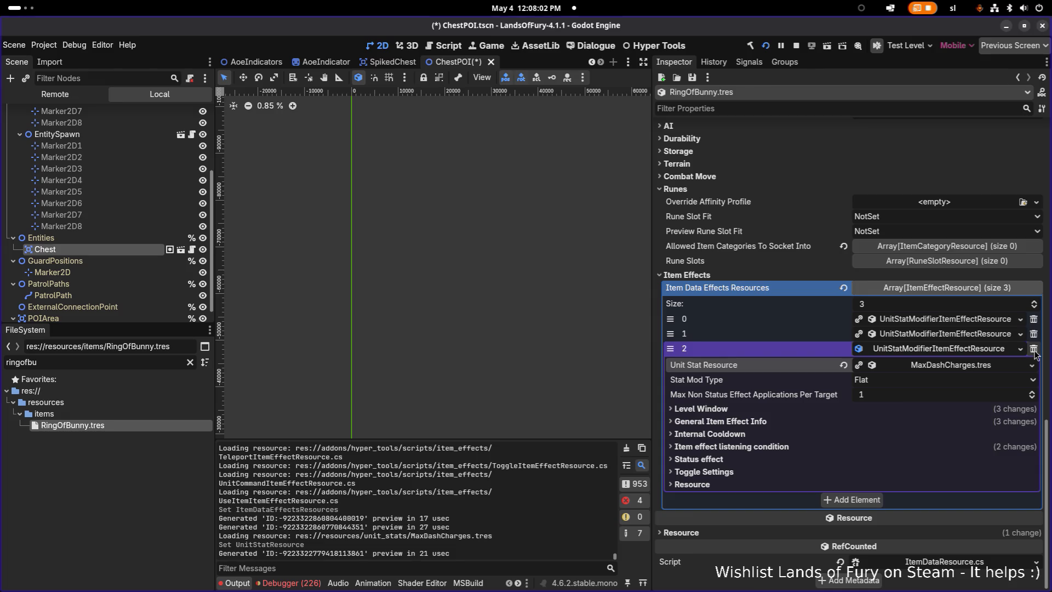
click(1033, 349)
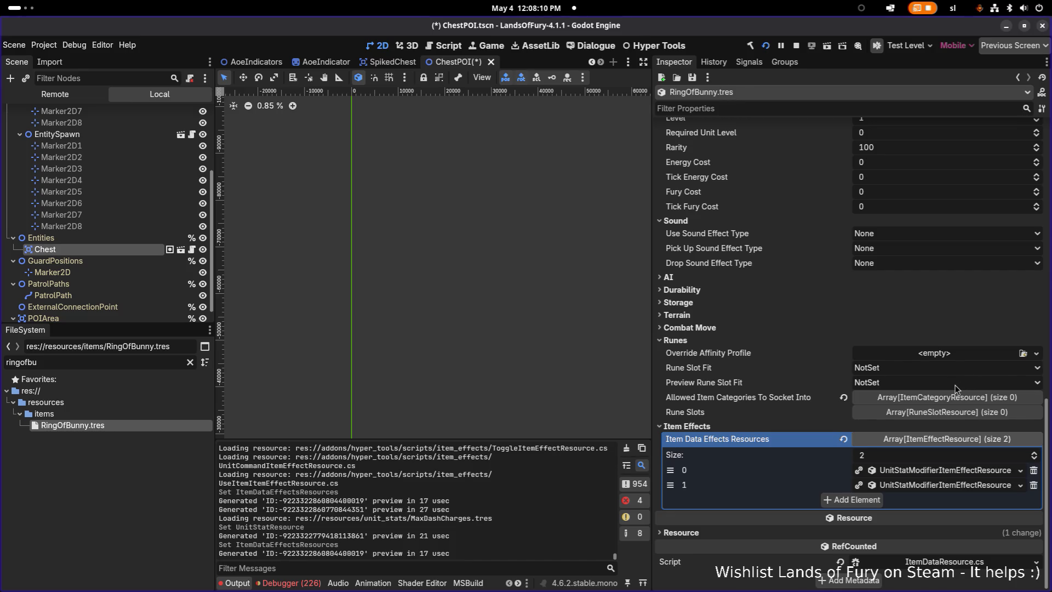
key(ctrl+s)
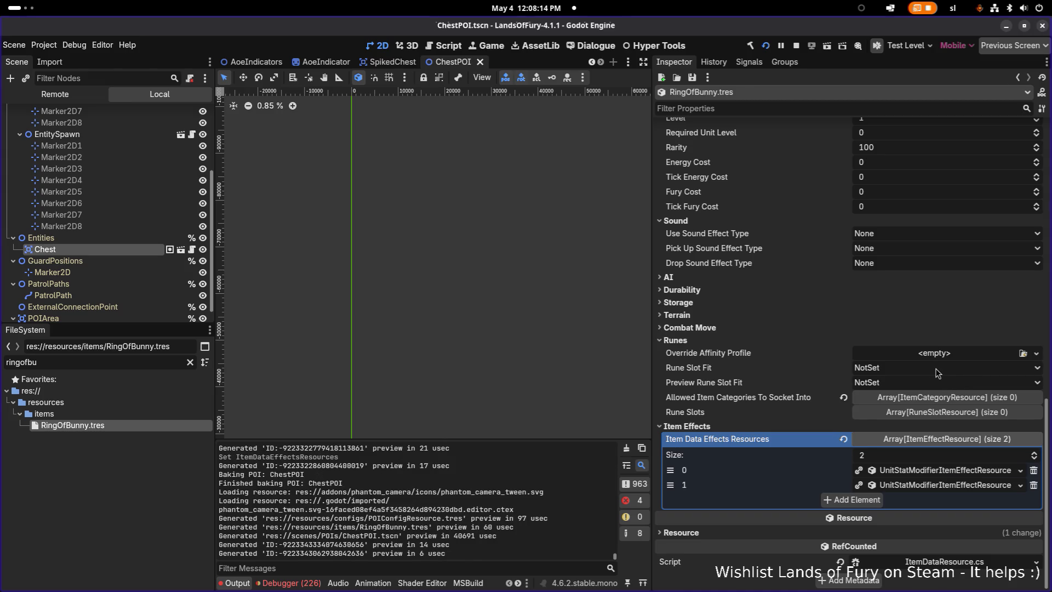
Raise the Ring of Bunny's Gold Price from 300 to 350 and save
scroll(940, 351, up, 20)
scroll(899, 364, down, 4)
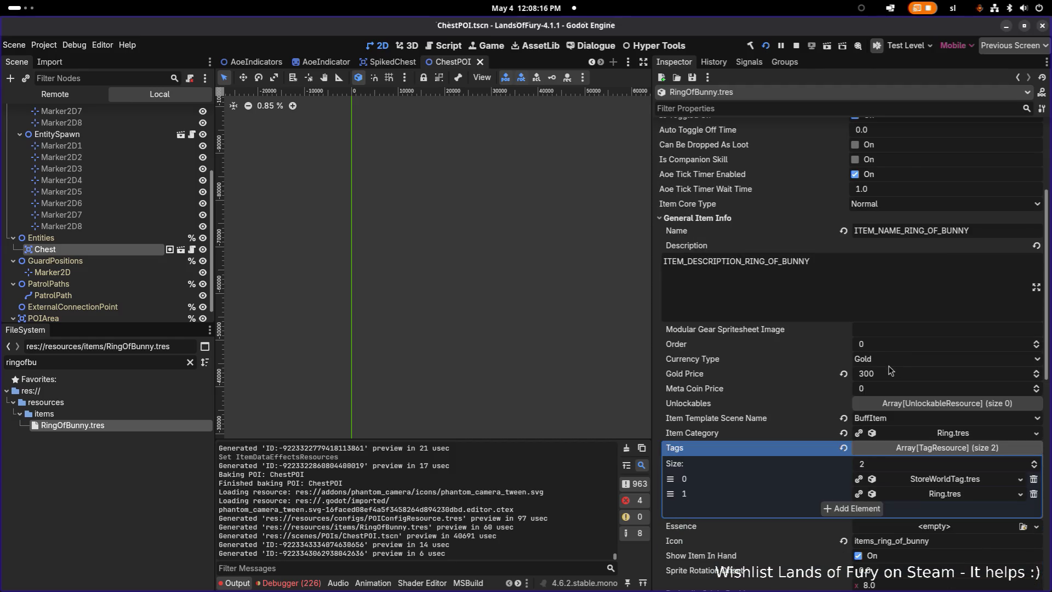
click(899, 371)
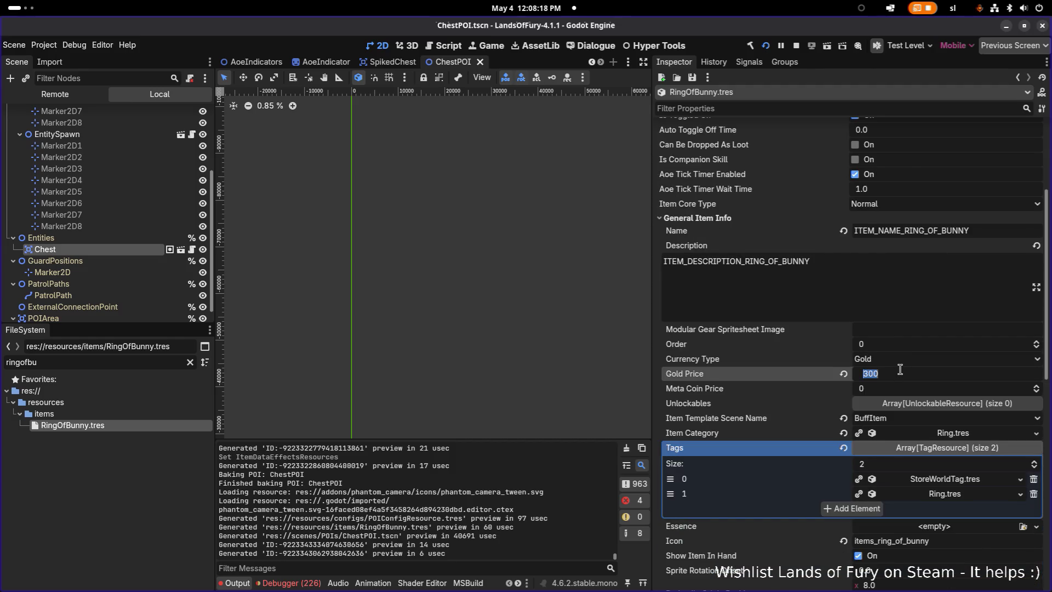
text(350)
key(Return)
key(ctrl+s)
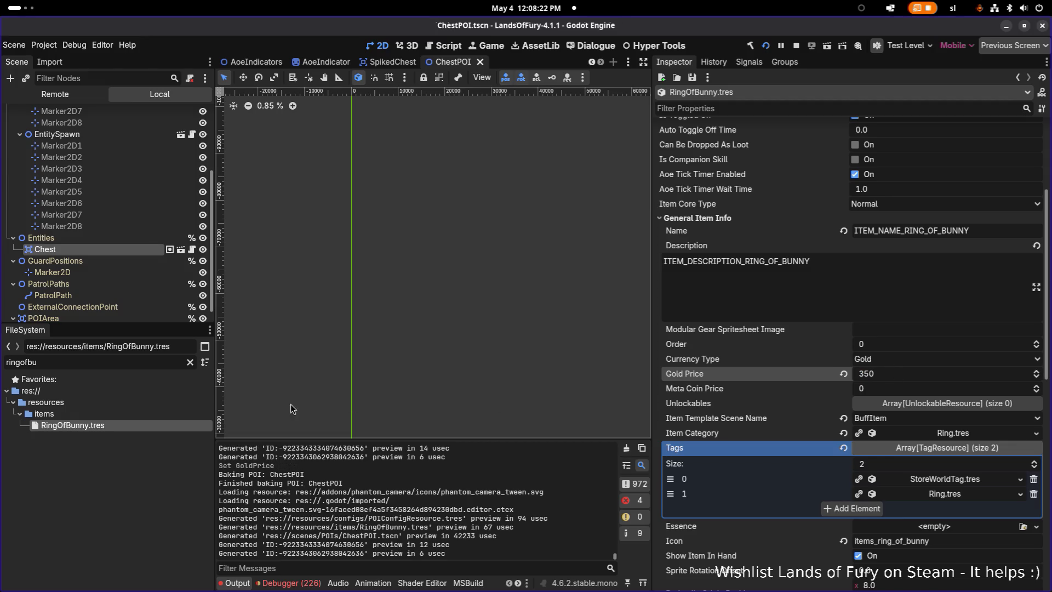
Filter the FileSystem for 'bunny' and select the ring_of_bunny id for copying
click(127, 456)
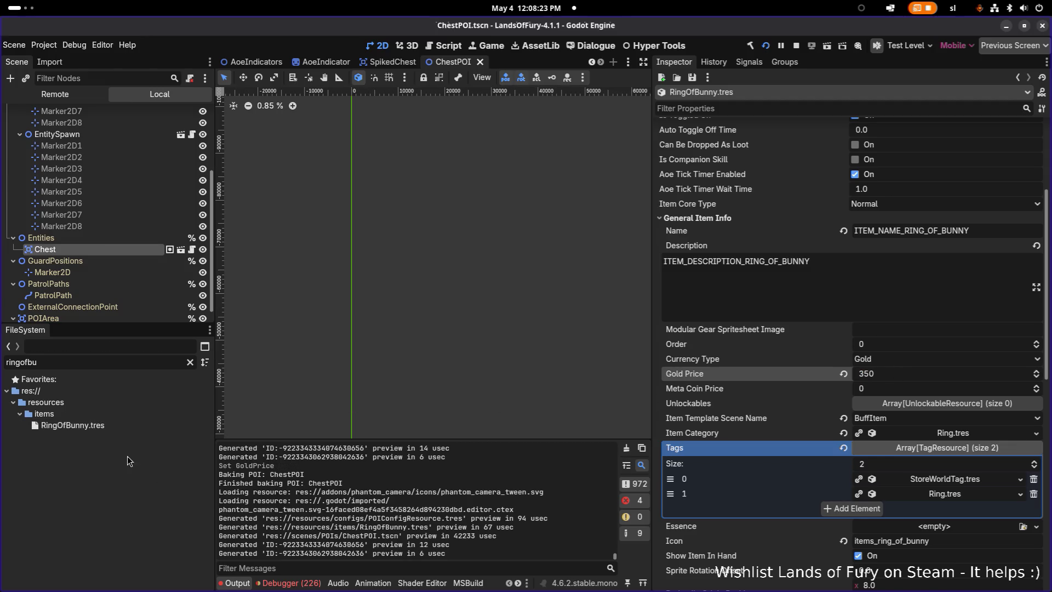
click(188, 366)
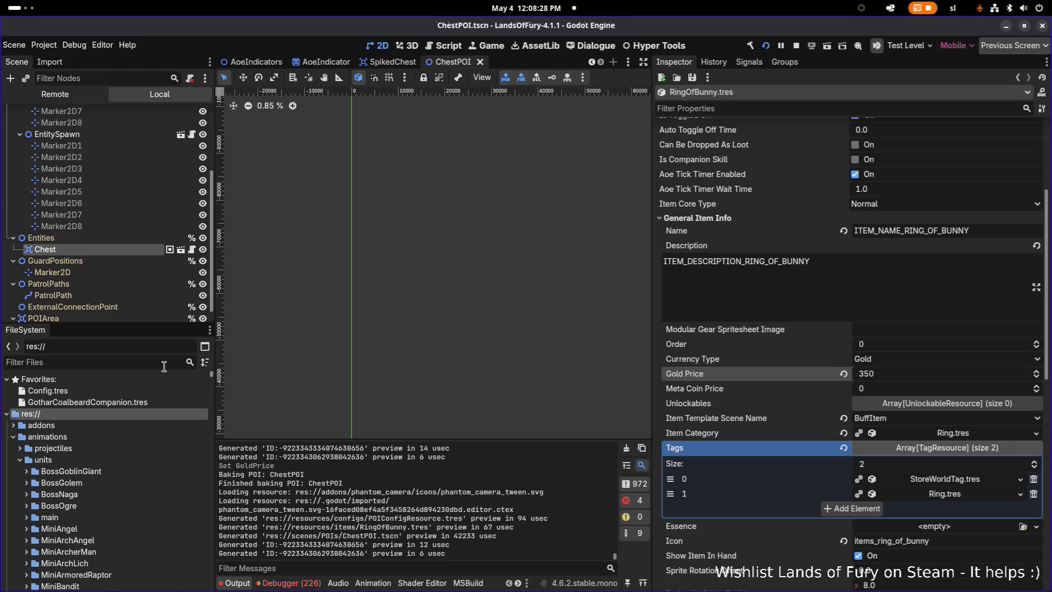
text(bunny)
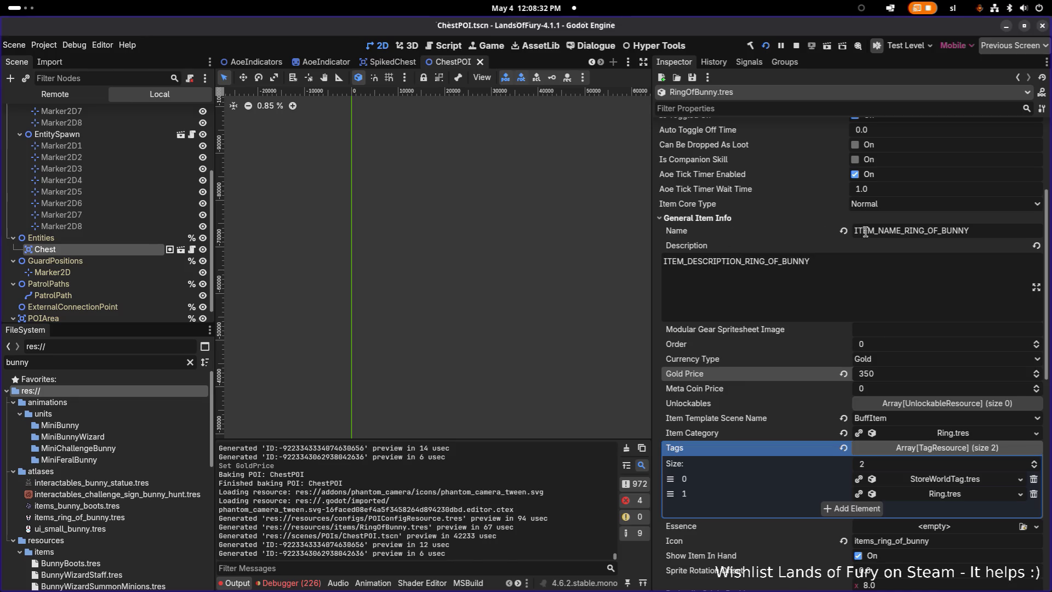
scroll(886, 282, up, 5)
double_click(919, 175)
key(ctrl+c)
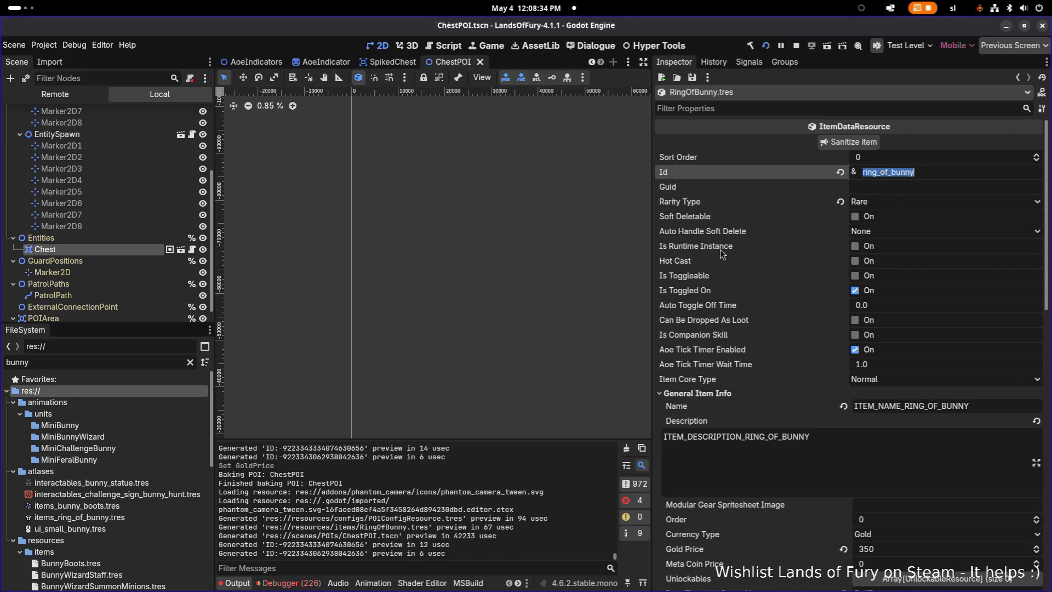
Open the BunnyWizard.tres unit resource in the Inspector
scroll(105, 501, down, 2)
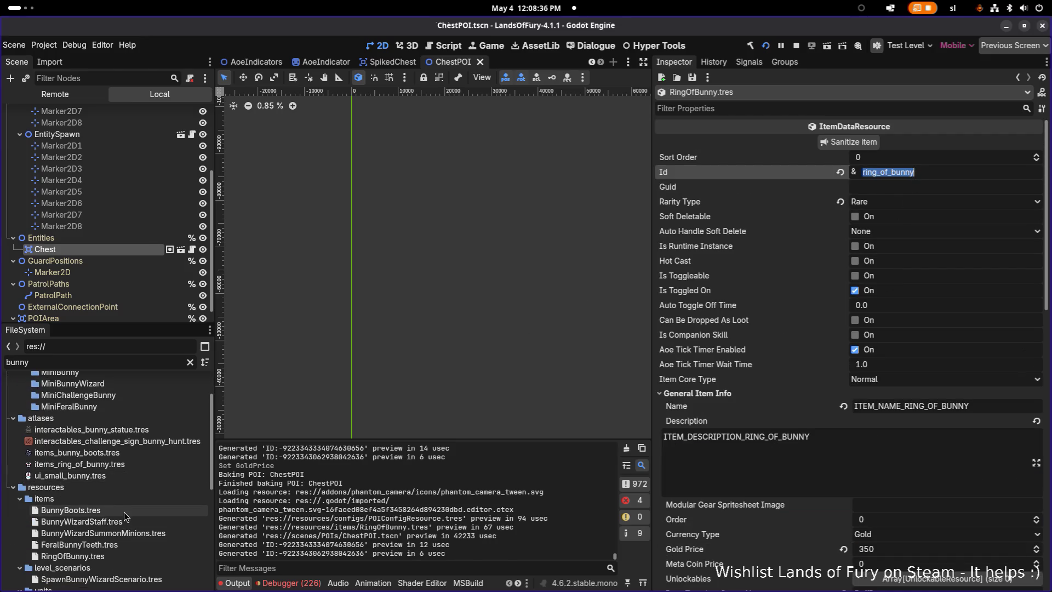
scroll(117, 546, down, 5)
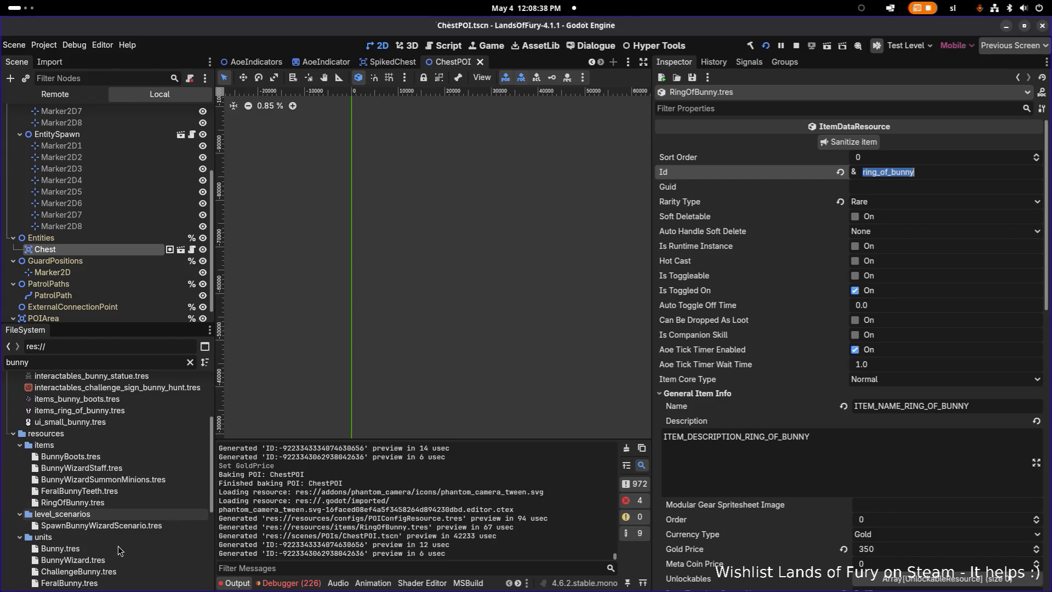
click(121, 525)
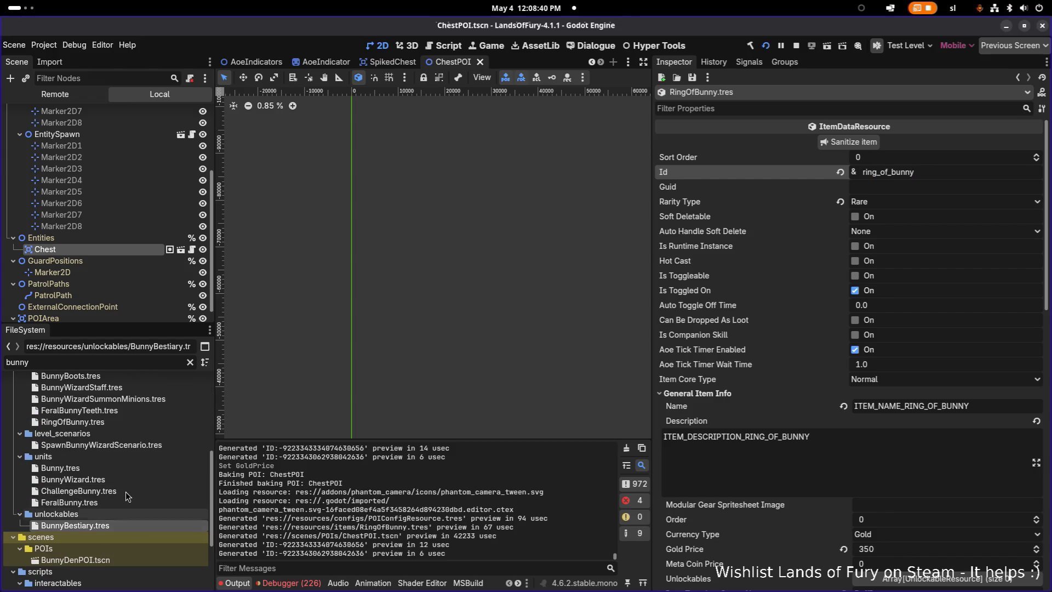
click(126, 480)
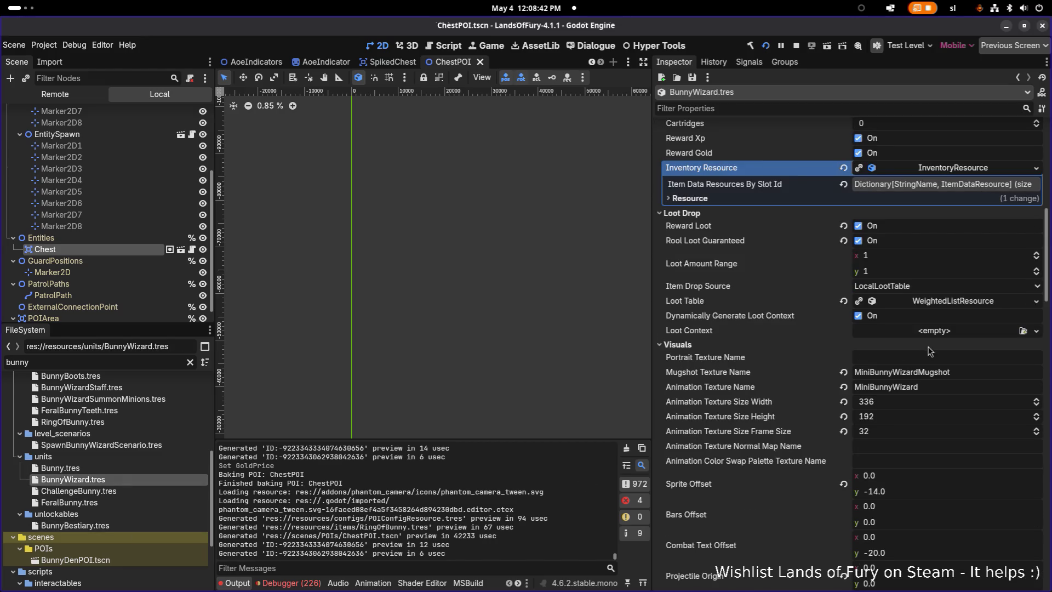
Add StringName key ring_of_bunny with weight 1 to Bunny Wizard's Weight By Variant, then save
click(941, 303)
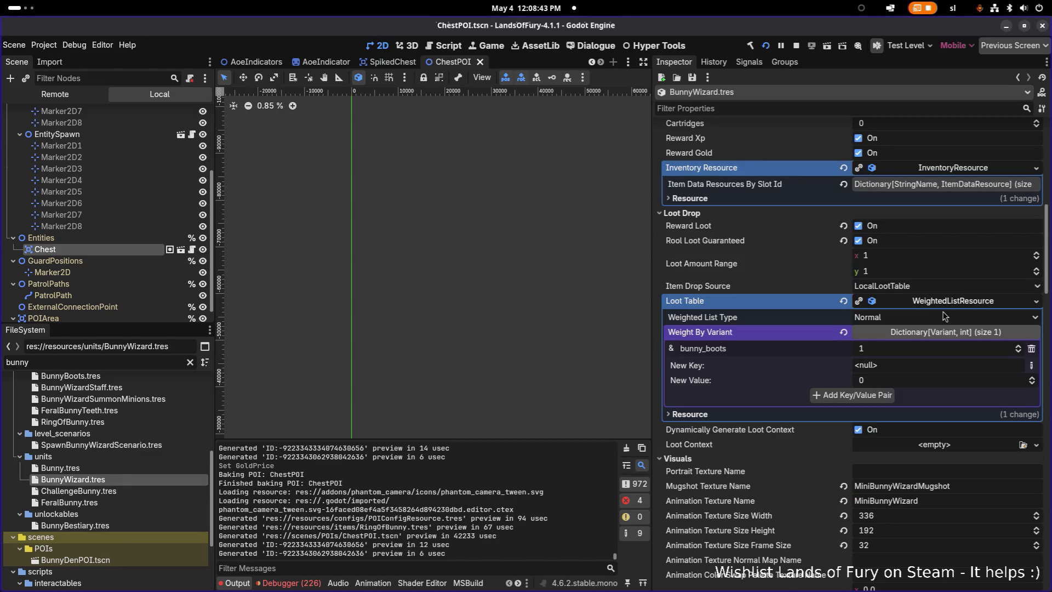
click(1030, 365)
click(973, 501)
key(ctrl+v)
scroll(926, 383, up, 1)
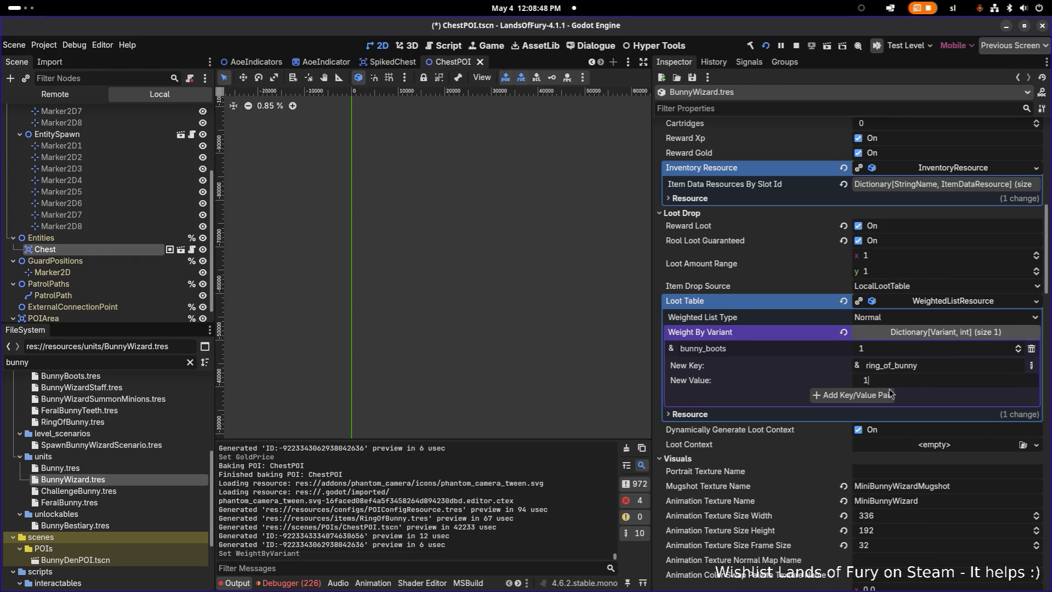
click(876, 395)
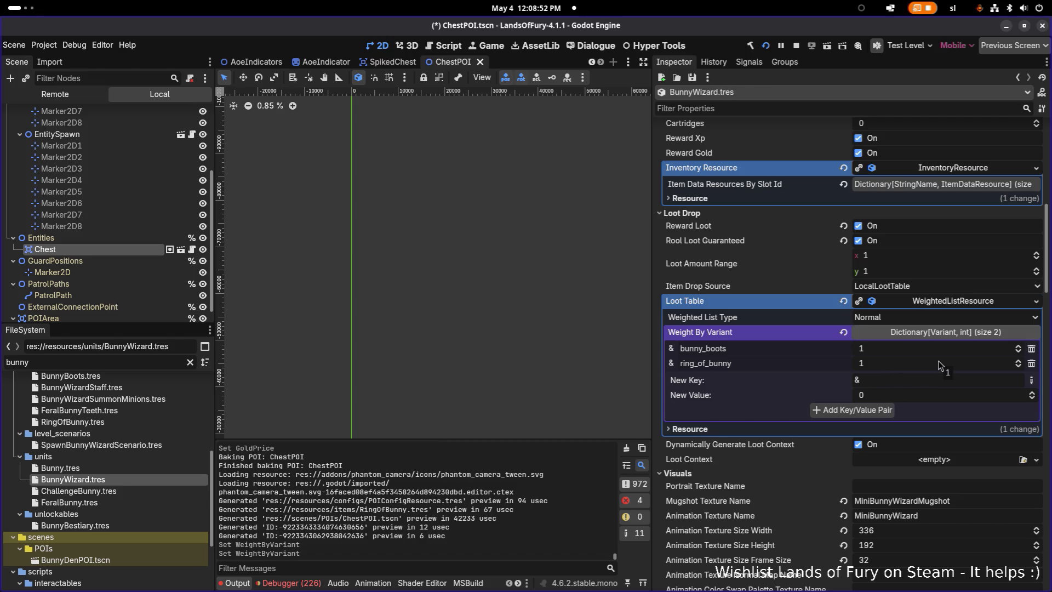
key(ctrl+s)
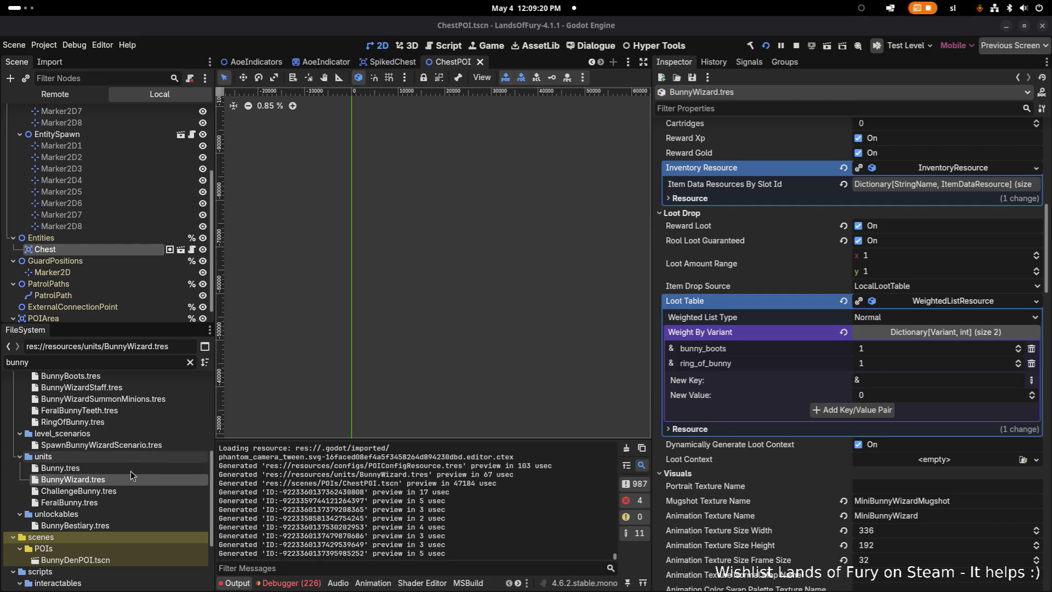
click(132, 362)
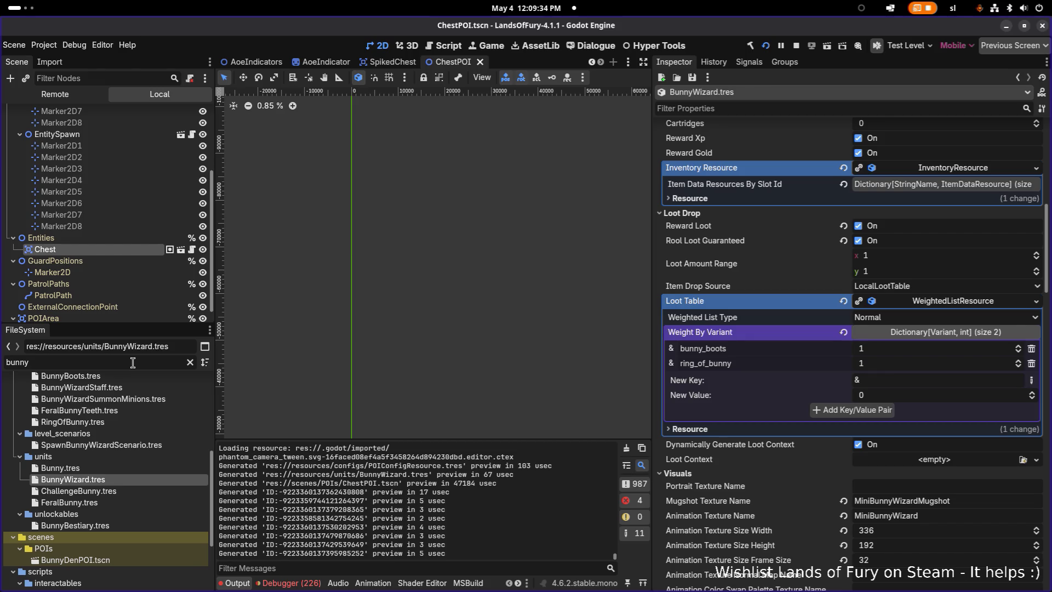
Filter files for 'snip', open Snip.tres and expand Items To Spawn By Loot Source Type
double_click(132, 363)
text(snip)
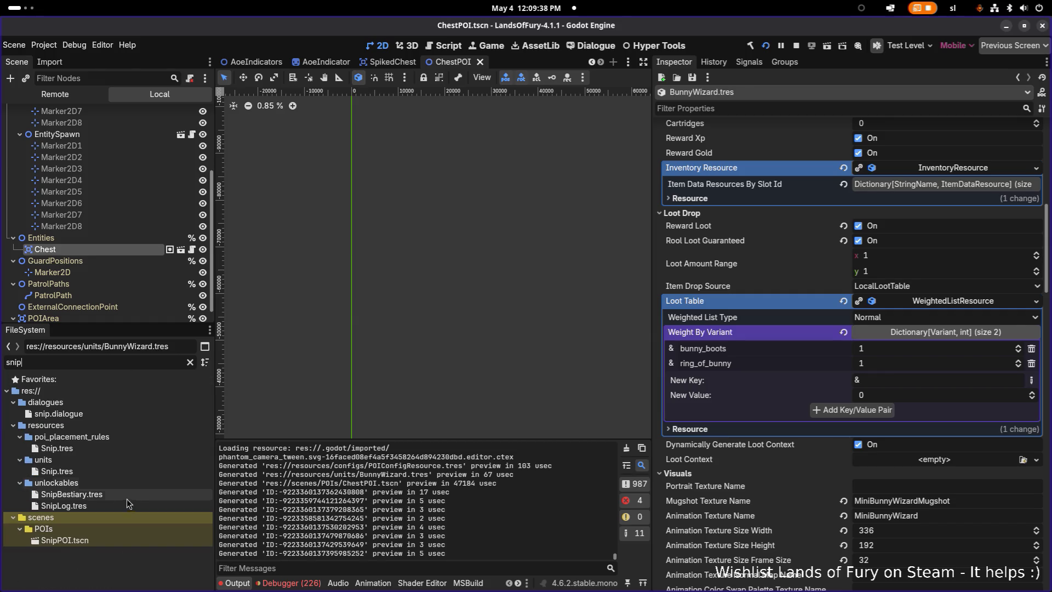
click(117, 471)
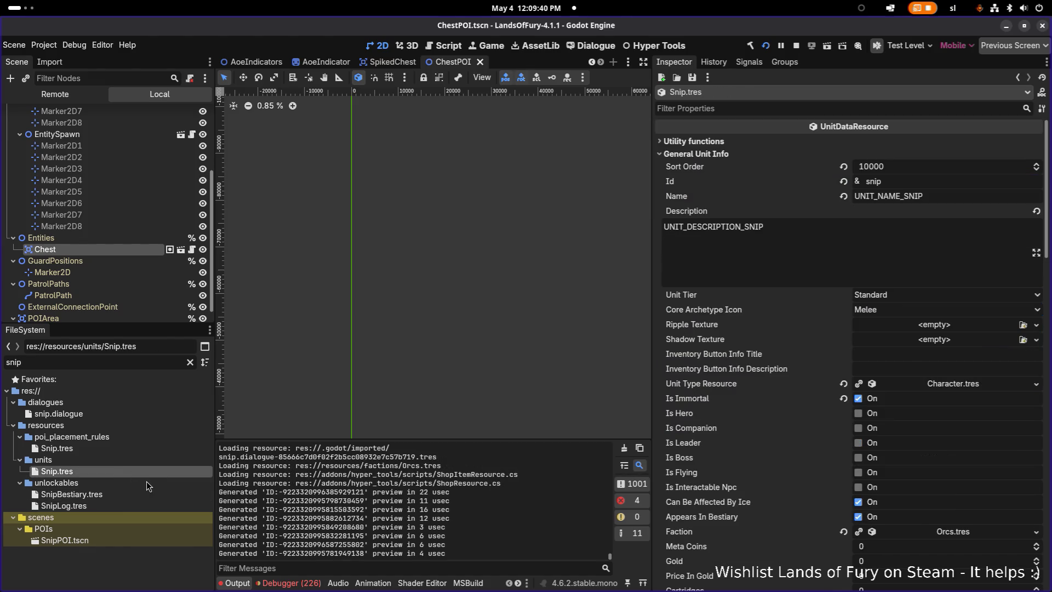
scroll(938, 504, down, 15)
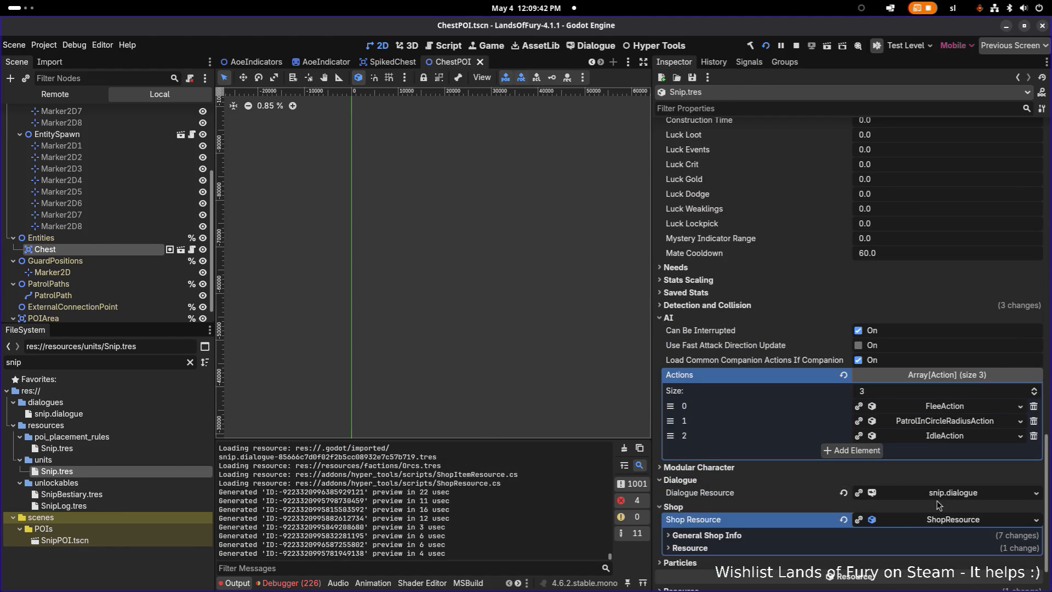
click(824, 534)
scroll(828, 531, down, 5)
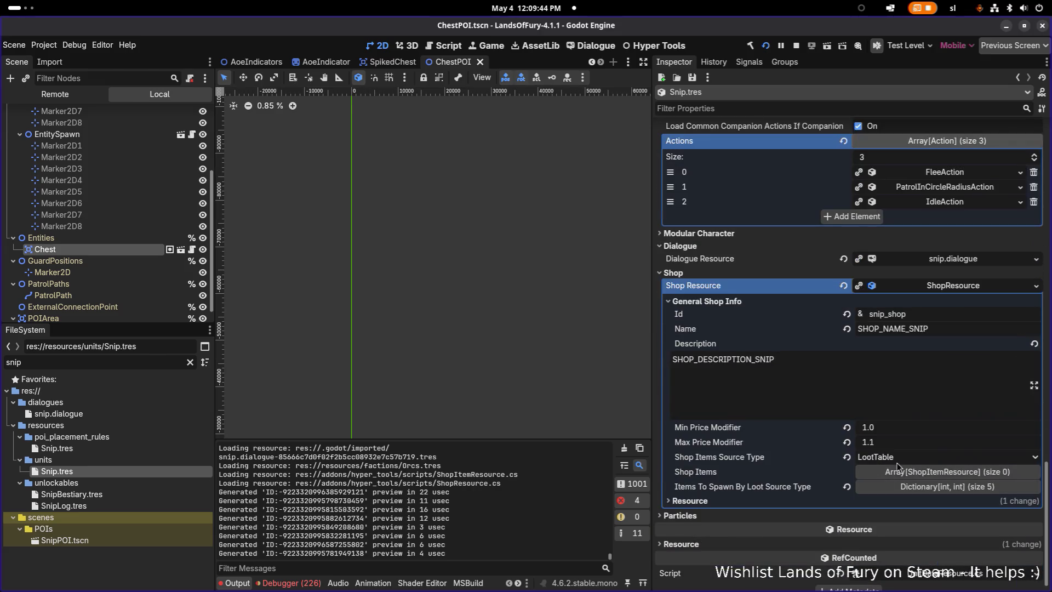
click(907, 472)
click(914, 473)
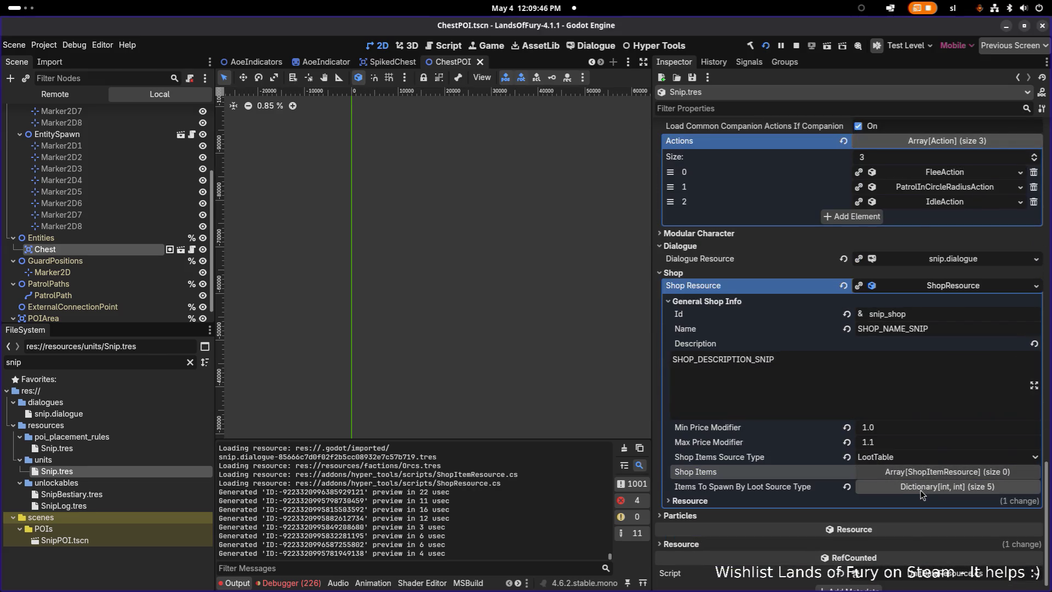
click(920, 488)
Choose Challenge_Room as the new dictionary key and enter value 5
scroll(899, 476, down, 3)
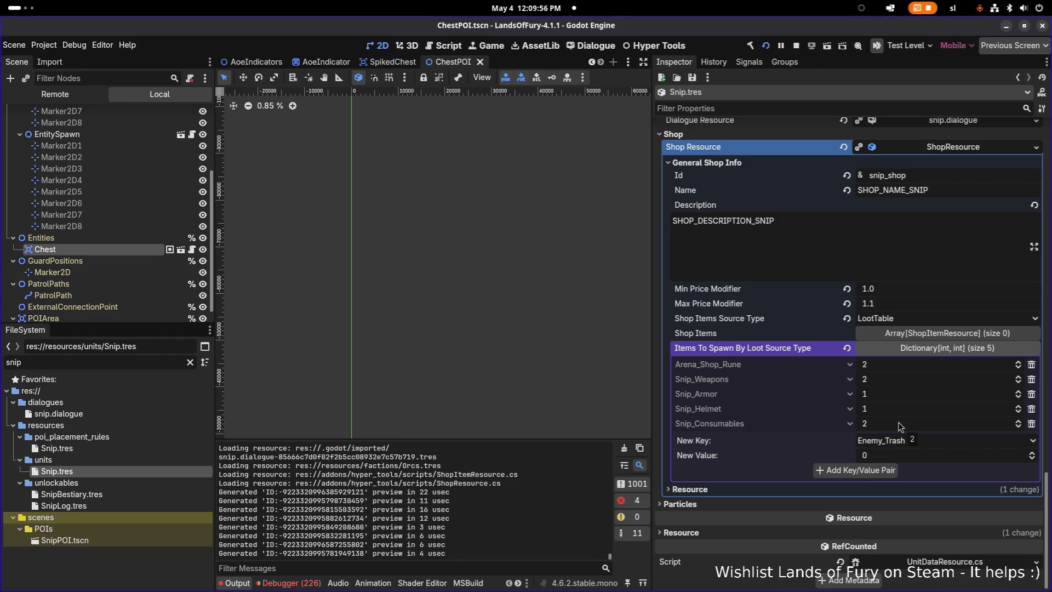
click(931, 443)
click(787, 436)
click(904, 444)
scroll(925, 450, down, 1)
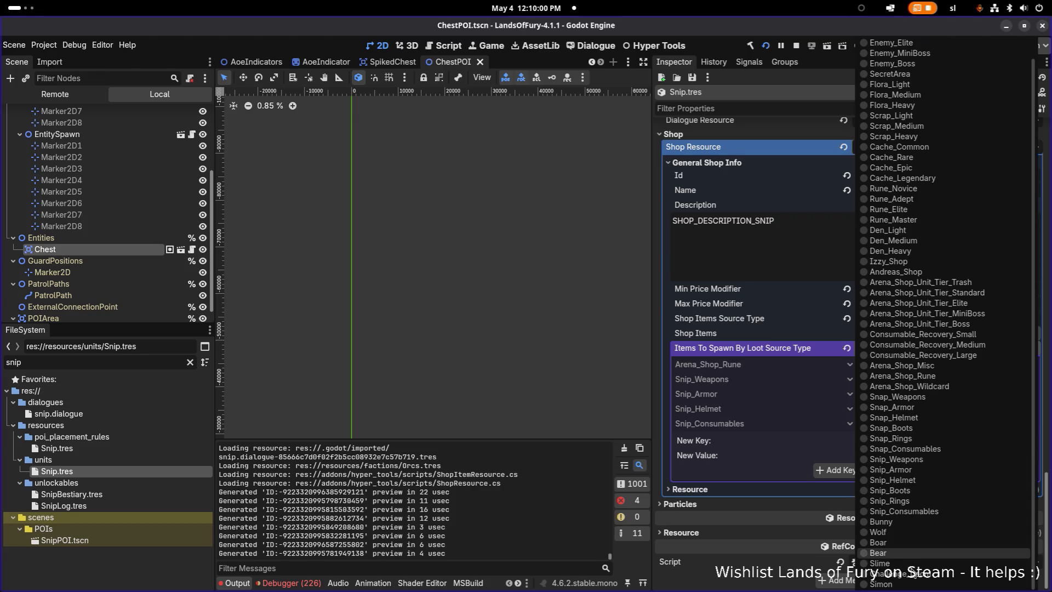
click(898, 573)
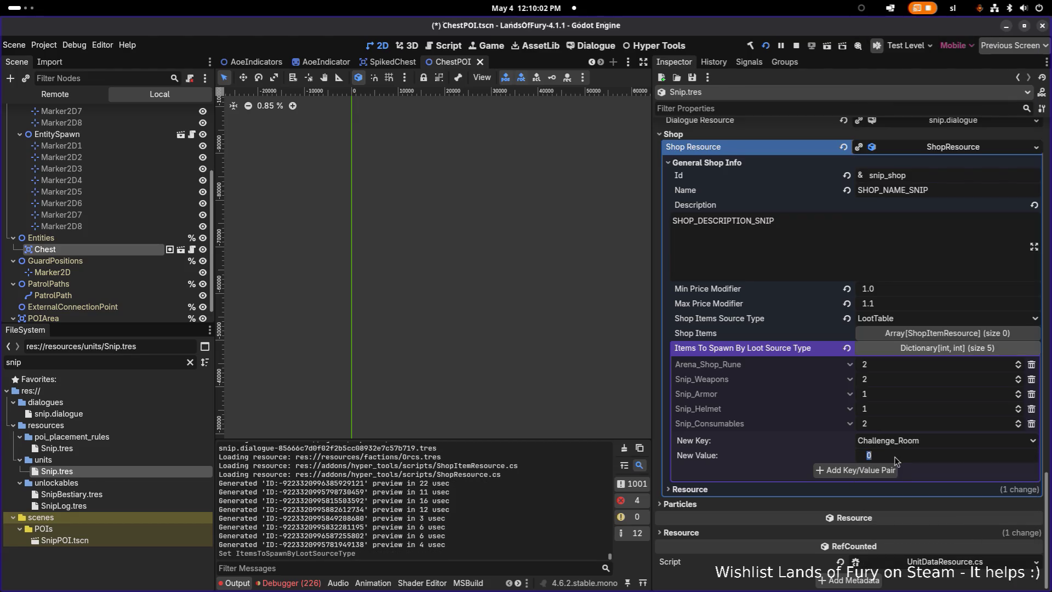
text(5)
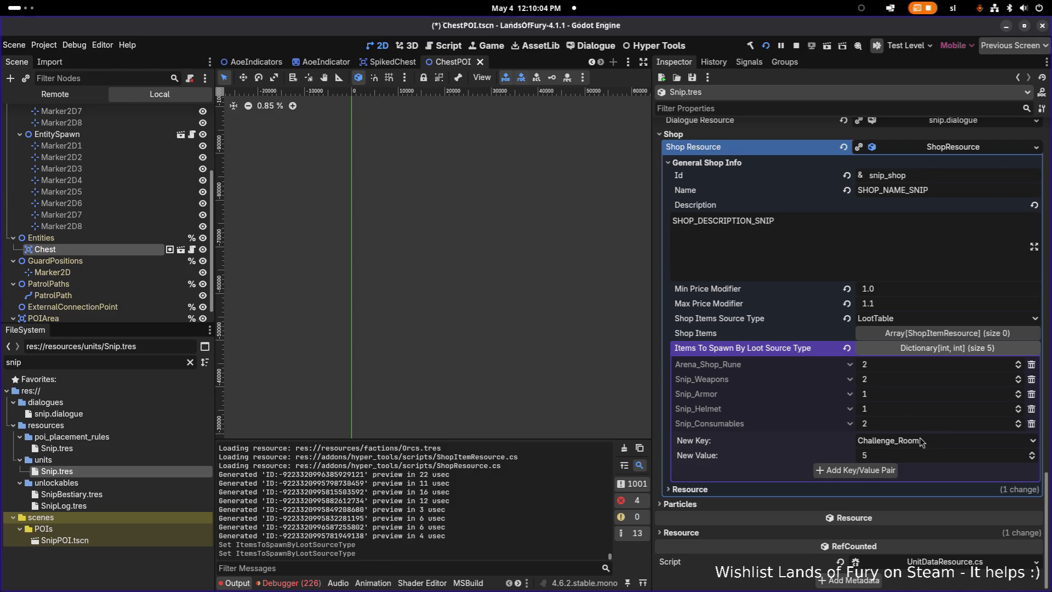
Add the Challenge_Room 5 pair, delete Snip_Weapons, Snip_Armor and Snip_Helmet, and save Snip.tres
click(895, 470)
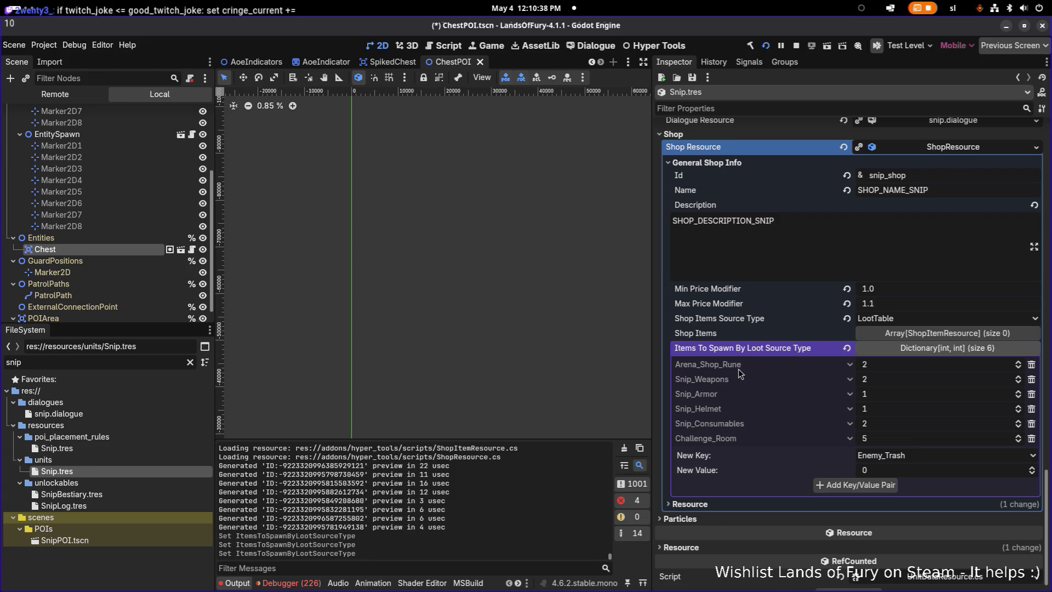
click(1032, 379)
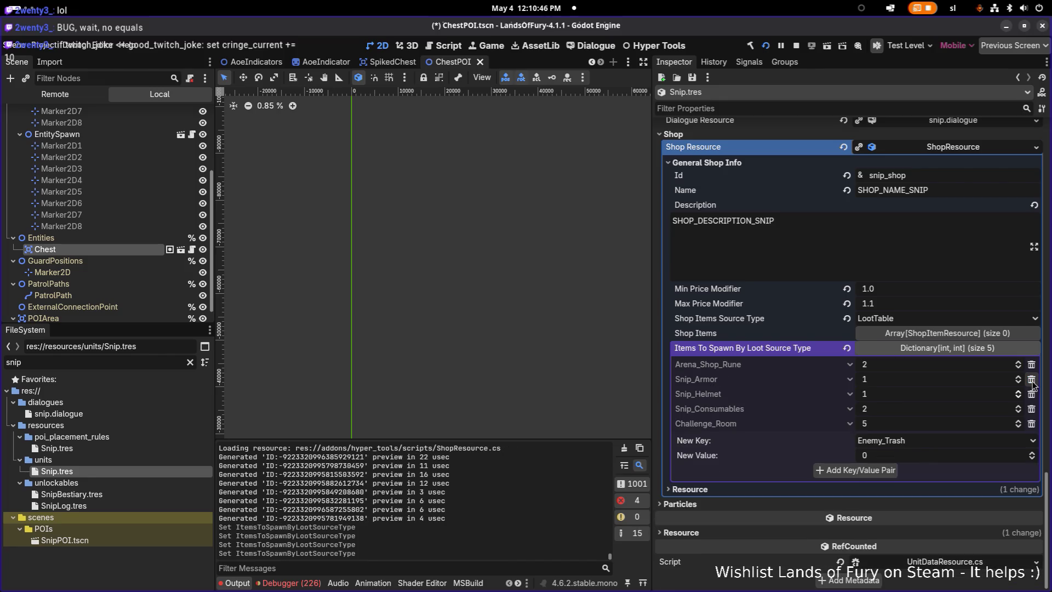
click(1031, 379)
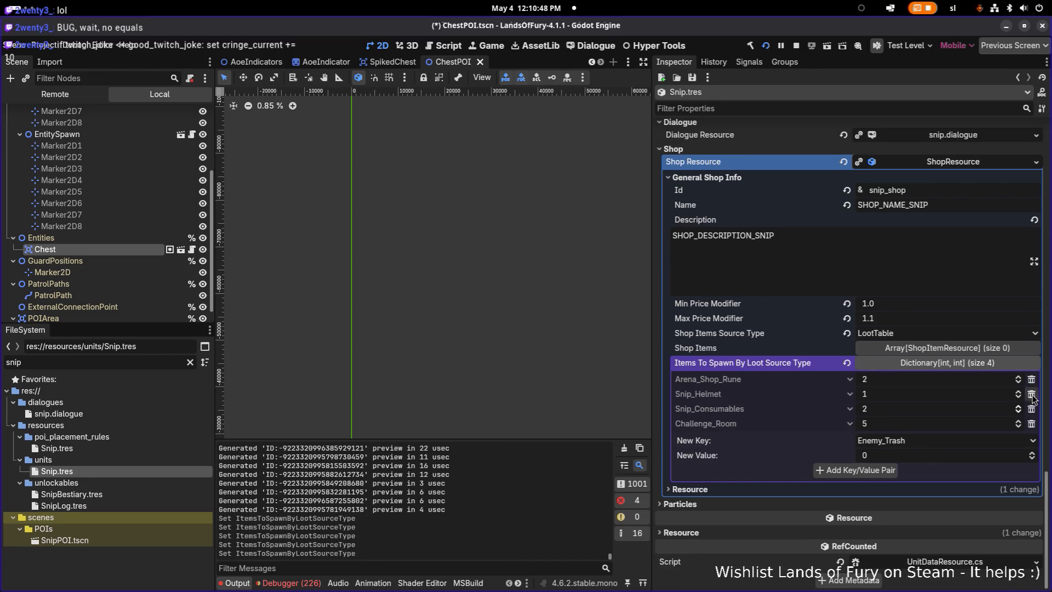
click(1031, 394)
key(ctrl+s)
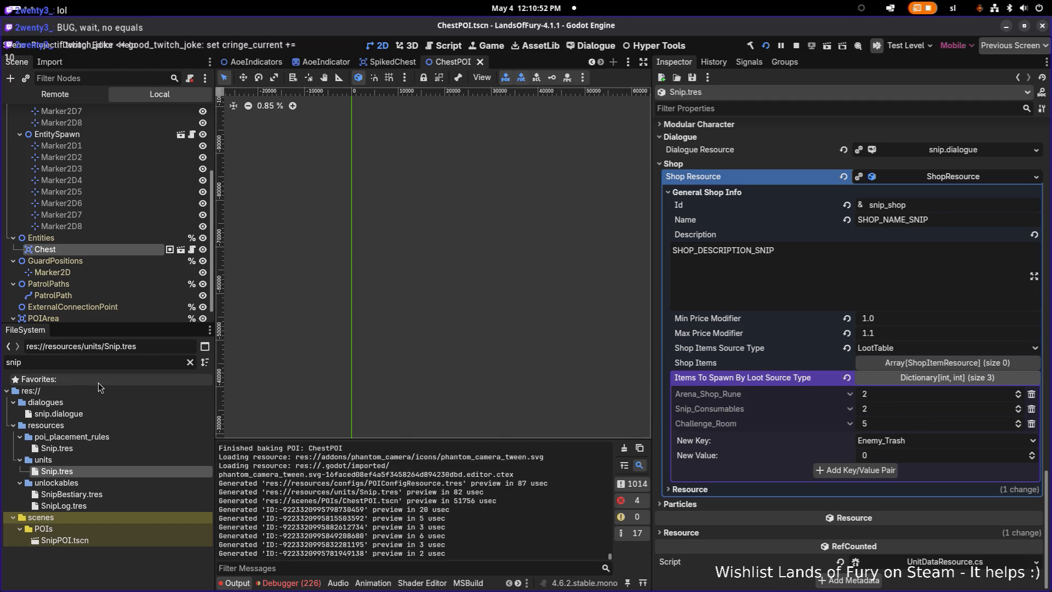
click(80, 364)
Filter files for 'snap', open Snap.tres and expand Items To Spawn By Loot Source Type
key(BackSpace)
key(BackSpace)
text(ap)
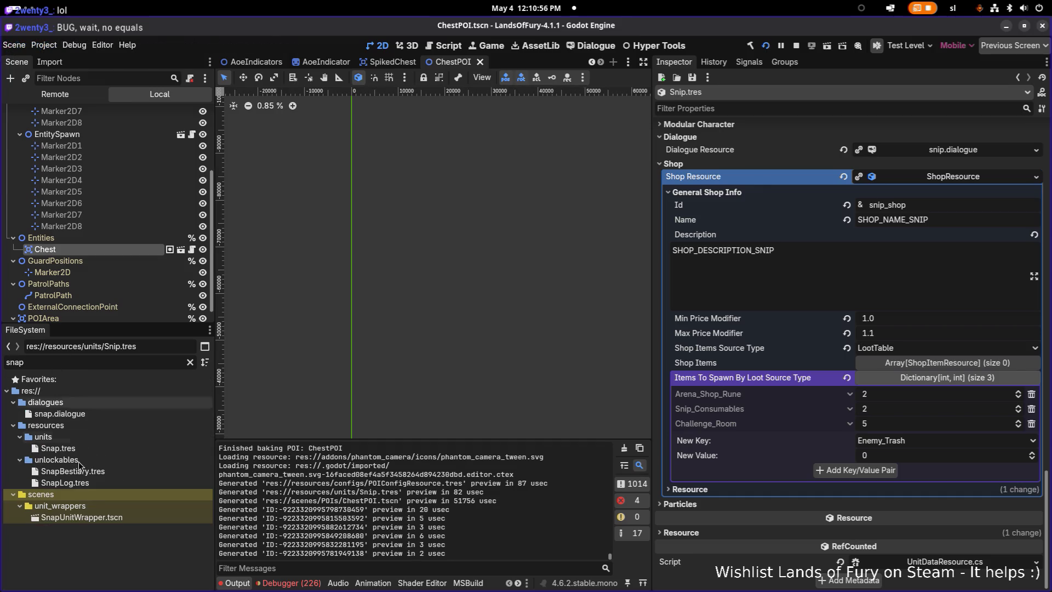
click(98, 449)
scroll(884, 430, down, 10)
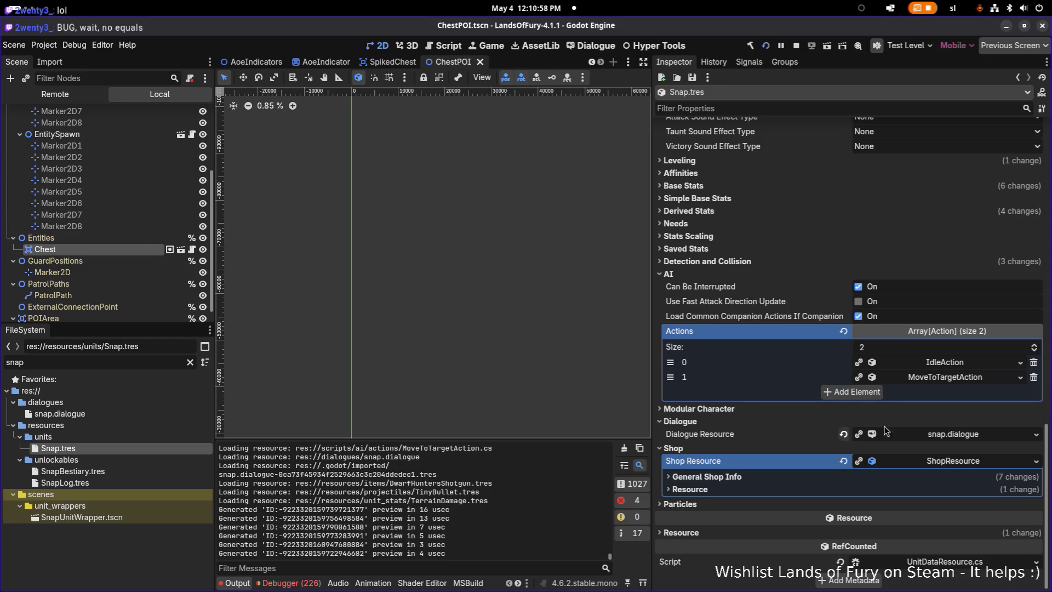
click(914, 478)
scroll(915, 478, down, 4)
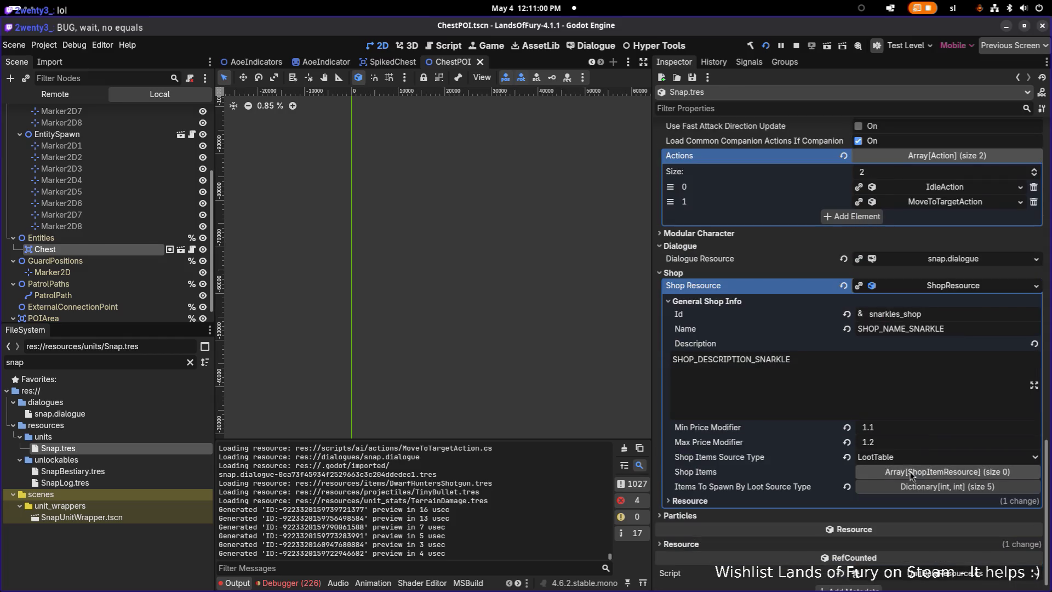
click(935, 489)
Add a Challenge_Room entry with amount 5 to Snap's loot sources
scroll(910, 438, down, 3)
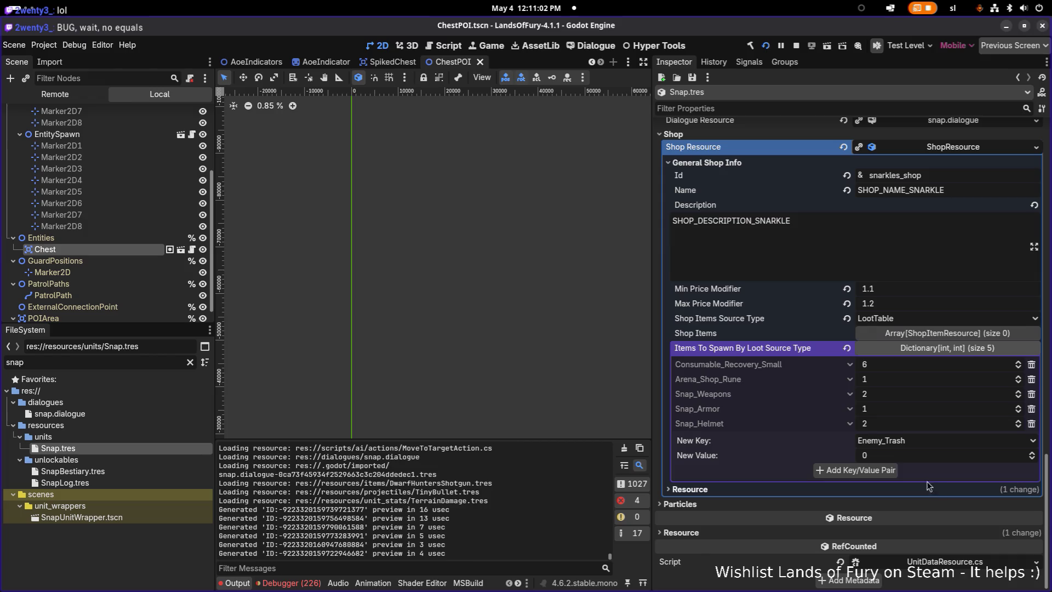
click(926, 447)
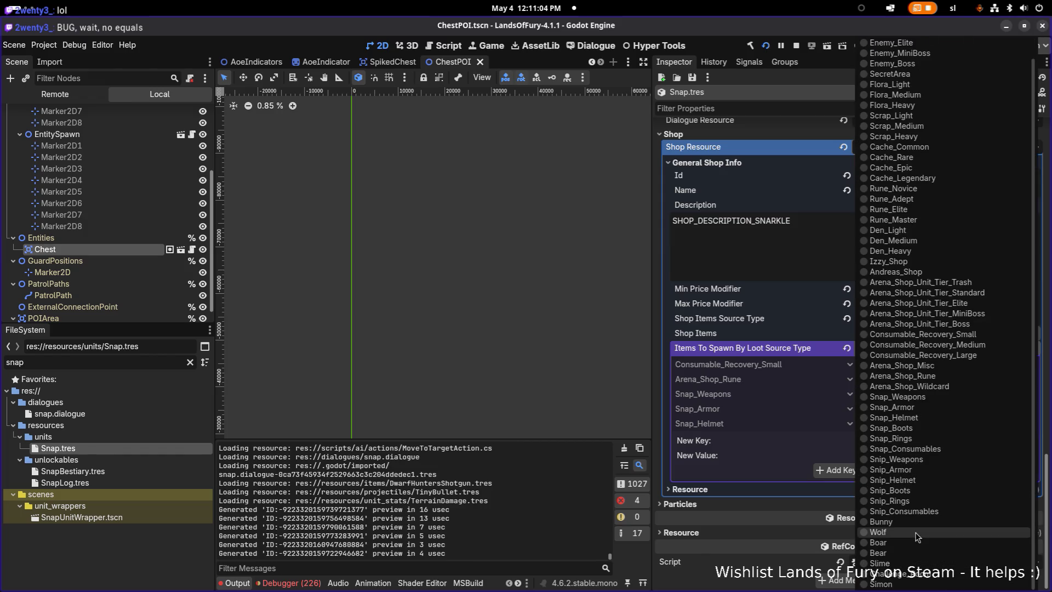
click(914, 575)
click(889, 459)
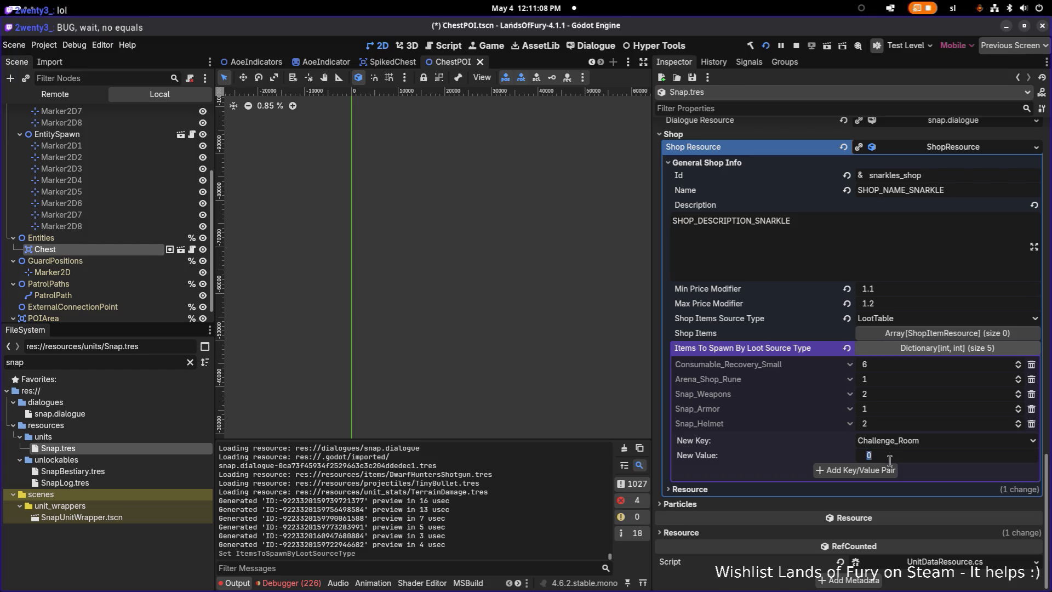
text(5)
key(Return)
click(887, 471)
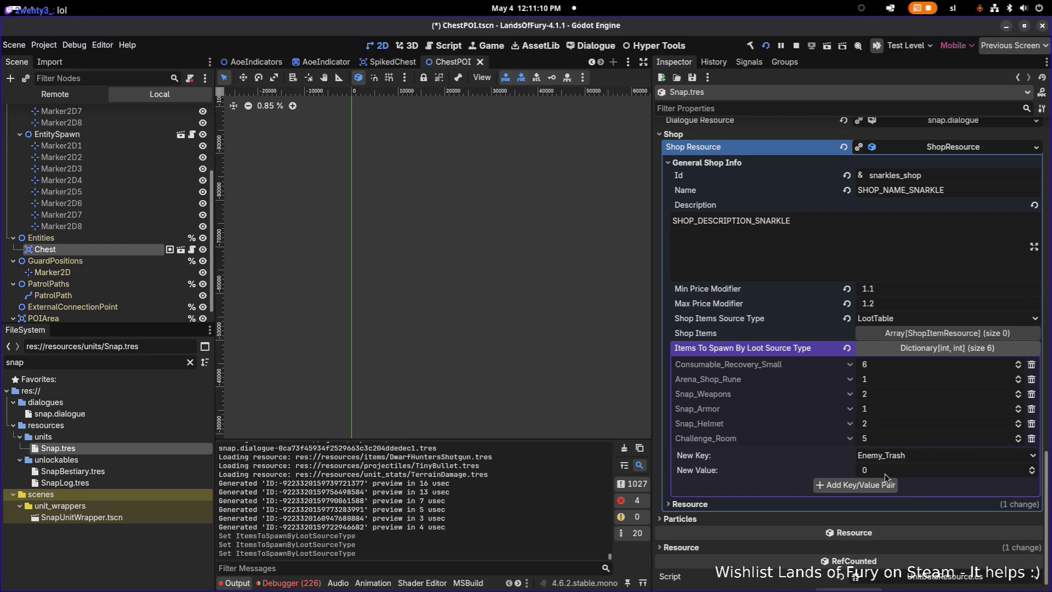
Remove the Arena_Shop_Rune, Snap_Weapons, Snap_Armor and Snap_Helmet entries and save
click(1031, 380)
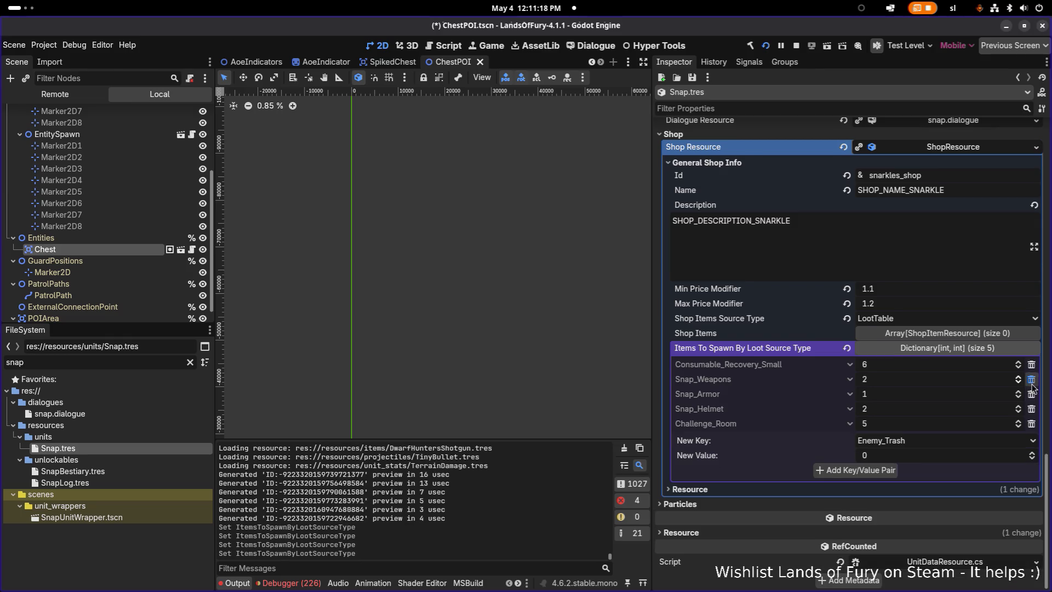
click(1031, 383)
click(1031, 394)
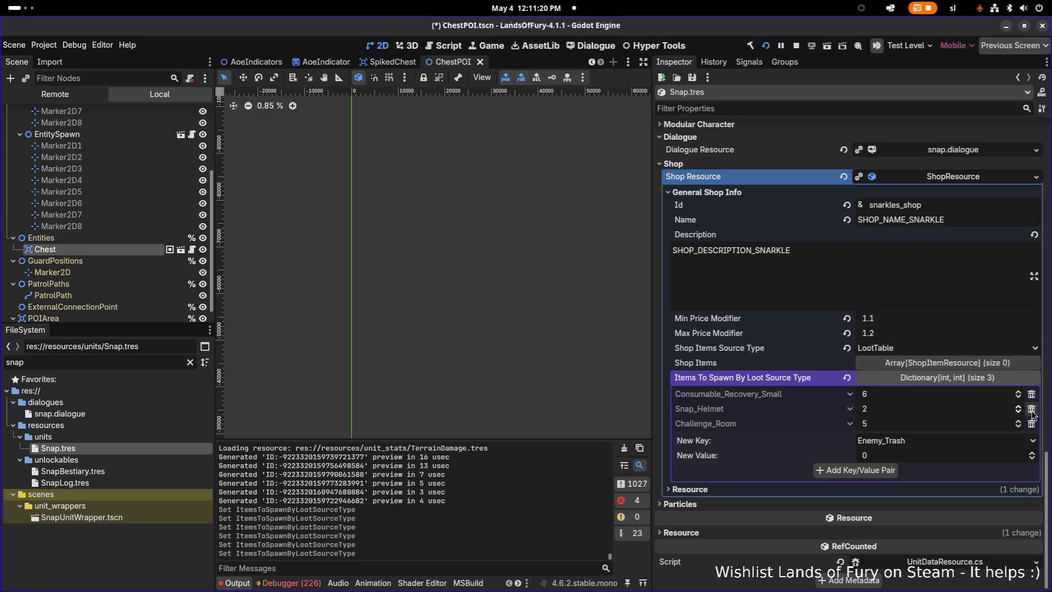
click(1031, 408)
key(ctrl+s)
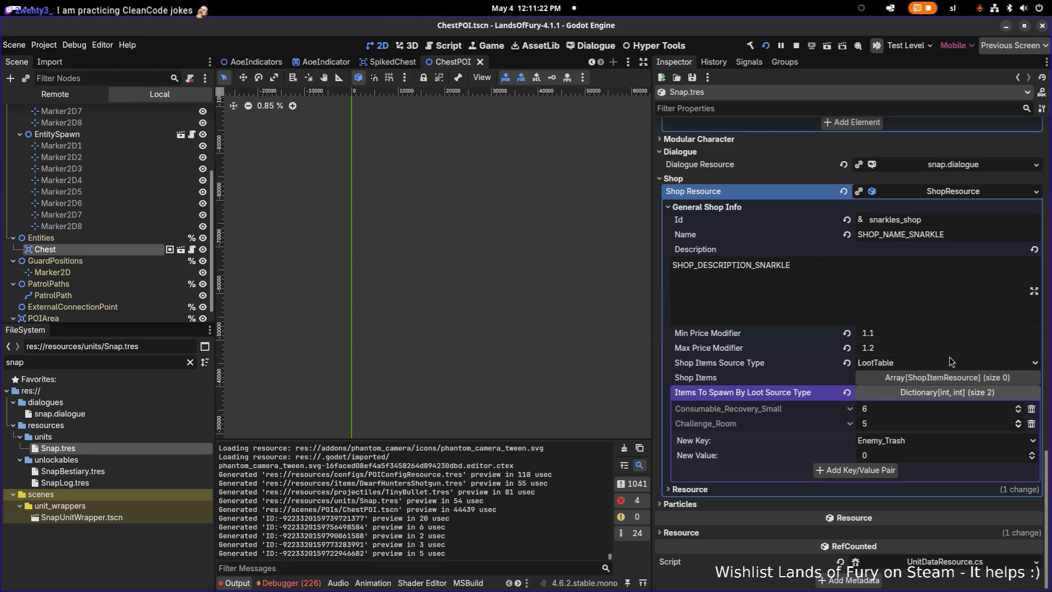
Lower the Challenge_Room amount to 4 and run the game
click(884, 423)
text(4)
click(919, 452)
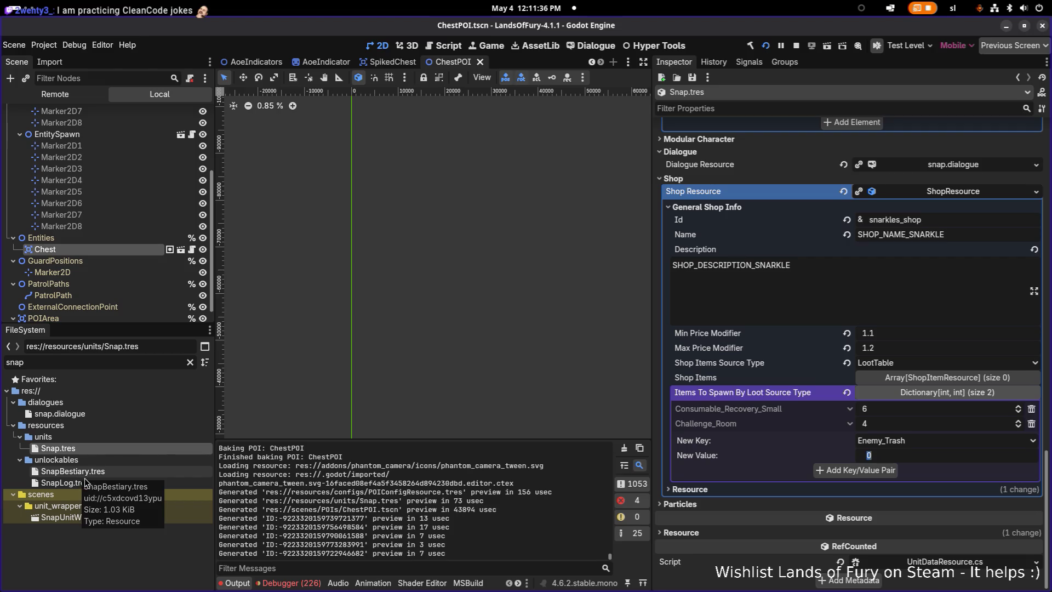
click(766, 47)
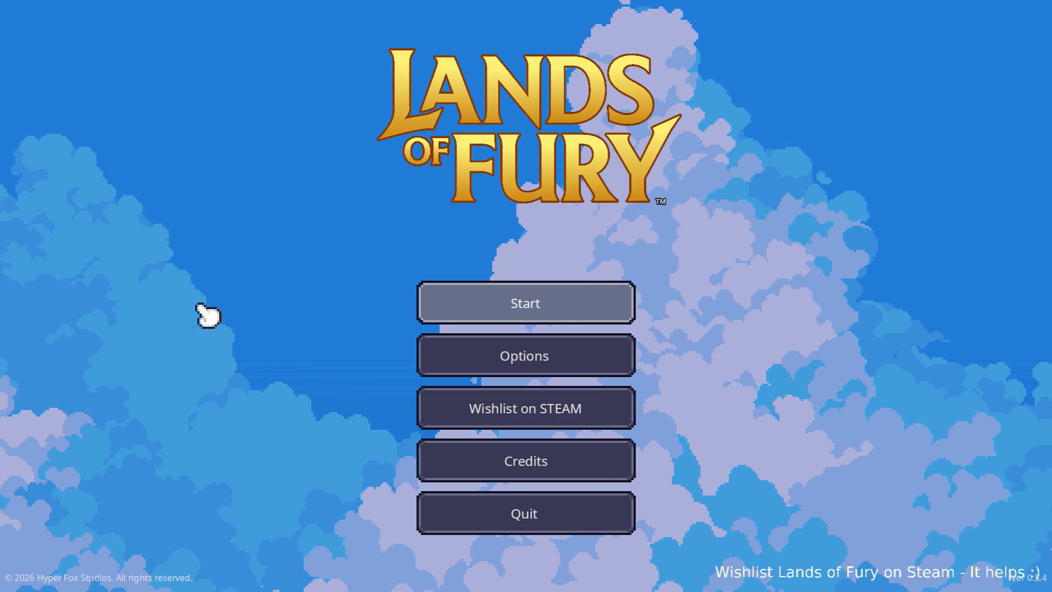
Start a run with the first profile, skip Brin's dialogue and walk over to Anton
click(525, 309)
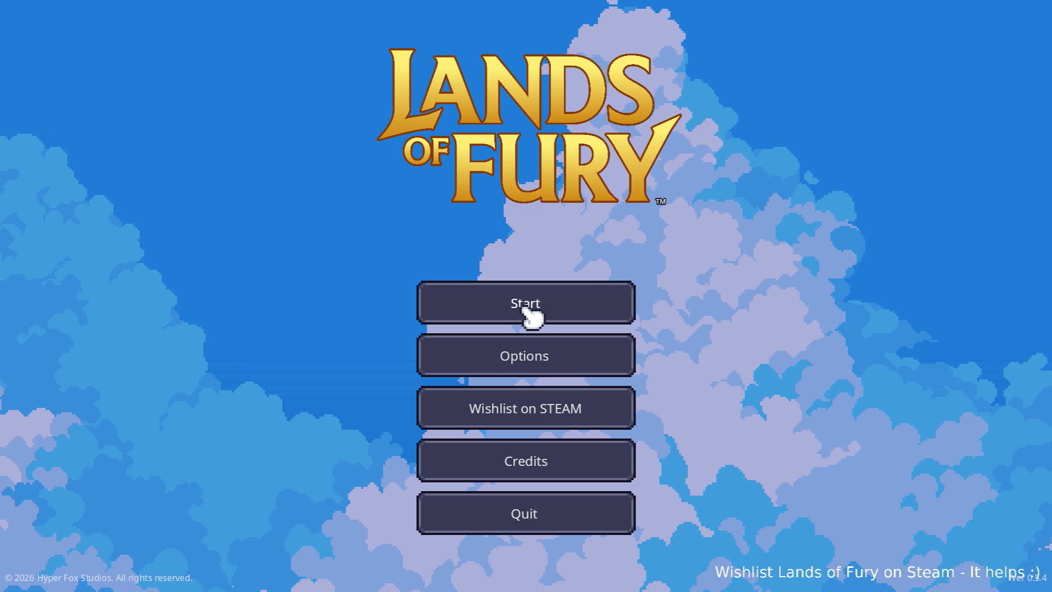
click(435, 310)
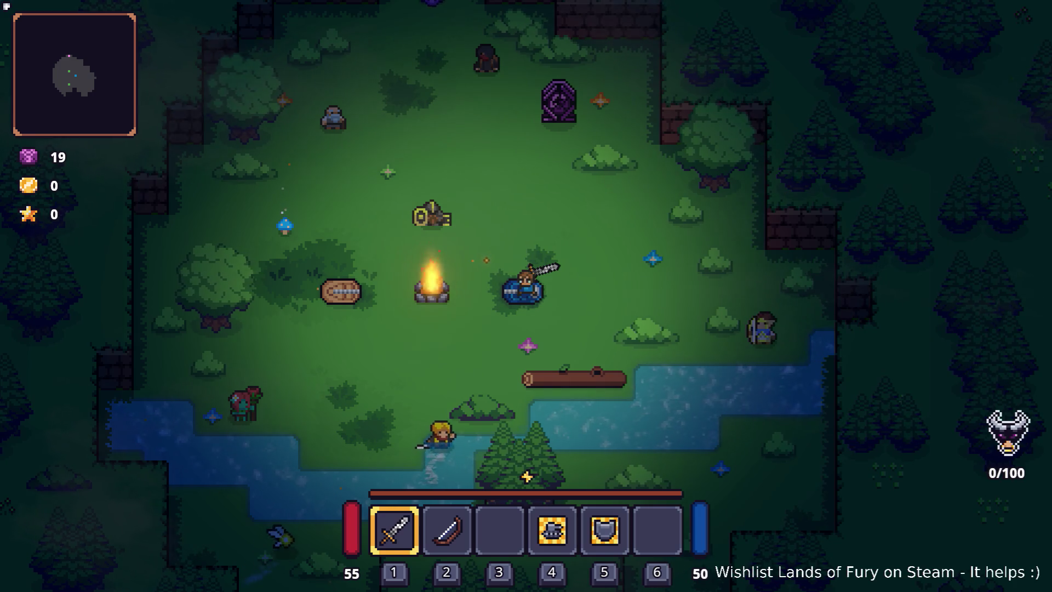
key(a)
key(s)
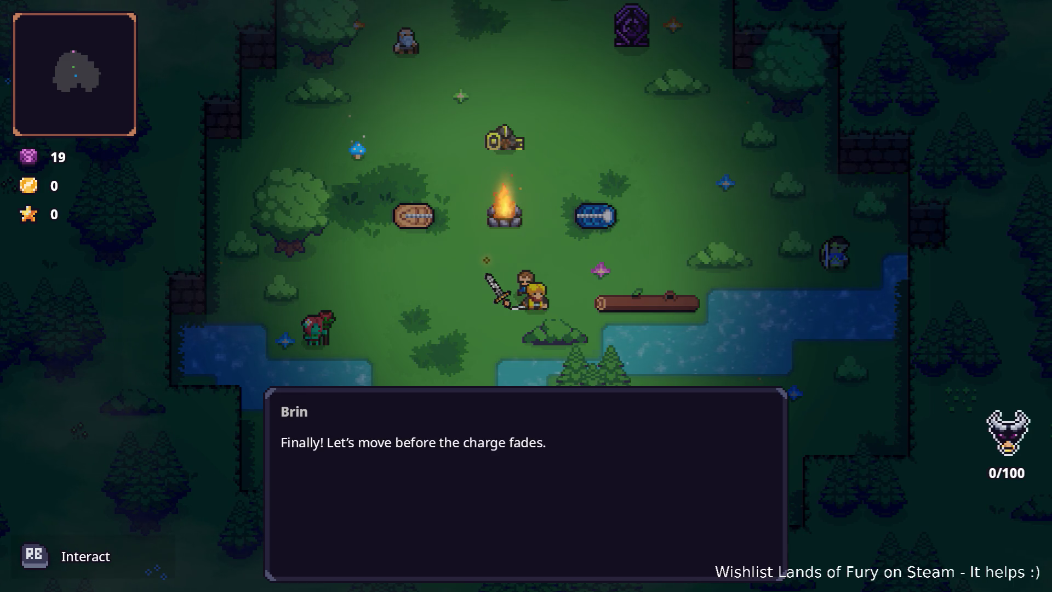
key(e)
key(w)
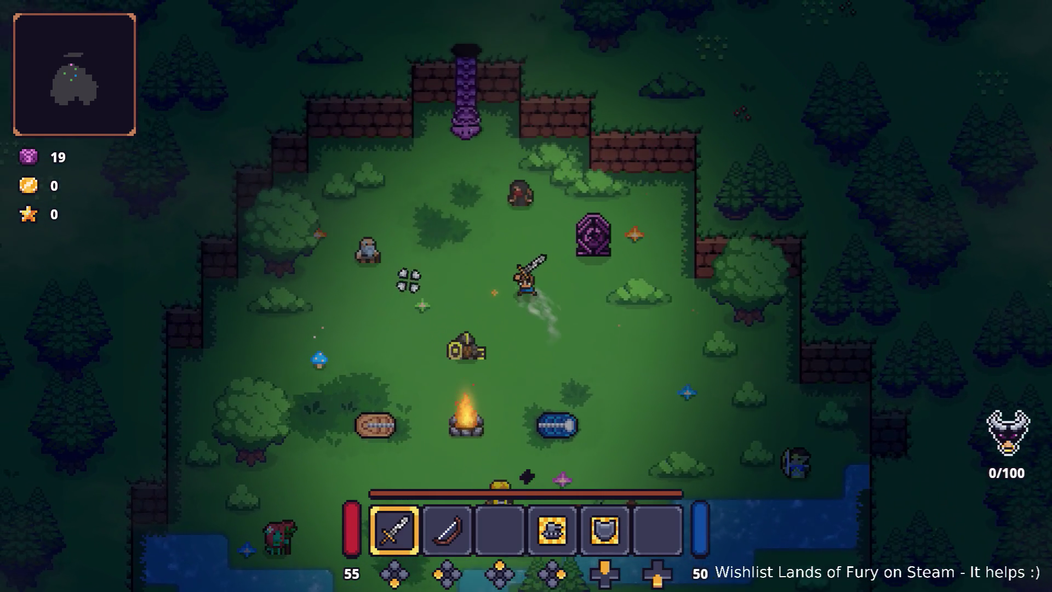
key(a)
Ask Anton to teach new skills and move Electric Discharge into the inventory
key(e)
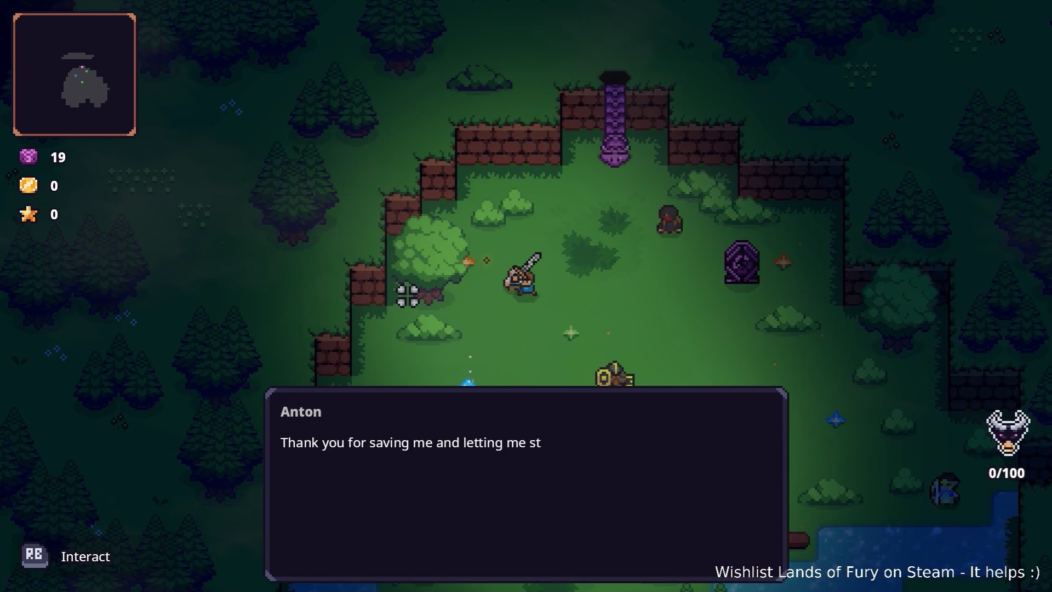
key(e)
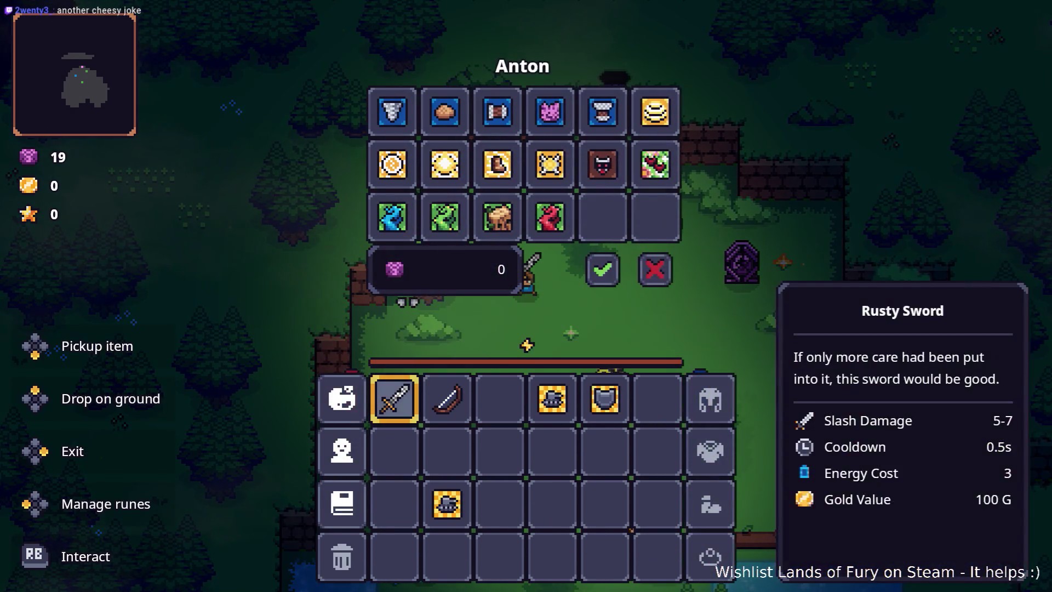
key(Up)
key(Up)
key(Up)
key(Right)
key(Left)
key(Down)
key(Return)
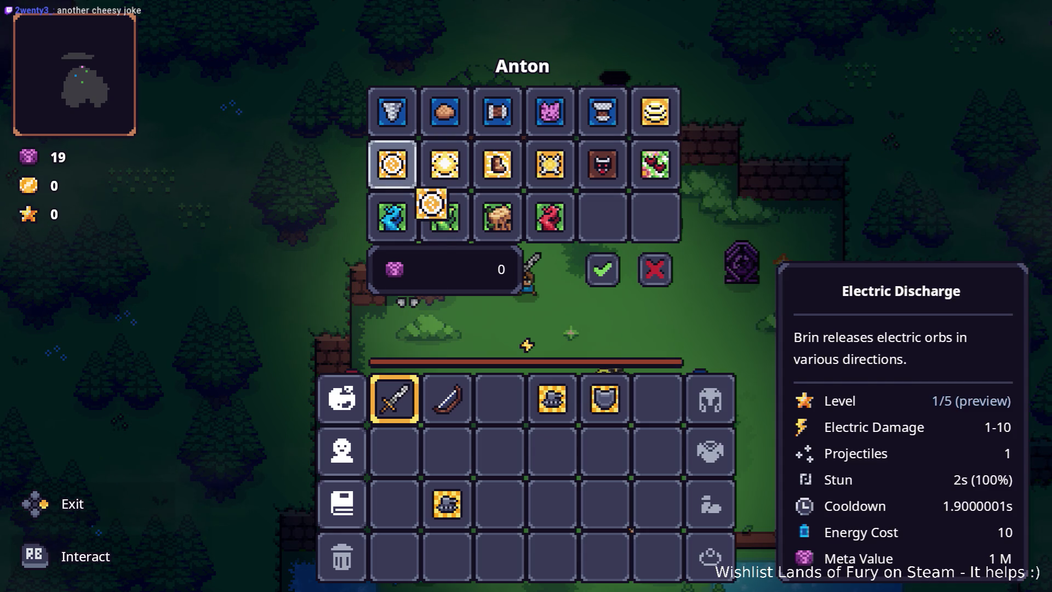
key(Down)
key(Down)
key(Down)
key(Right)
key(Right)
key(Up)
key(Return)
Put the sun skill into a quick slot and Zeph into the inventory
key(Up)
key(Up)
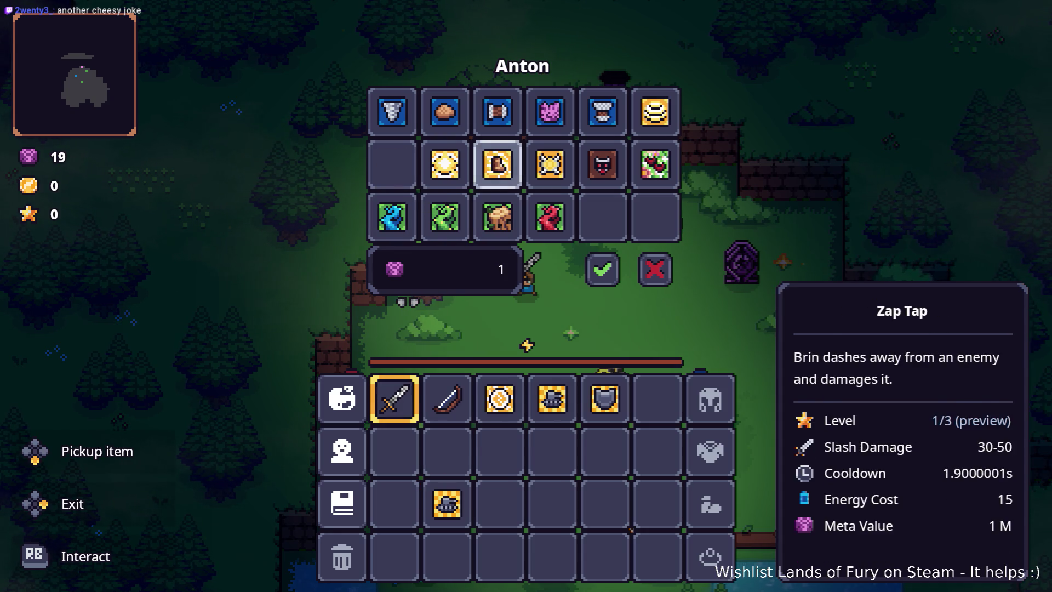
key(Left)
key(Return)
key(Down)
key(Down)
key(Right)
key(Right)
key(Right)
key(Right)
key(Return)
key(Up)
key(Up)
key(Left)
key(Left)
key(Return)
Move Zap Tap and Electric Aura from Anton's skills into the inventory
key(Down)
key(Down)
key(Down)
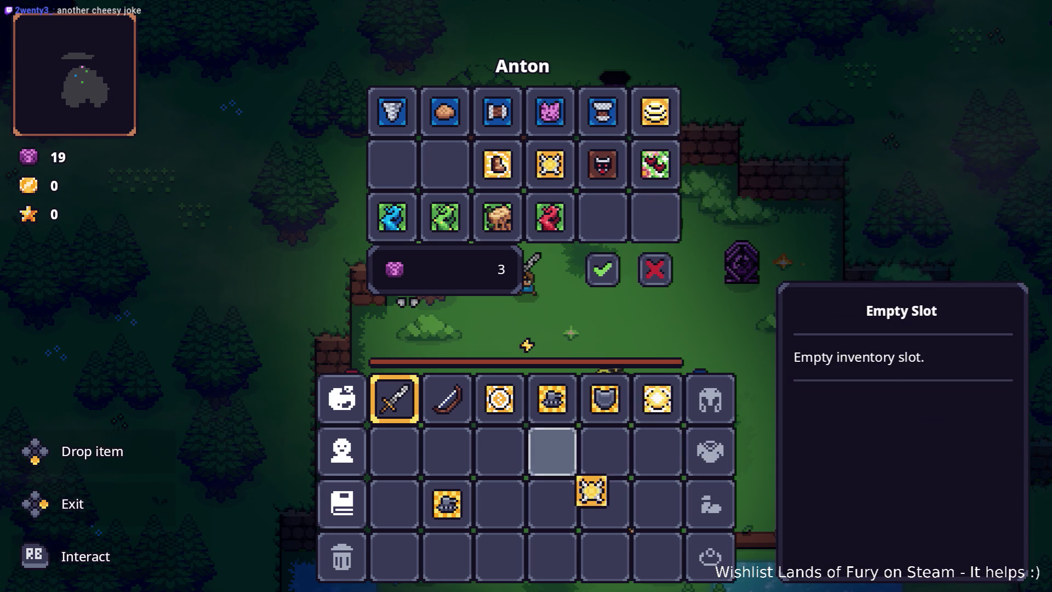
key(Return)
key(Up)
key(Up)
key(Left)
key(Return)
key(Down)
key(Down)
key(Down)
key(Return)
key(Up)
key(Up)
key(Up)
key(Up)
key(Right)
key(Right)
key(Right)
key(Return)
key(Down)
key(Down)
key(Down)
key(Down)
key(Down)
key(Return)
Confirm the 9-gem skill trade with Anton
key(Up)
key(Up)
key(Left)
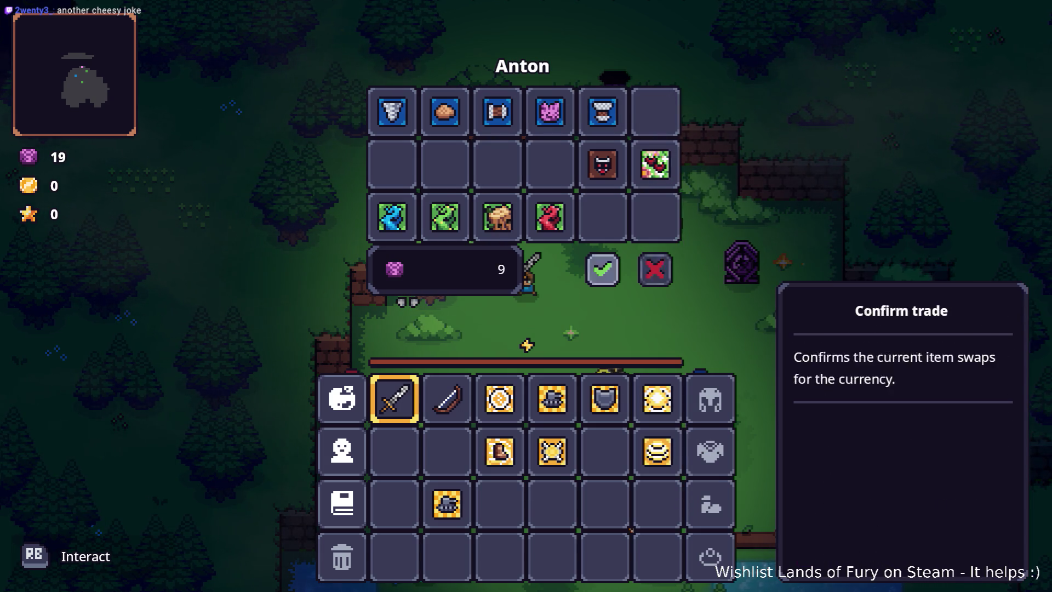
key(Return)
key(Right)
key(Up)
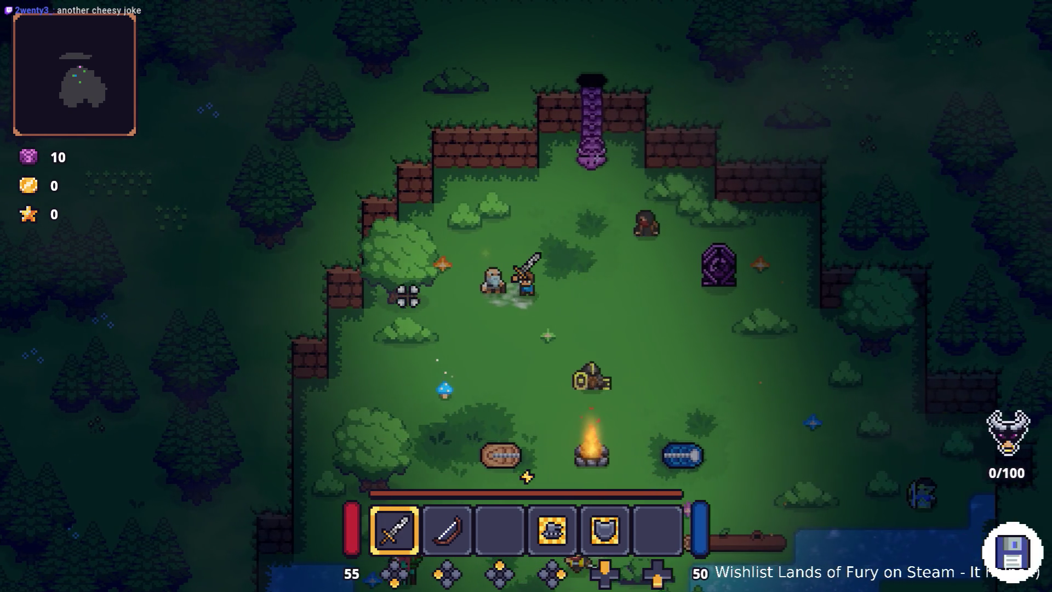
Open Izzy's wares and inspect Executioner, Cryo Grenade, Electric Charge and Energy Booster
key(e)
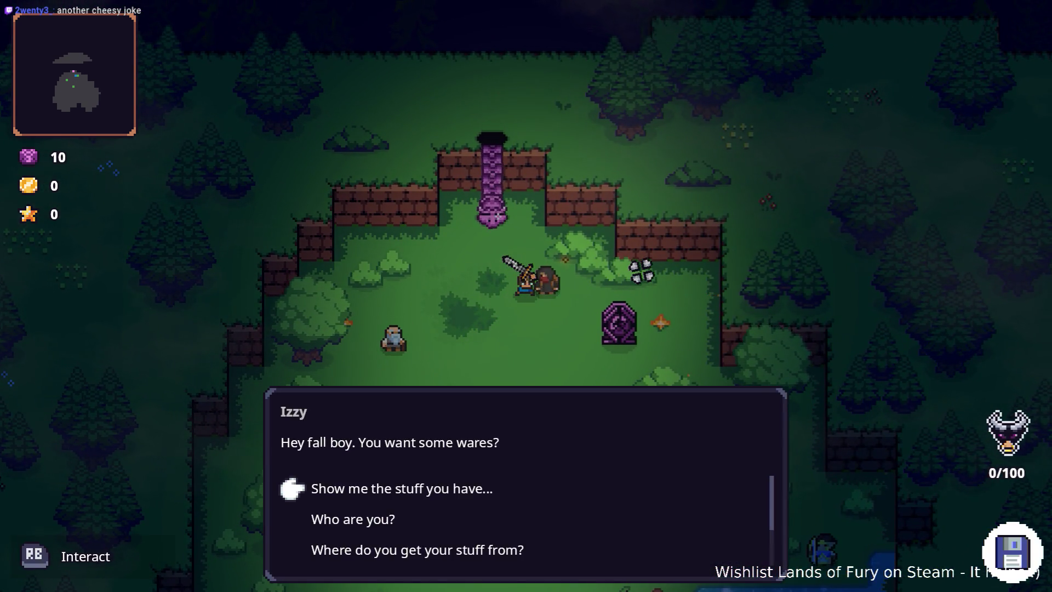
key(Return)
key(Up)
key(Up)
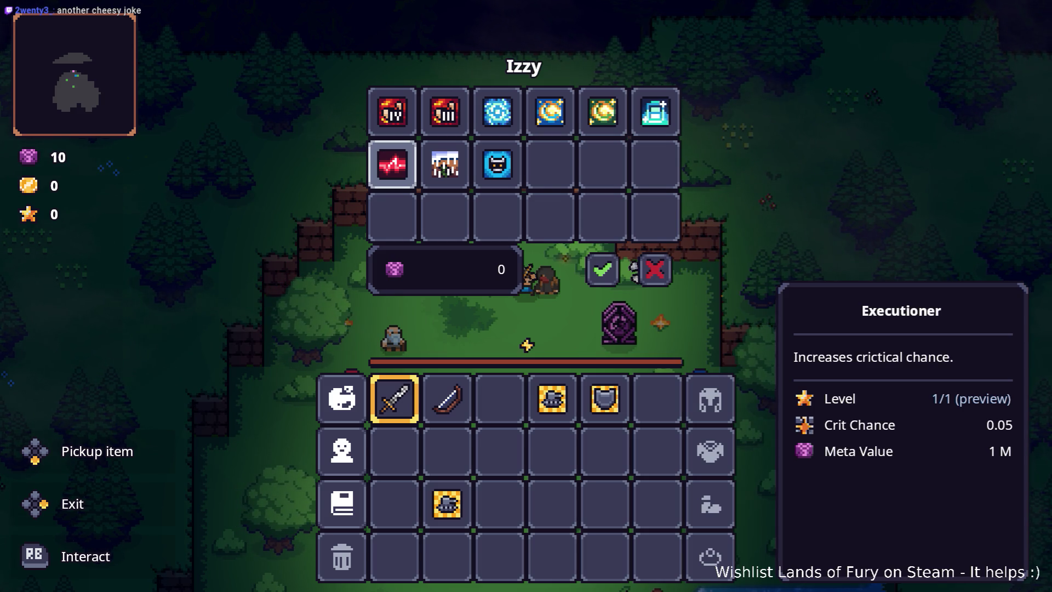
key(Up)
key(Right)
key(Right)
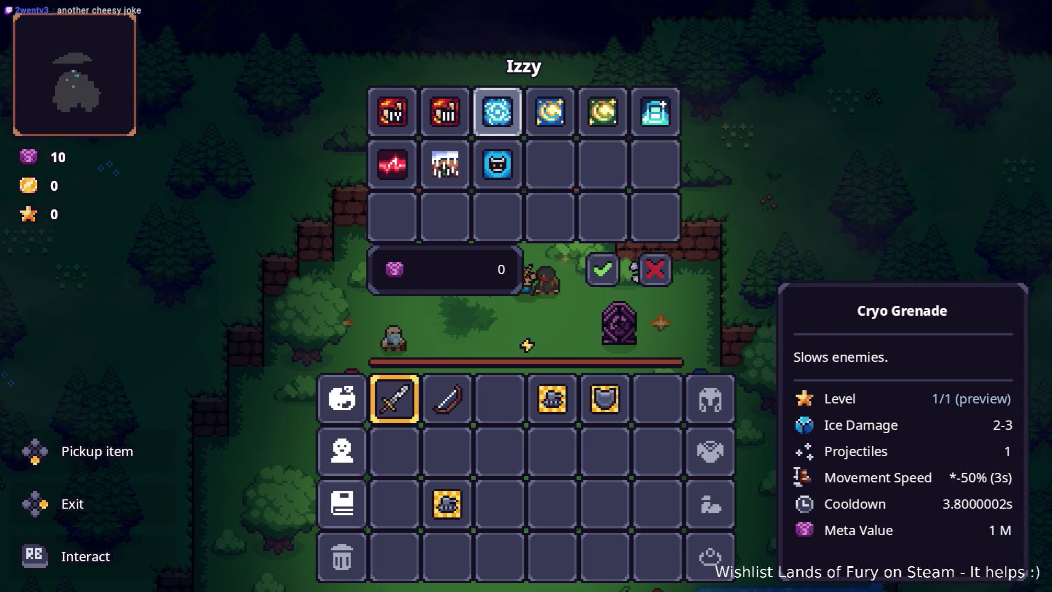
key(Right)
key(Down)
key(Left)
key(Up)
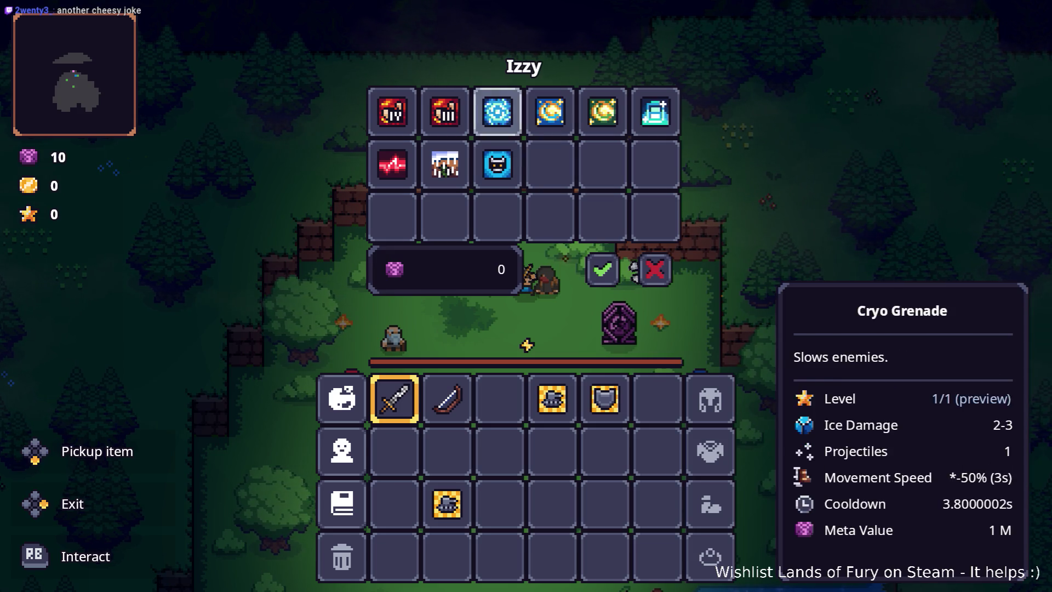
key(Right)
key(Right)
key(Right)
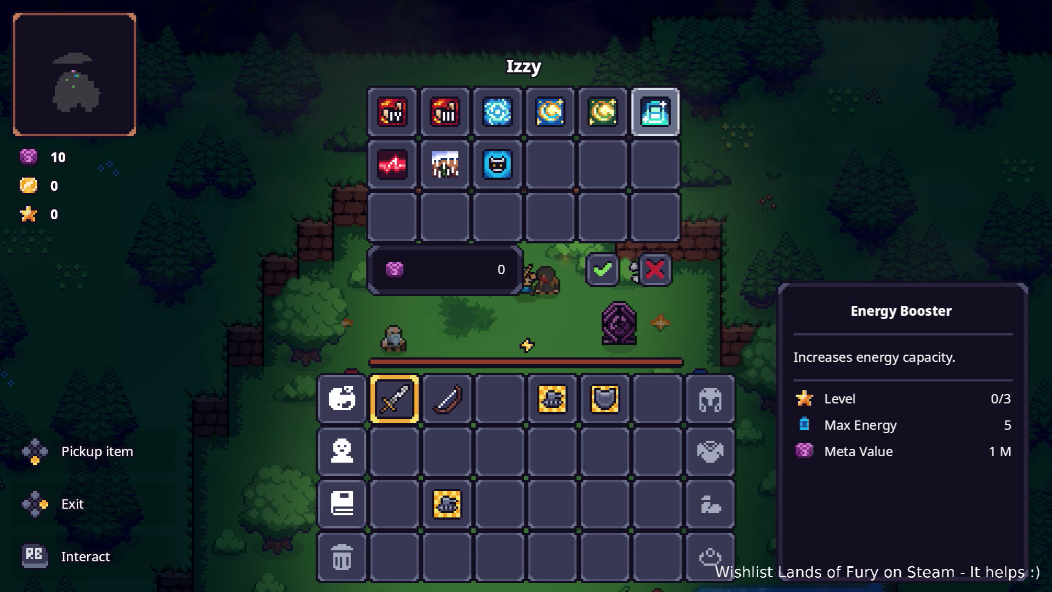
Put Energy Booster into a quick slot
key(Return)
key(Down)
key(Down)
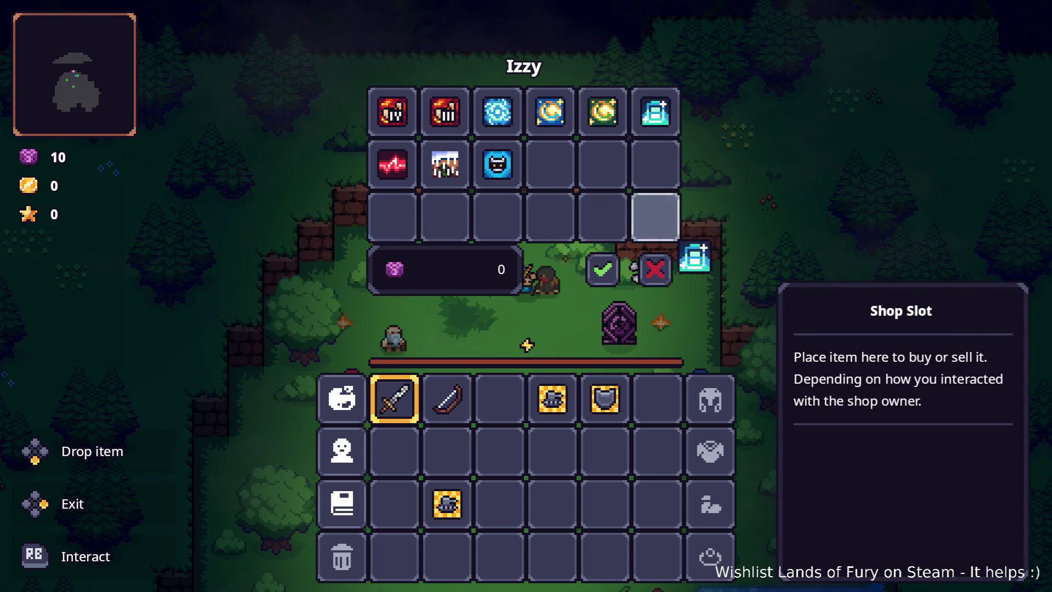
key(Down)
Move Seed Rain into the inventory and confirm the 2-gem purchase from Izzy
key(Down)
key(Up)
key(Return)
key(Left)
key(Left)
key(Left)
key(Up)
key(Up)
key(Left)
key(Return)
key(Down)
key(Down)
key(Down)
key(Right)
key(Up)
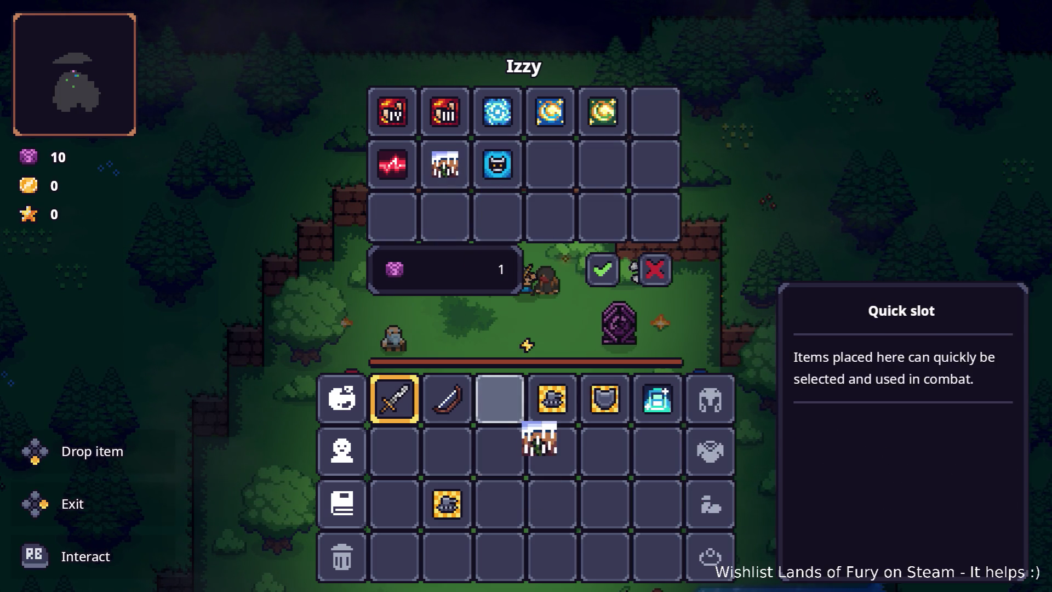
key(Return)
key(Up)
key(Right)
key(Right)
key(Down)
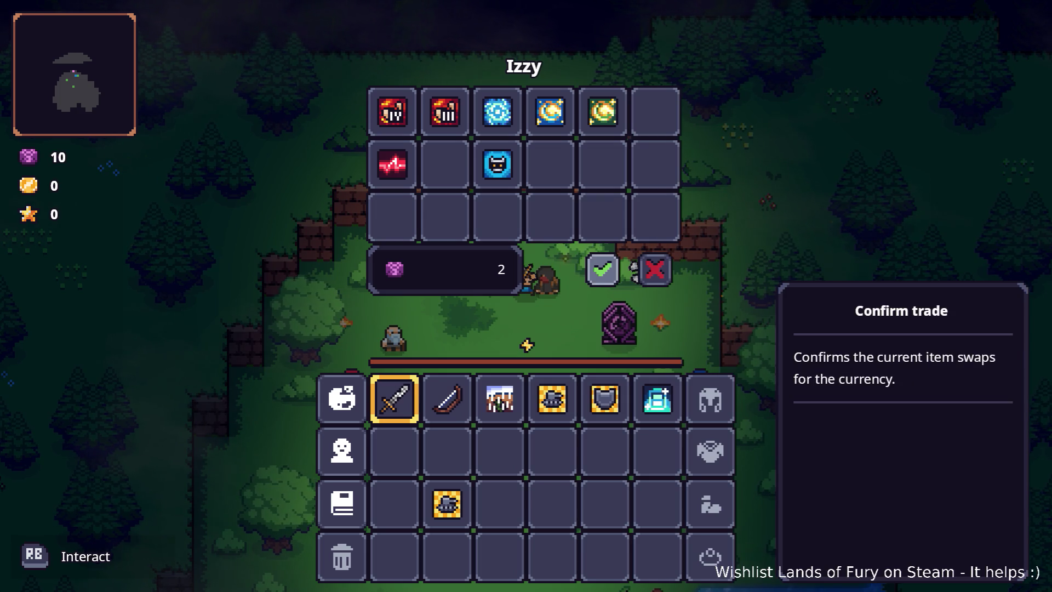
key(Return)
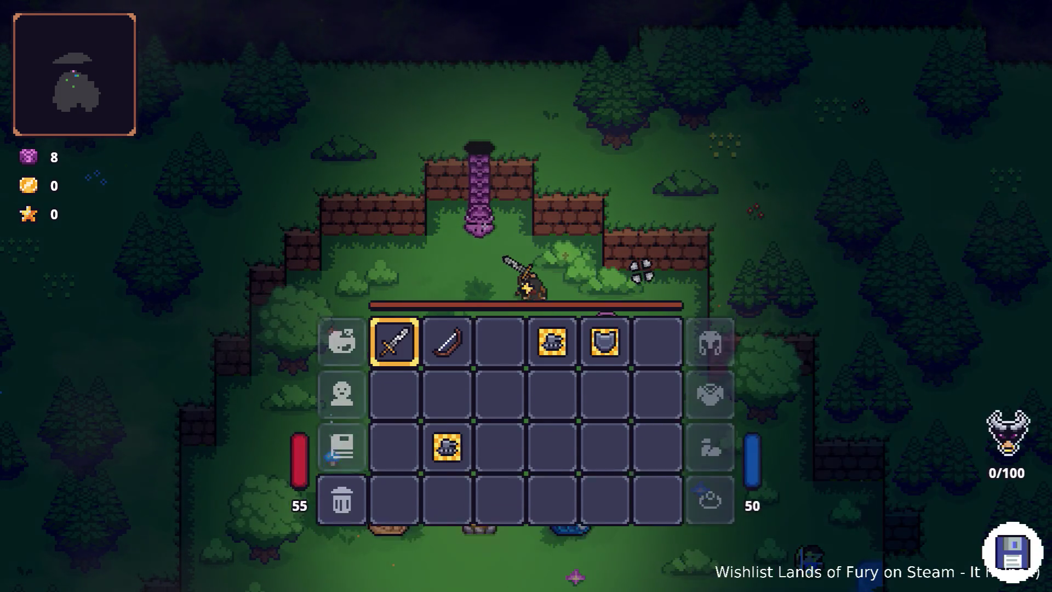
Open ALMA's cartridge setup and select the empty fourth row, checking Second Wind
key(Left)
key(Down)
key(Return)
key(Escape)
key(Up)
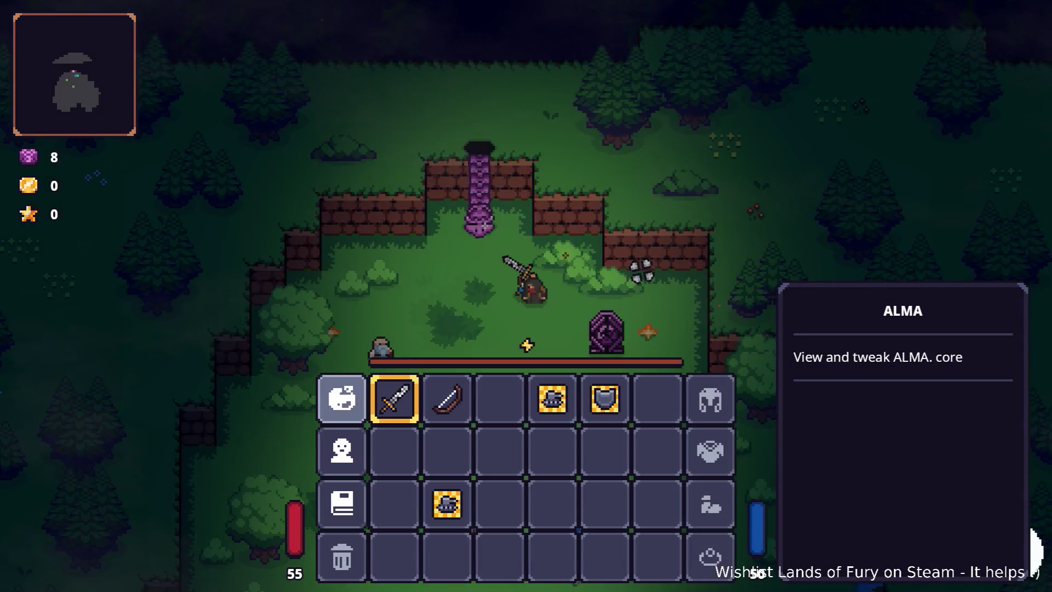
key(Return)
key(Down)
key(Down)
key(Down)
key(Up)
key(Up)
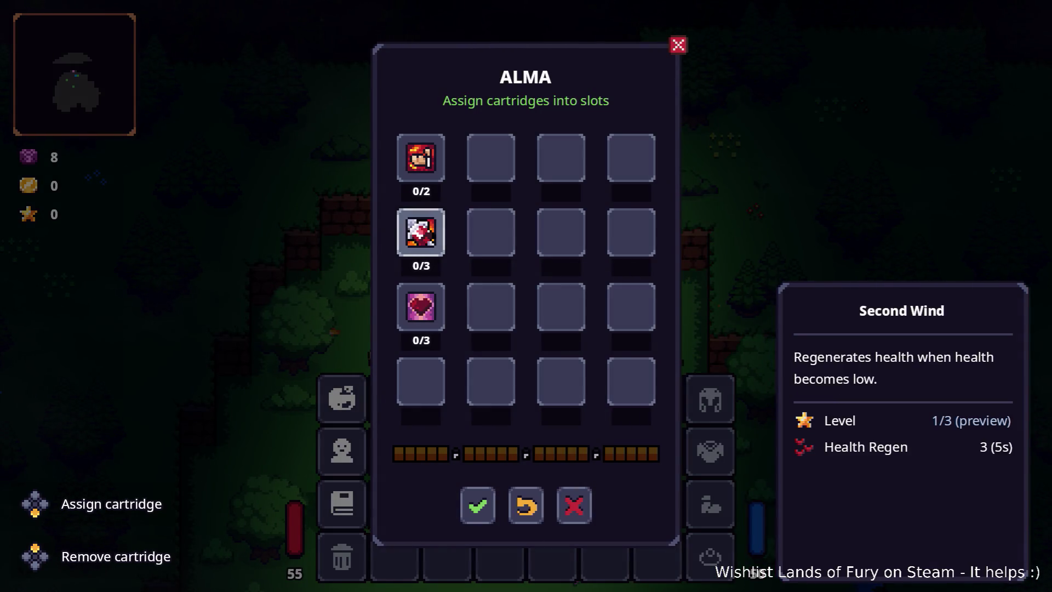
key(Up)
key(Down)
key(Down)
key(Down)
Assign Sharpshooter to ALMA's fourth row and confirm the cartridge layout
key(Return)
key(Down)
key(Down)
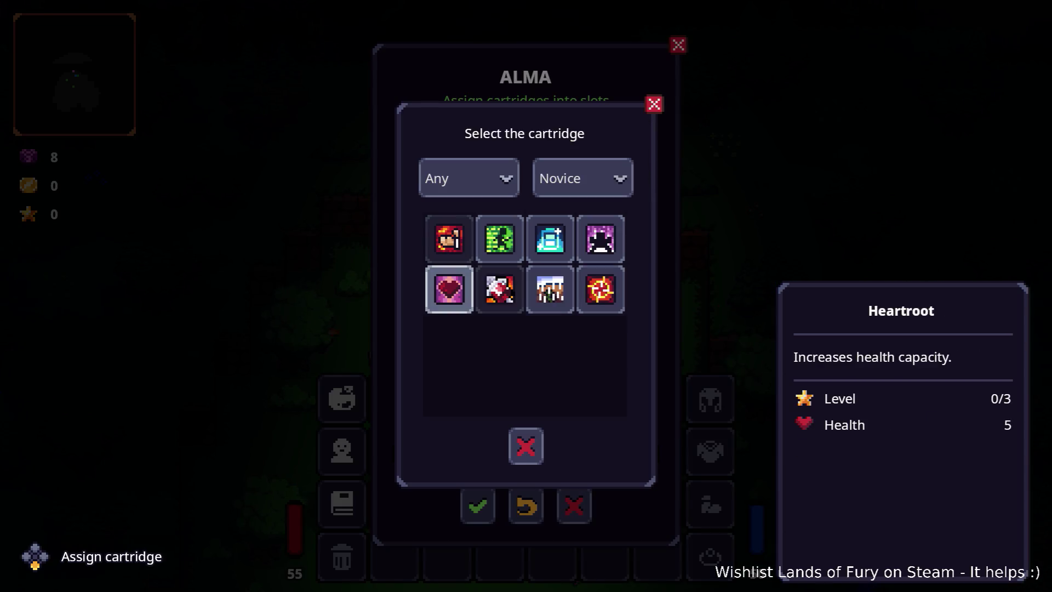
key(Right)
key(Right)
key(Right)
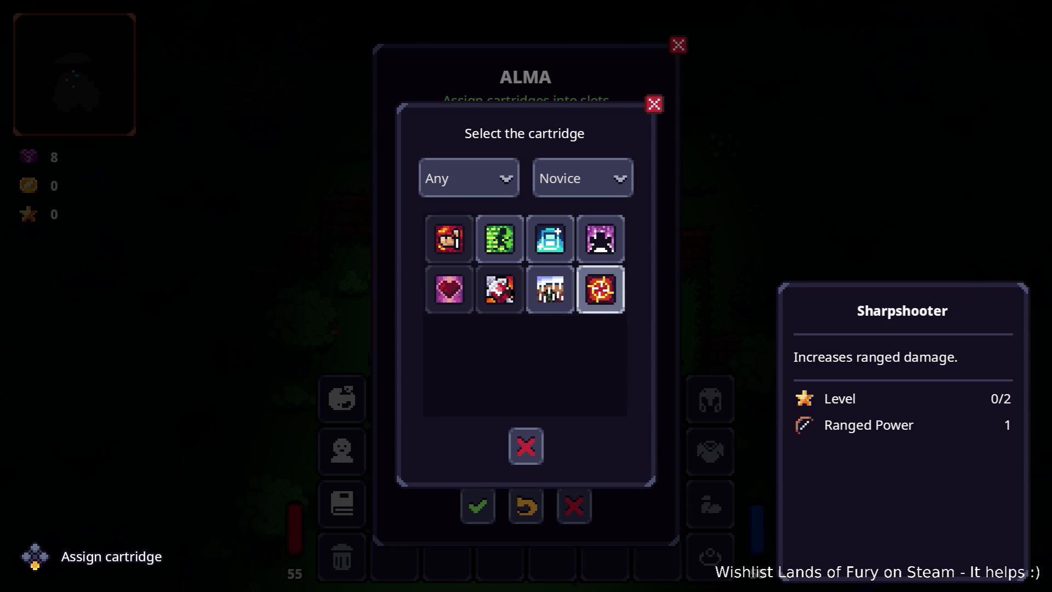
key(Return)
key(Down)
key(Down)
key(Down)
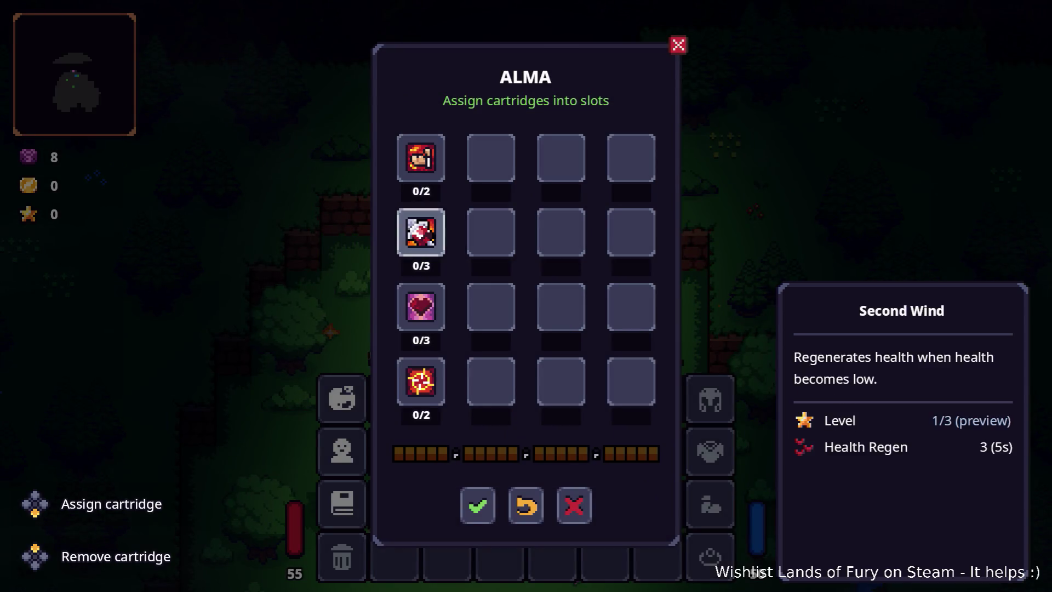
key(Return)
Reopen the inventory and destroy the spare item in the Bin
key(Escape)
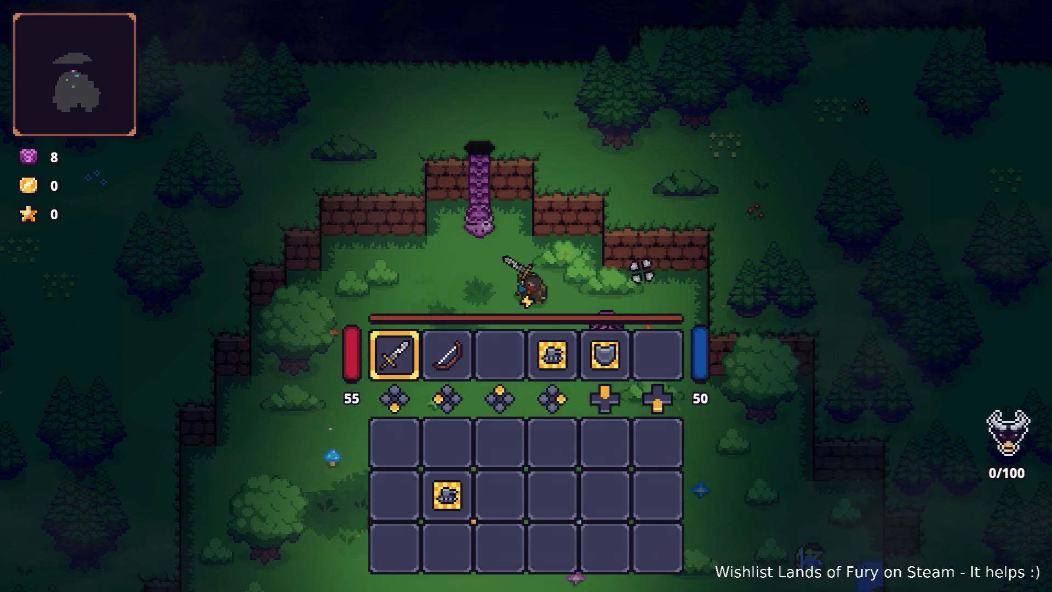
key(s)
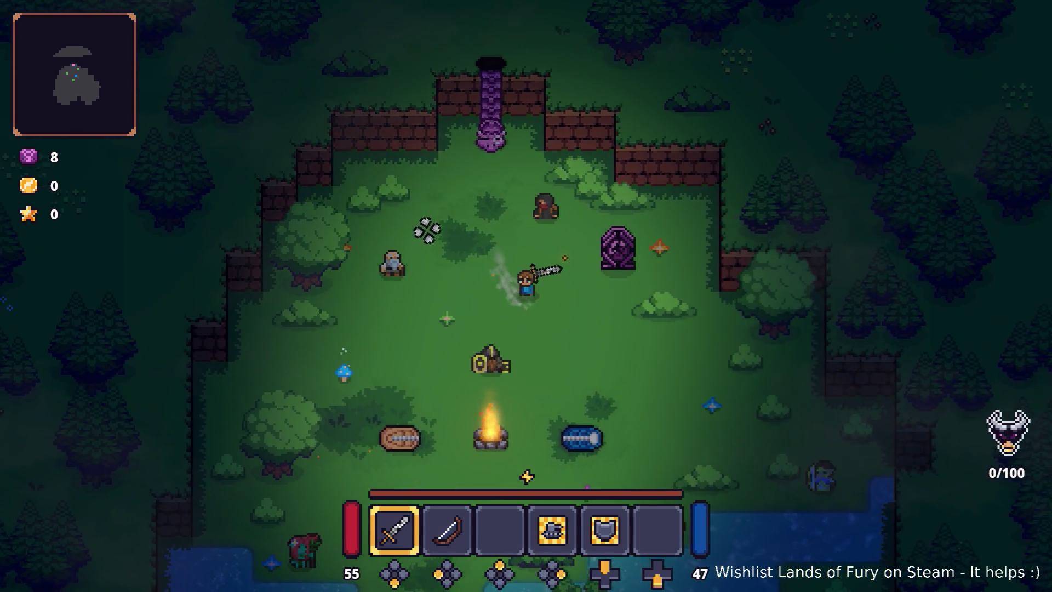
key(w)
key(i)
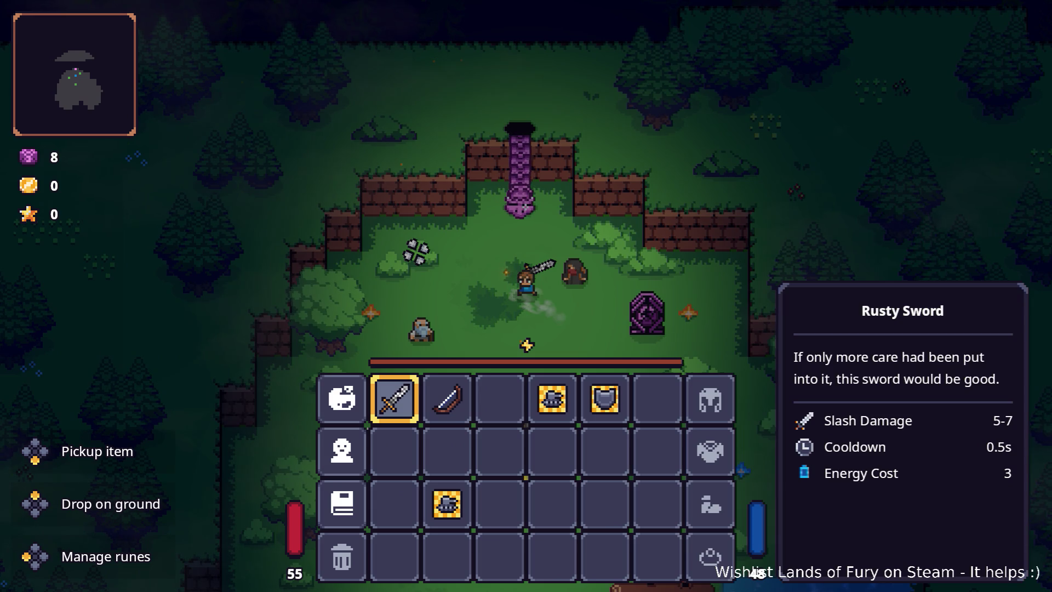
key(s)
key(s)
key(d)
key(Return)
key(a)
key(a)
key(s)
key(Return)
Put the Go There skill in the empty quick slot, then close the inventory and swing the sword
key(w)
key(w)
key(d)
key(d)
key(d)
key(d)
key(d)
key(w)
key(d)
key(Return)
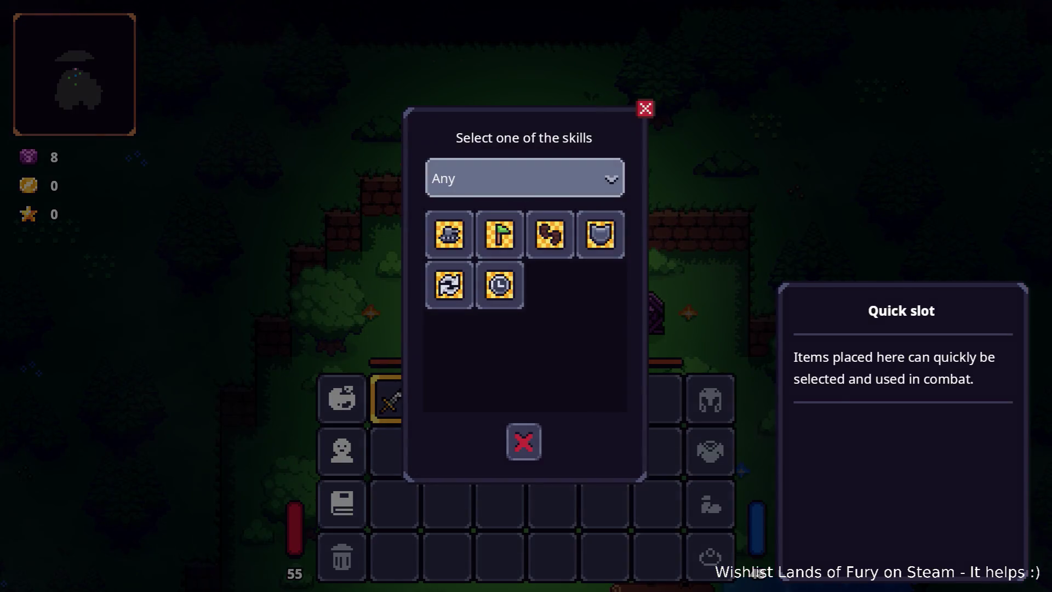
key(s)
key(d)
key(Return)
key(s)
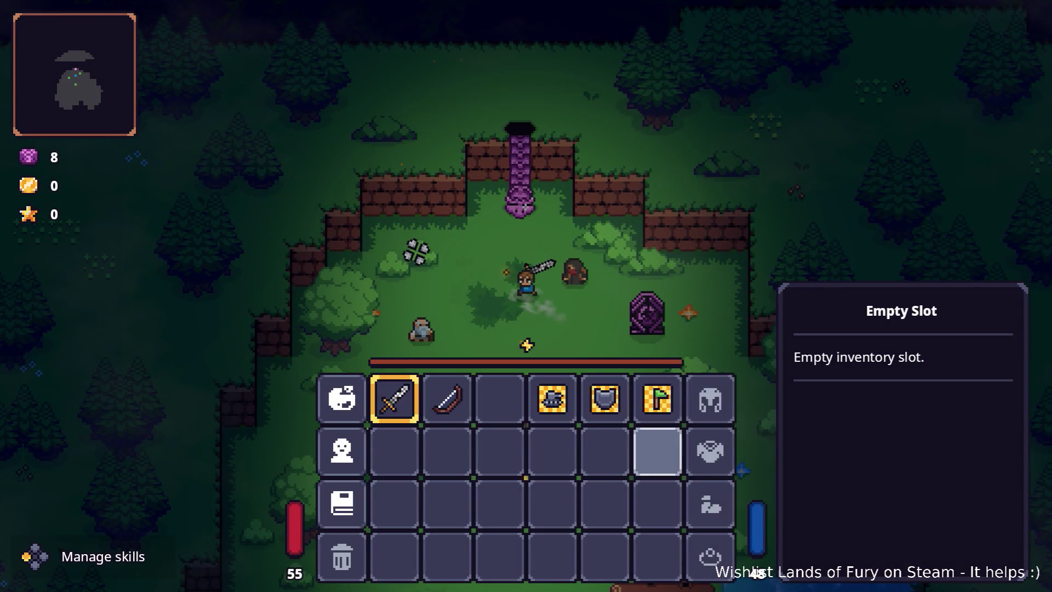
key(Escape)
click(640, 266)
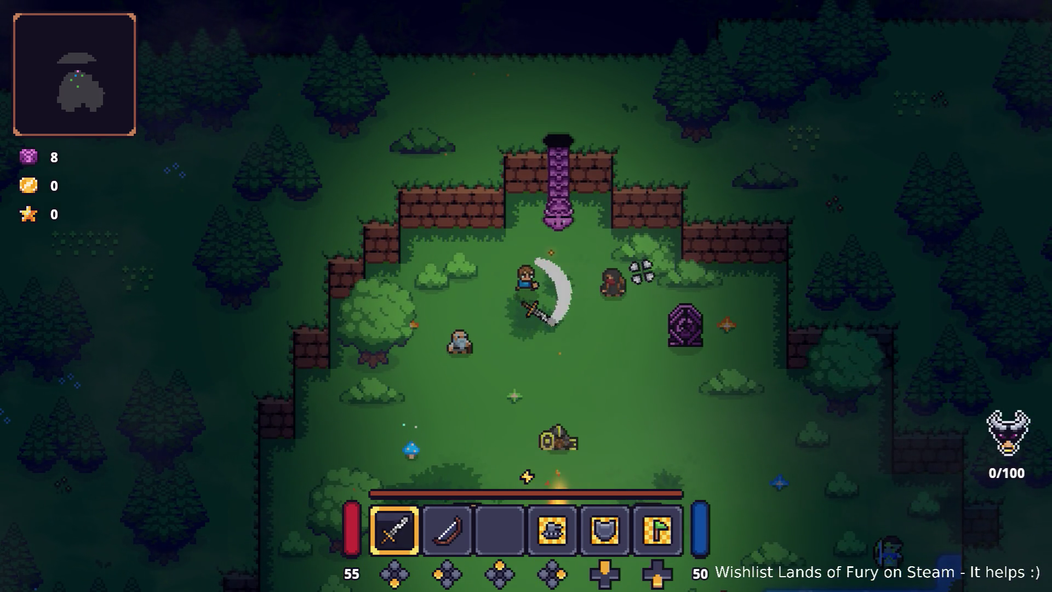
Dash right and climb the purple rope into Elderglade Forest
key(space)
key(w)
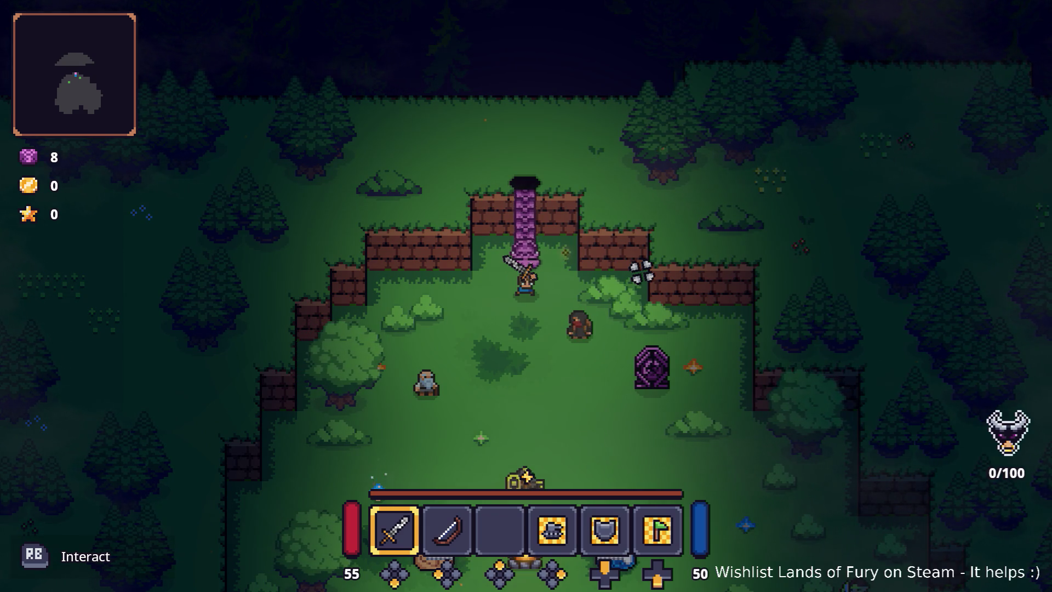
key(e)
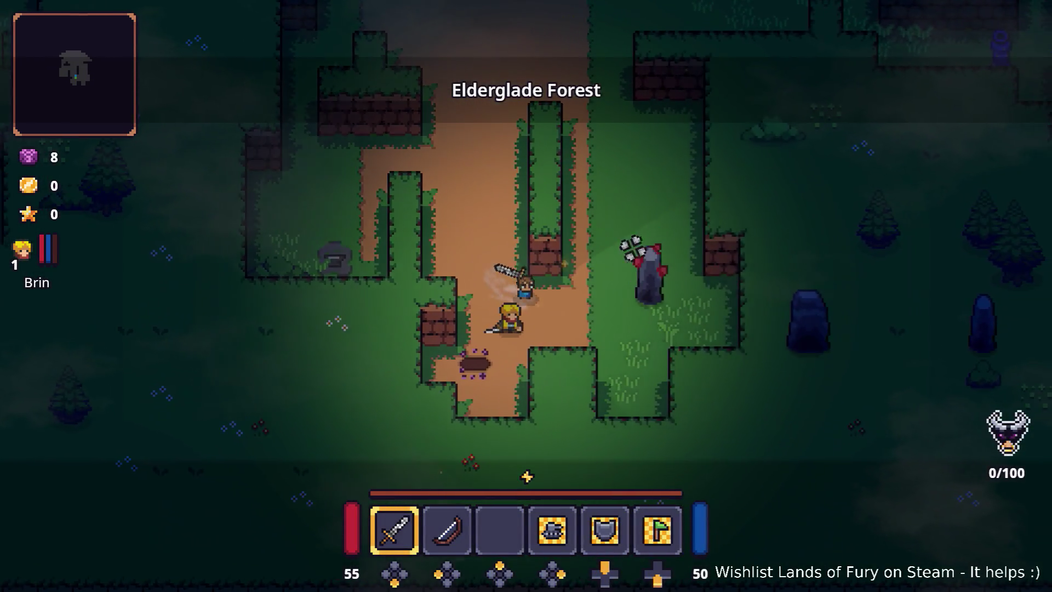
Attack the first enemies, mine the Dyno Ore rocks, then pause the game
key(d)
click(641, 282)
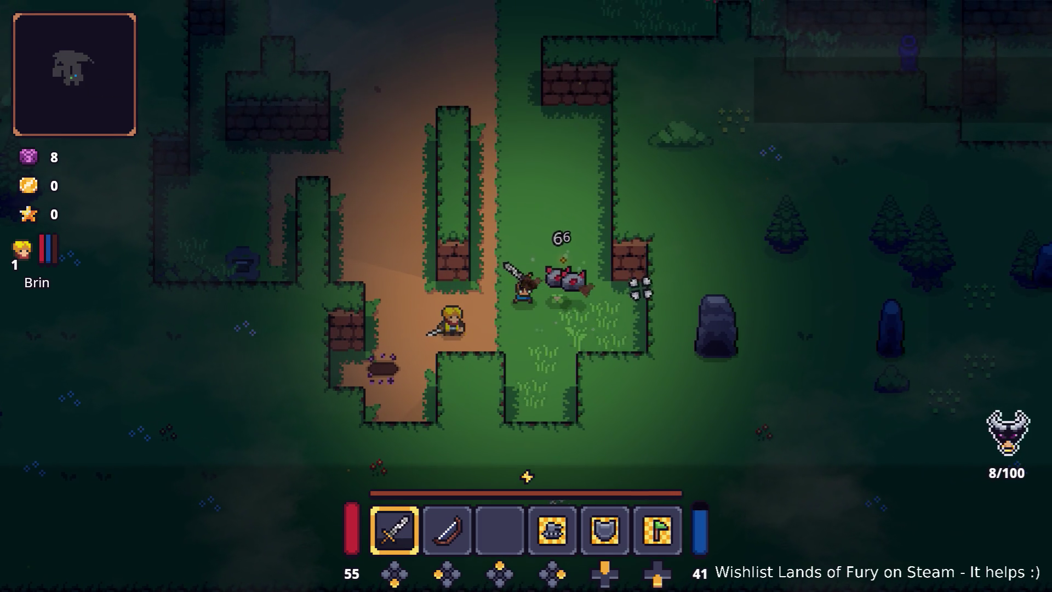
click(641, 296)
key(d)
key(a)
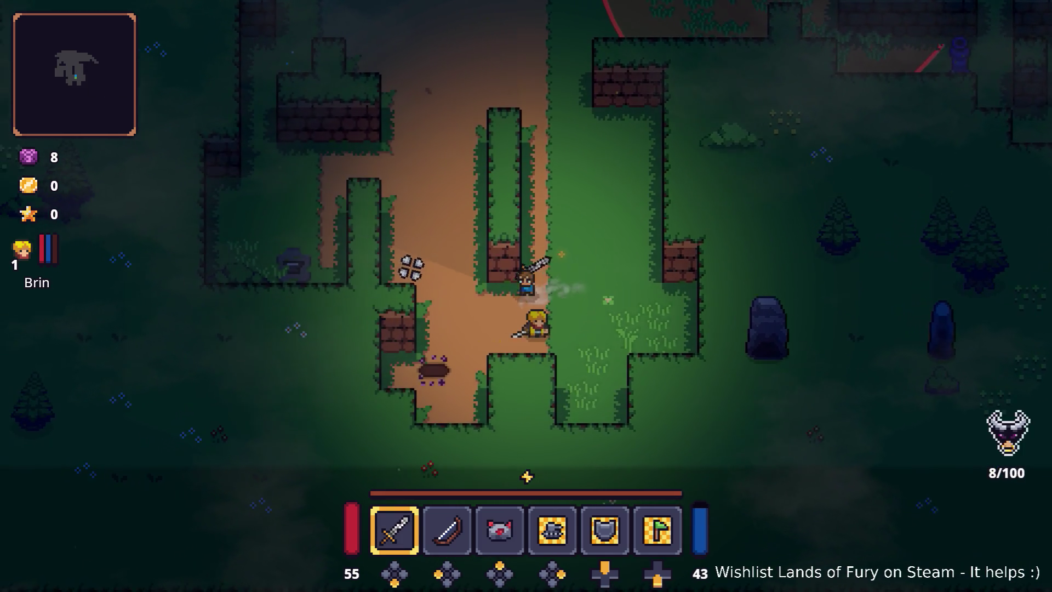
key(w)
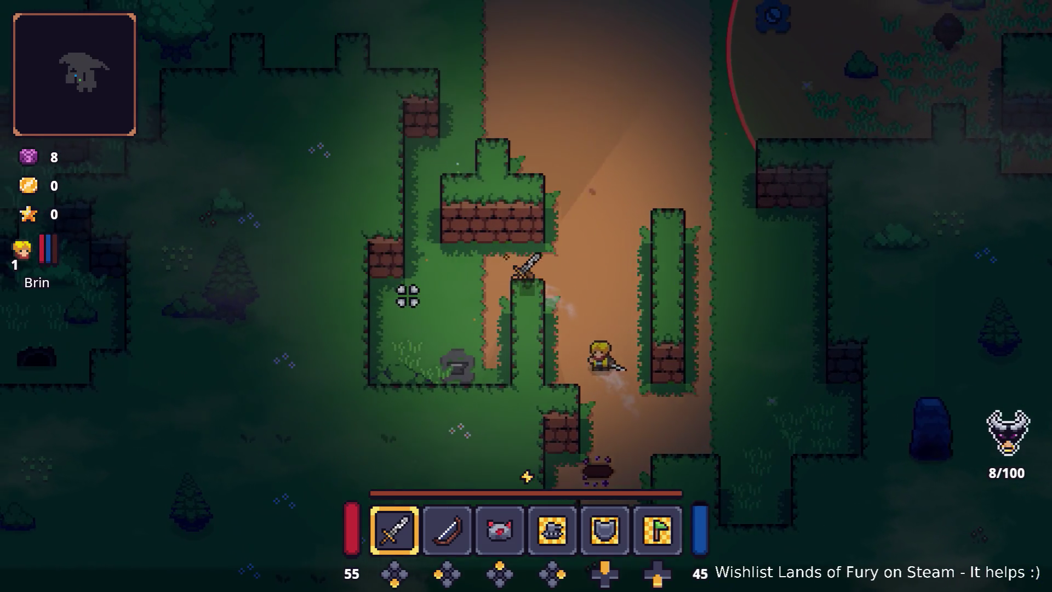
key(Escape)
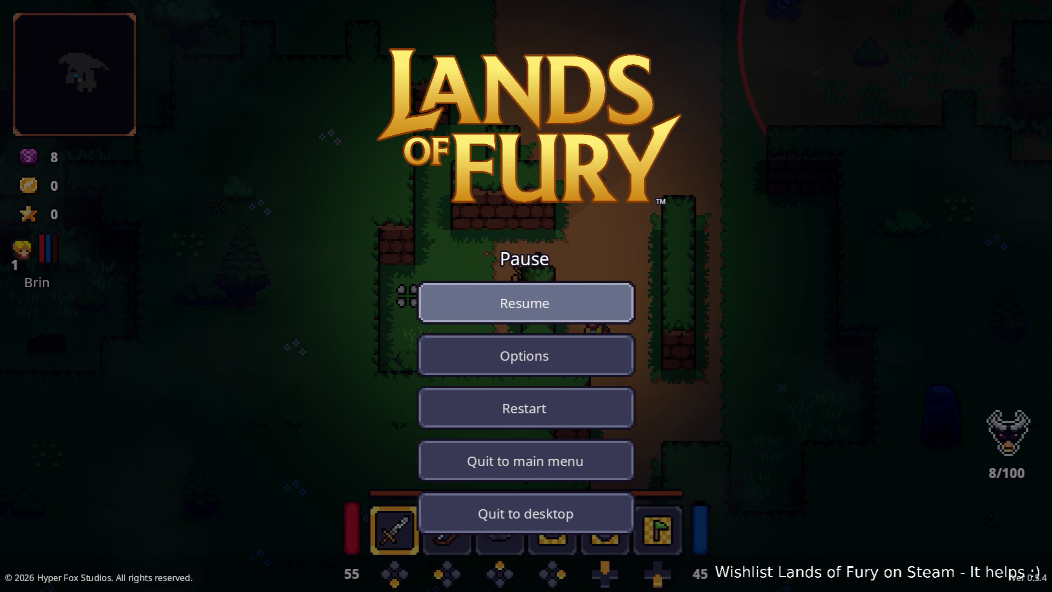
Under Options > Sound, raise Music to 80% and Ambient to 79%, then resume play
key(Down)
key(Return)
key(Down)
key(Down)
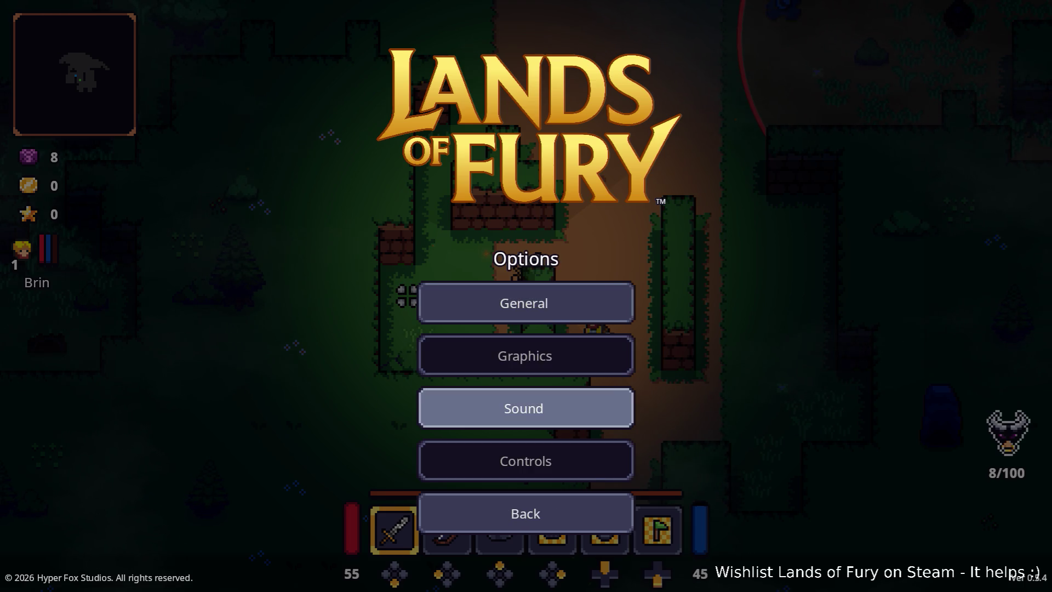
key(Return)
key(Down)
key(Right)
key(Right)
key(Right)
key(Right)
key(Right)
key(Right)
key(Right)
key(Right)
key(Down)
key(Right)
key(Right)
key(Right)
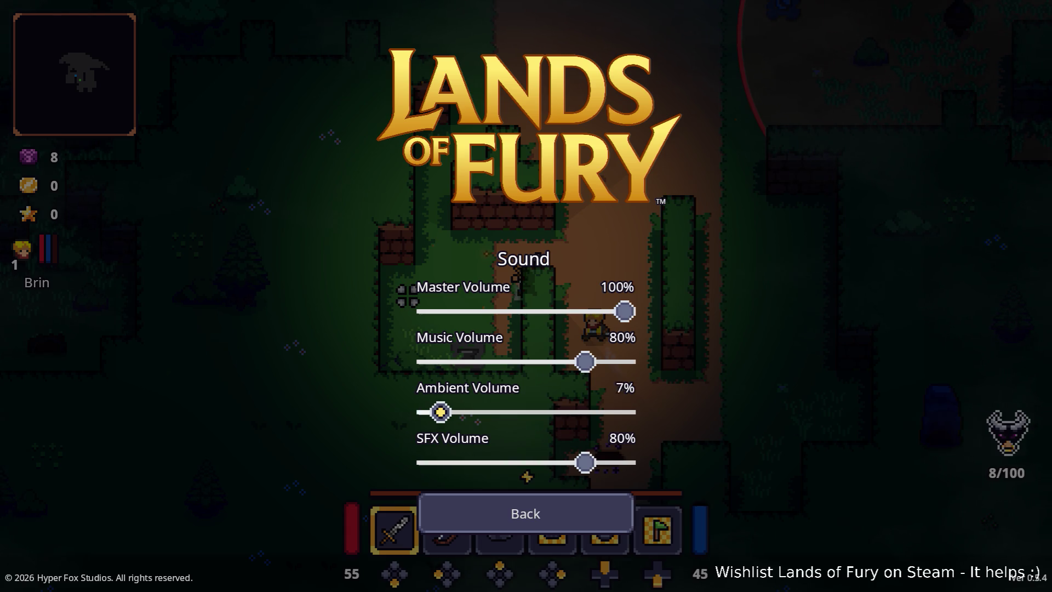
key(Right)
key(Right)
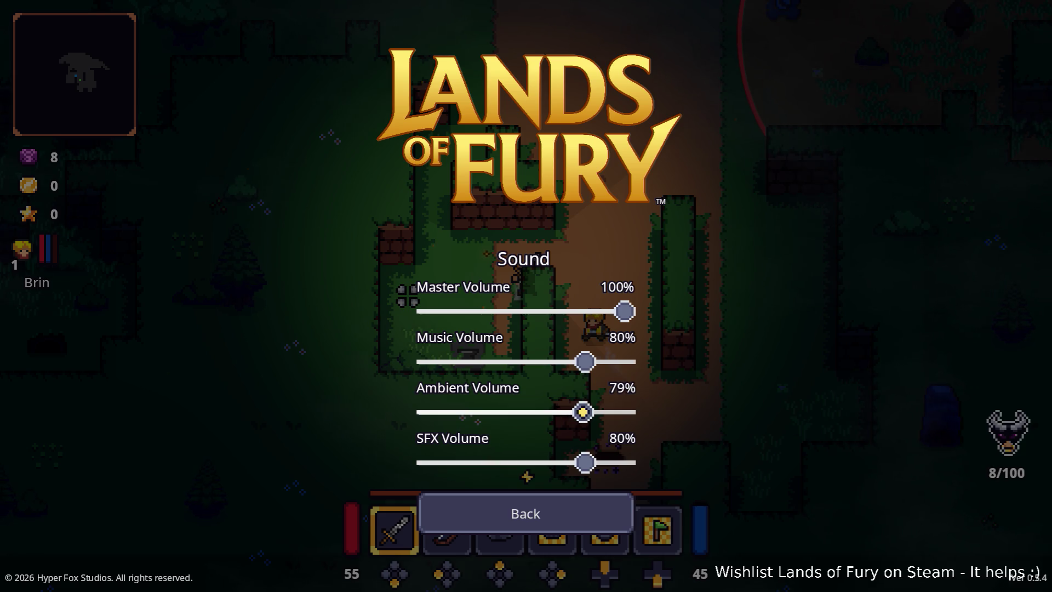
key(Down)
key(Down)
key(Return)
key(Escape)
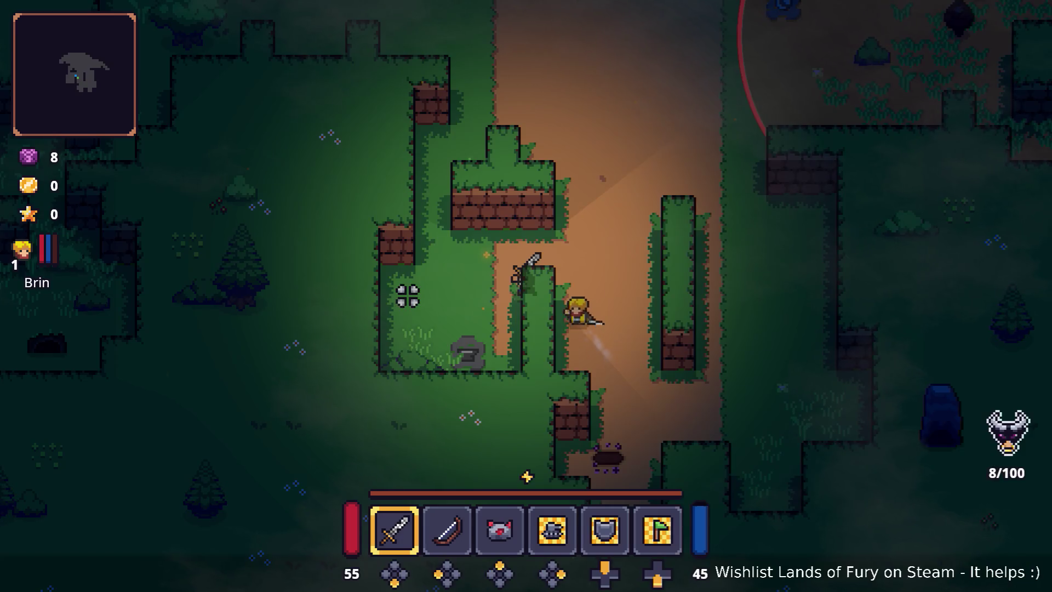
Leave the hedge and walk up-right along the dirt path, across the grass toward the enemies
key(a)
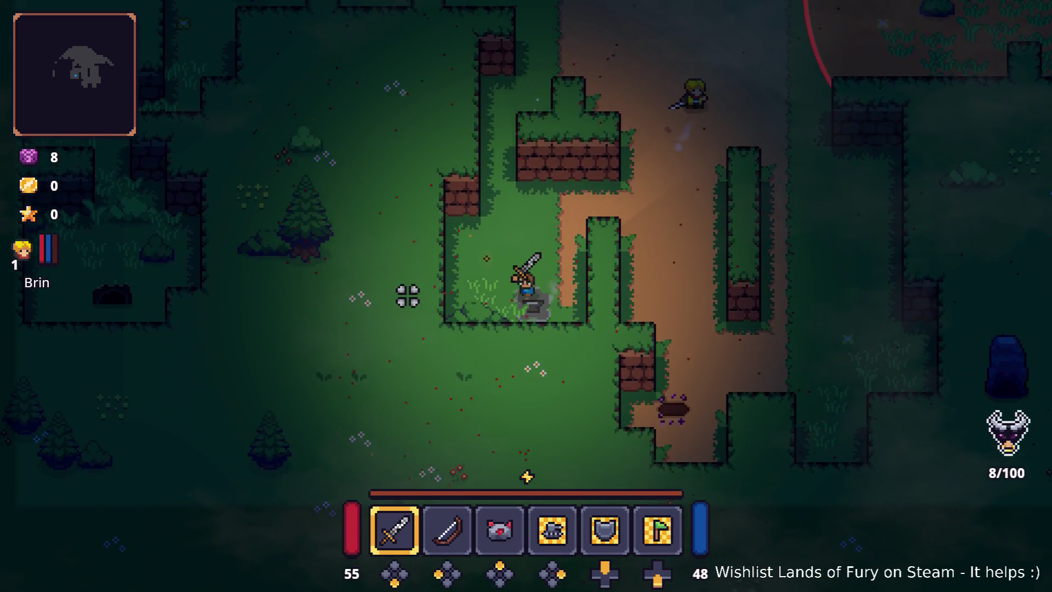
key(d)
key(w)
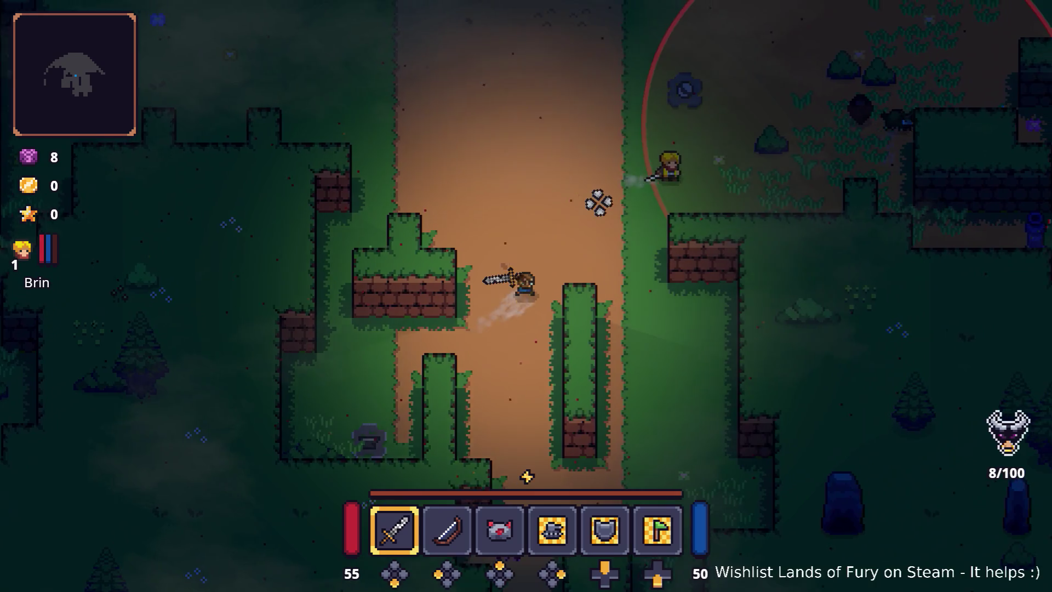
key(w)
key(d)
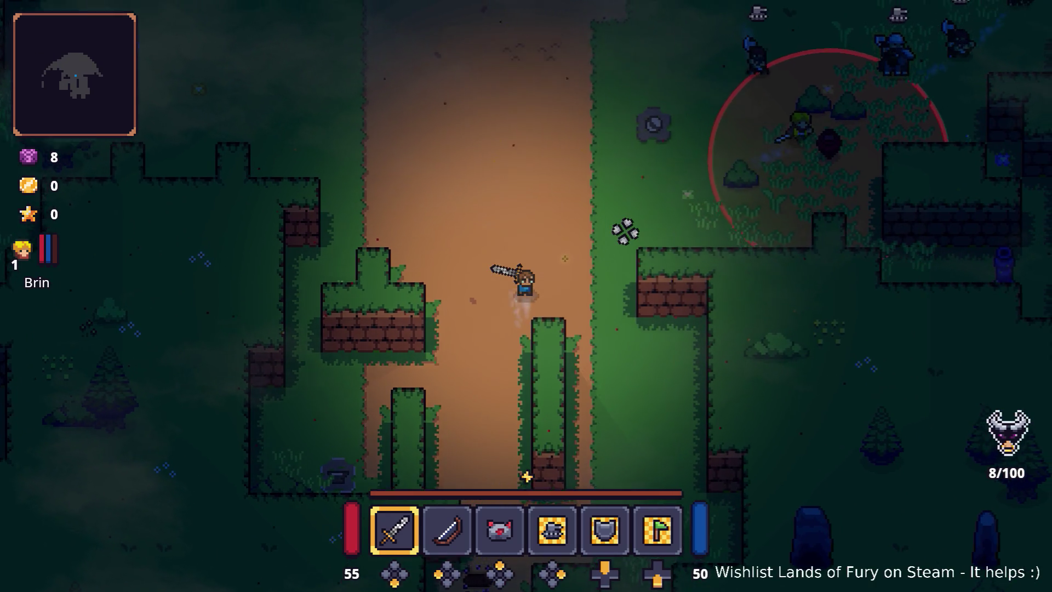
key(w)
key(d)
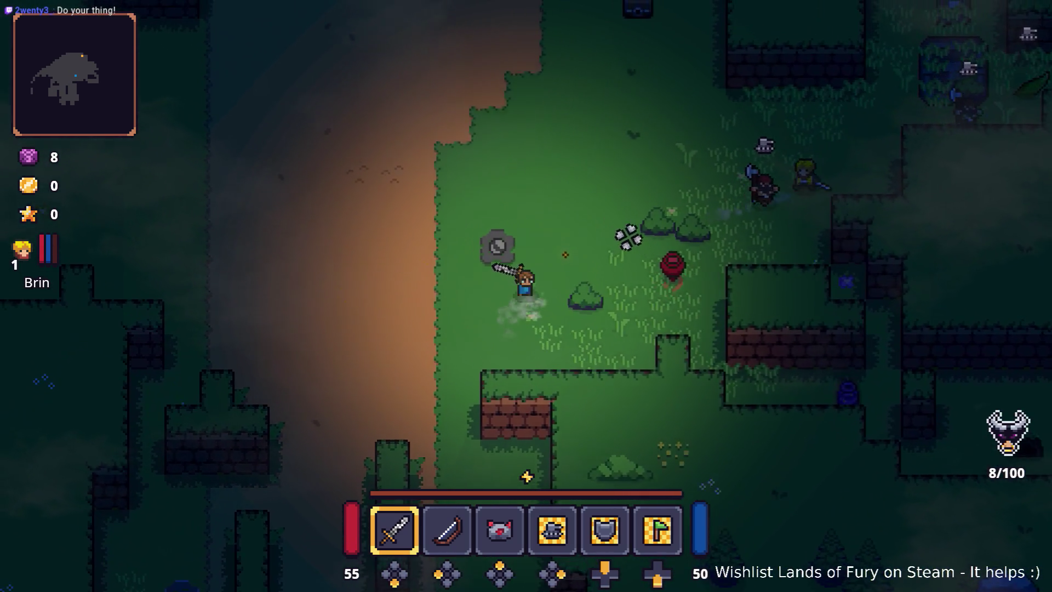
key(w)
key(d)
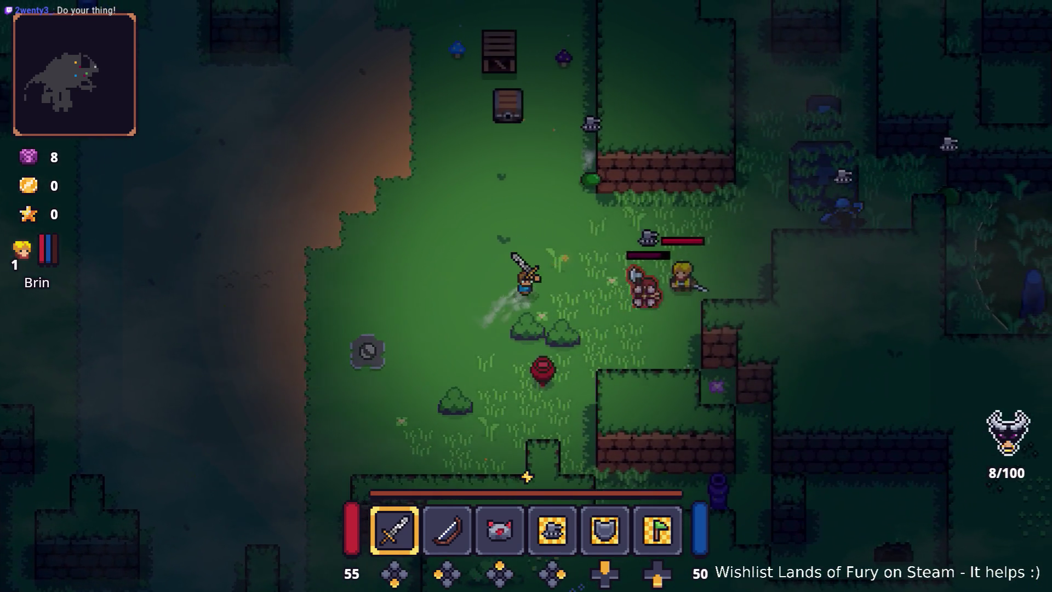
Fight the enemy group beside the blond ally, reaching 41/100 kills and 50 gold
key(a)
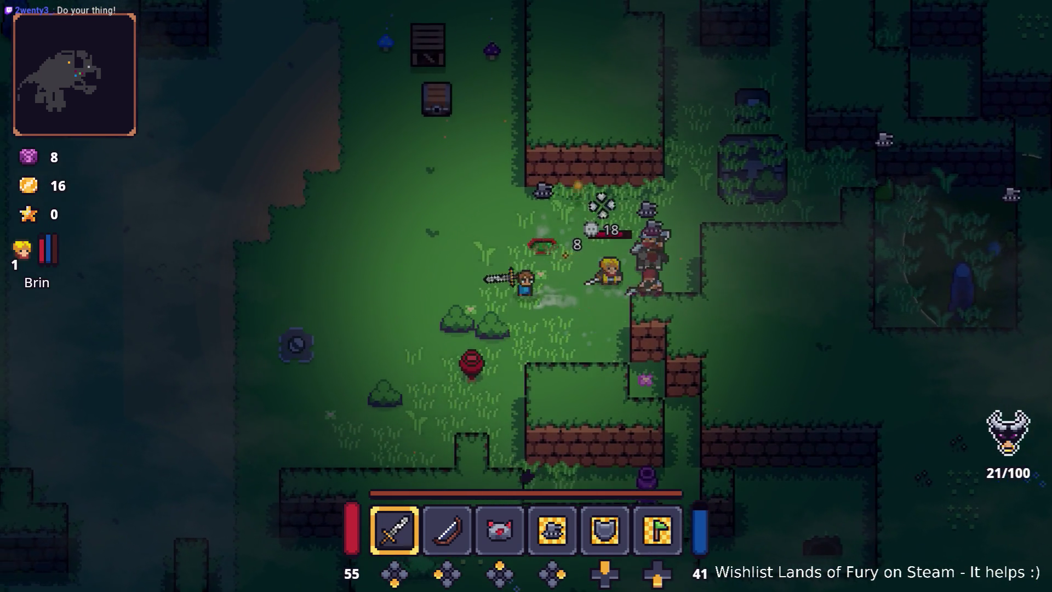
key(d)
key(w)
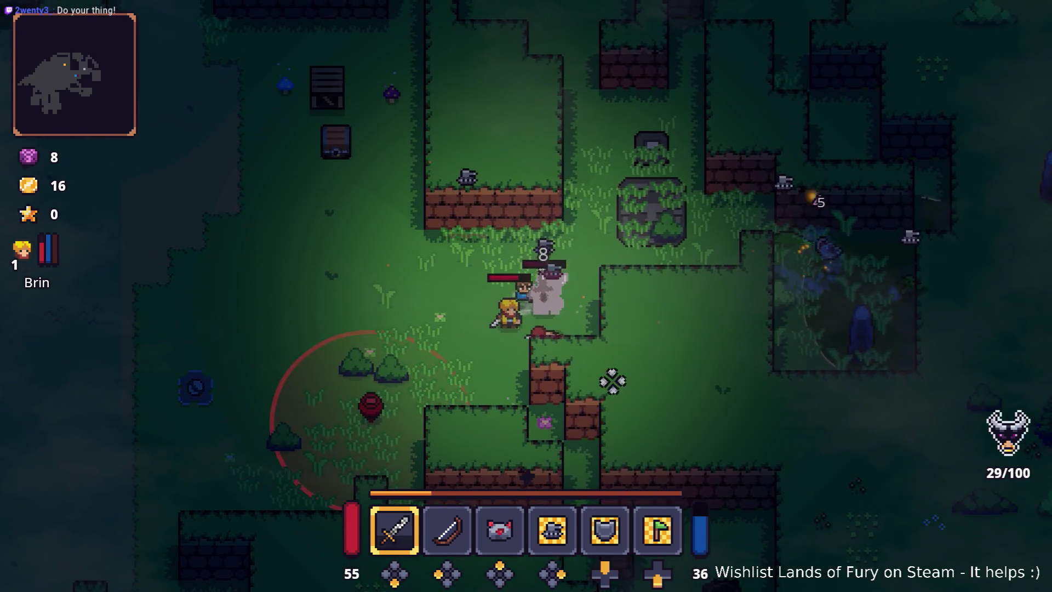
key(a)
key(s)
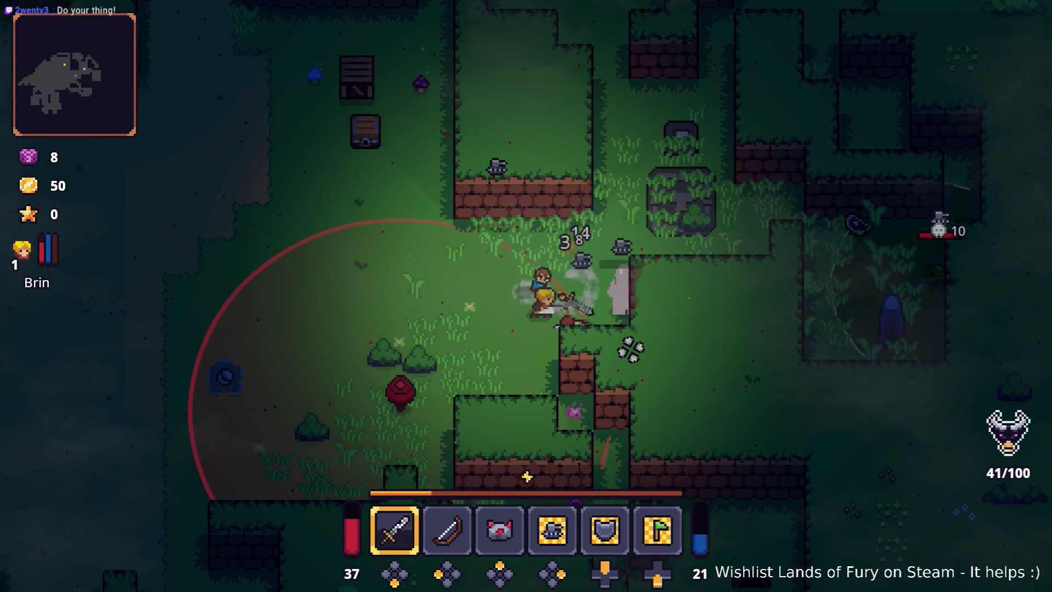